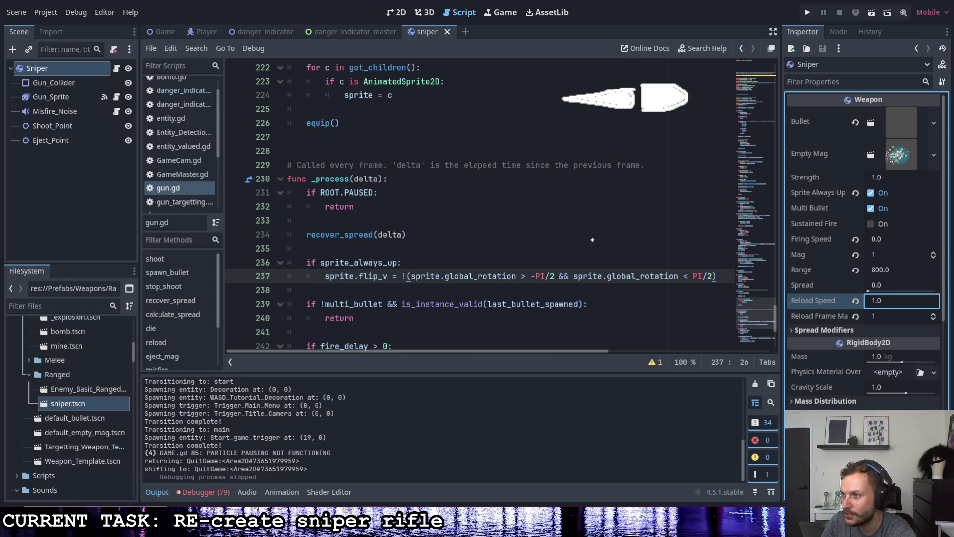
Step: Rearrange the editor panels and deselect the Sniper node
mouse_move(642, 149)
mouse_down()
mouse_move(677, 151)
mouse_move(690, 163)
mouse_move(643, 170)
mouse_move(644, 151)
mouse_move(619, 142)
mouse_move(548, 178)
mouse_move(497, 142)
mouse_move(465, 164)
mouse_move(373, 156)
mouse_up()
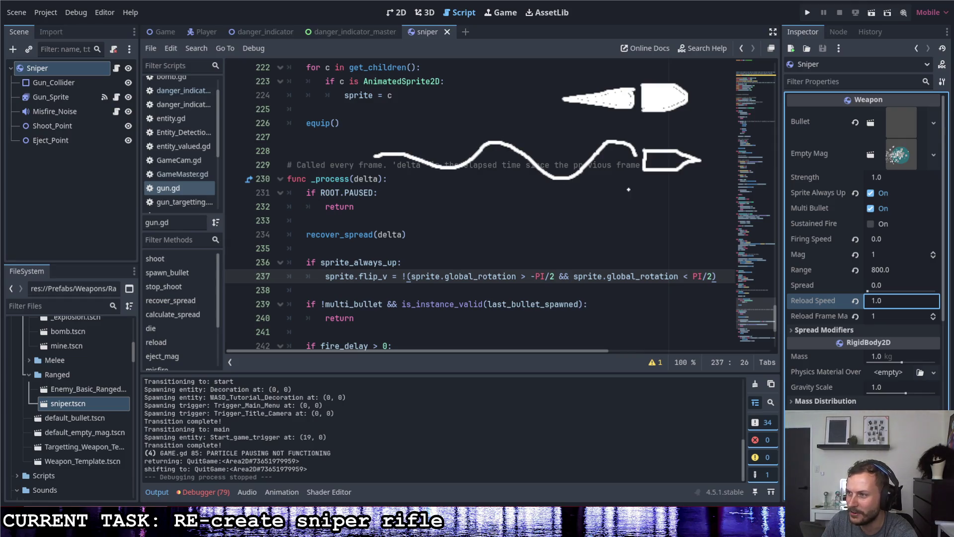
mouse_move(633, 170)
mouse_down()
mouse_move(614, 177)
mouse_move(537, 148)
mouse_move(354, 164)
mouse_up()
drag(634, 158, 305, 151)
mouse_move(189, 162)
mouse_down()
mouse_move(84, 156)
mouse_move(271, 156)
mouse_up()
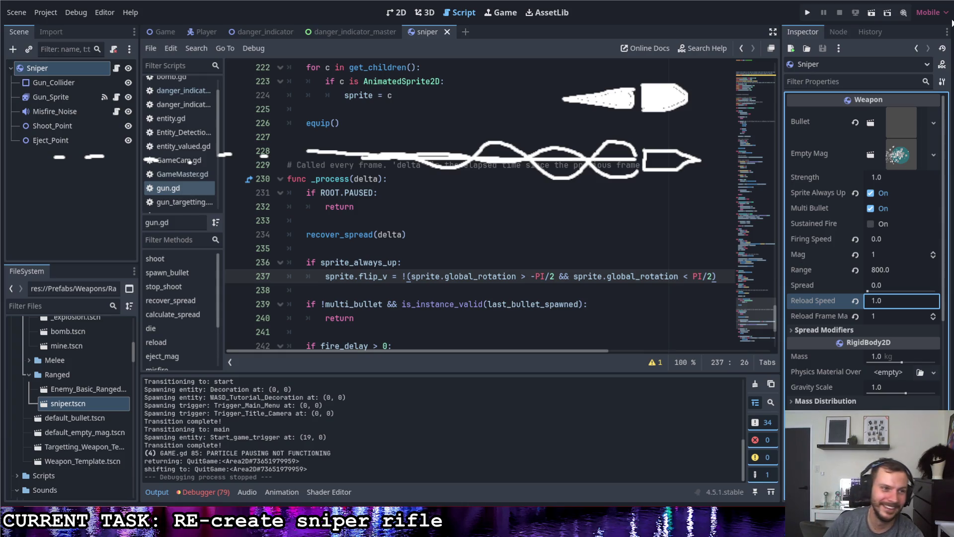
click(28, 229)
Step: Open a new empty scene tab, then switch back to the sniper scene
click(467, 32)
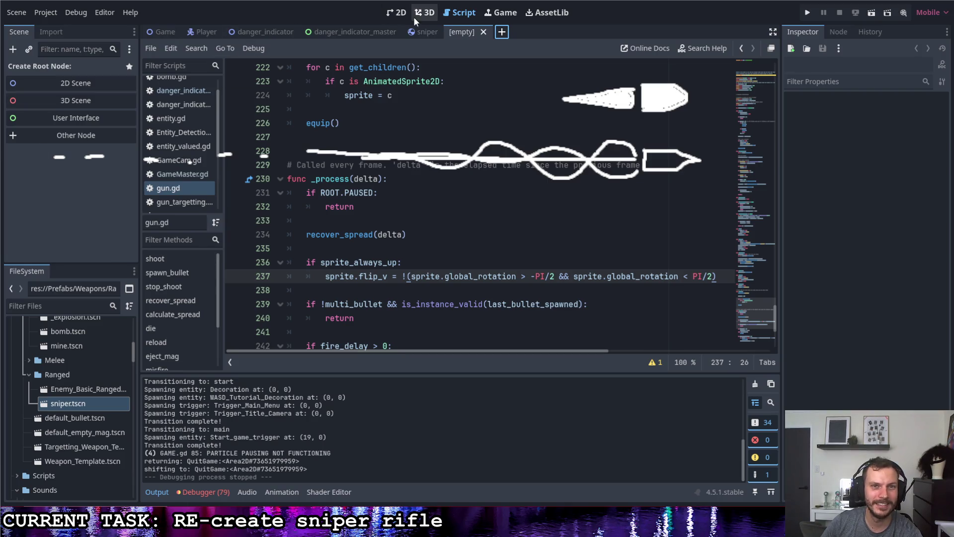
click(422, 32)
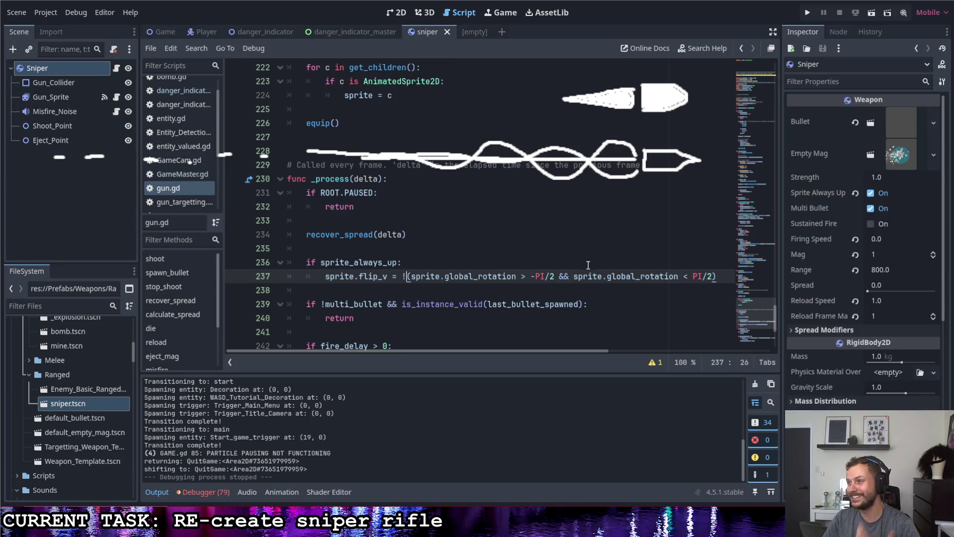
drag(380, 189, 632, 206)
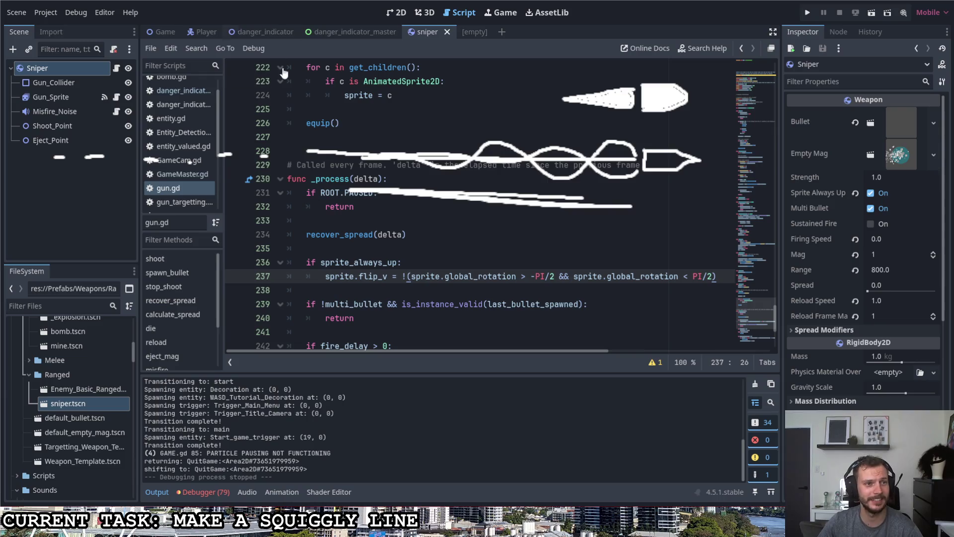
Step: In the empty scene, create a 2D root node and change its type to Line2D
click(475, 32)
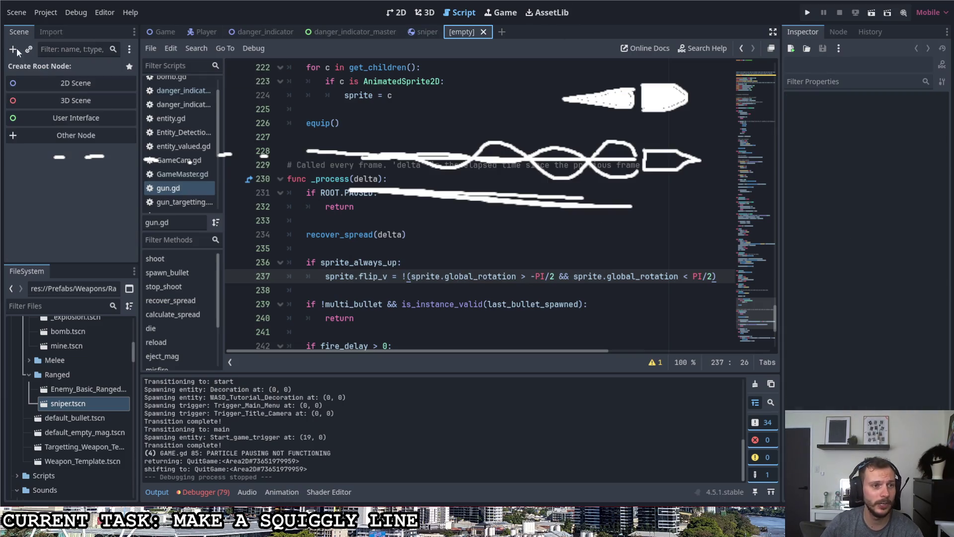
click(52, 79)
right_click(57, 71)
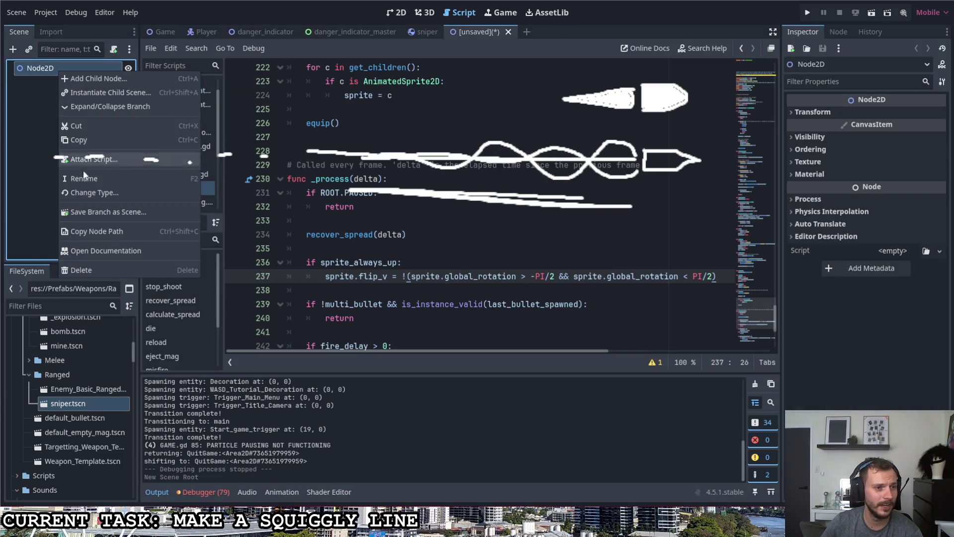
click(112, 193)
text(Line)
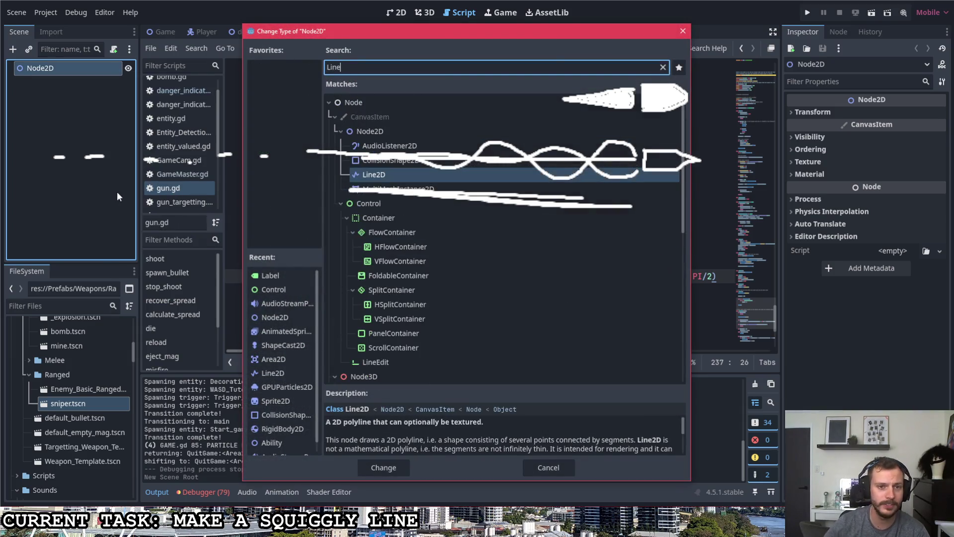
double_click(370, 175)
Step: Rename the Line2D root node to Squiggly_Line
click(396, 12)
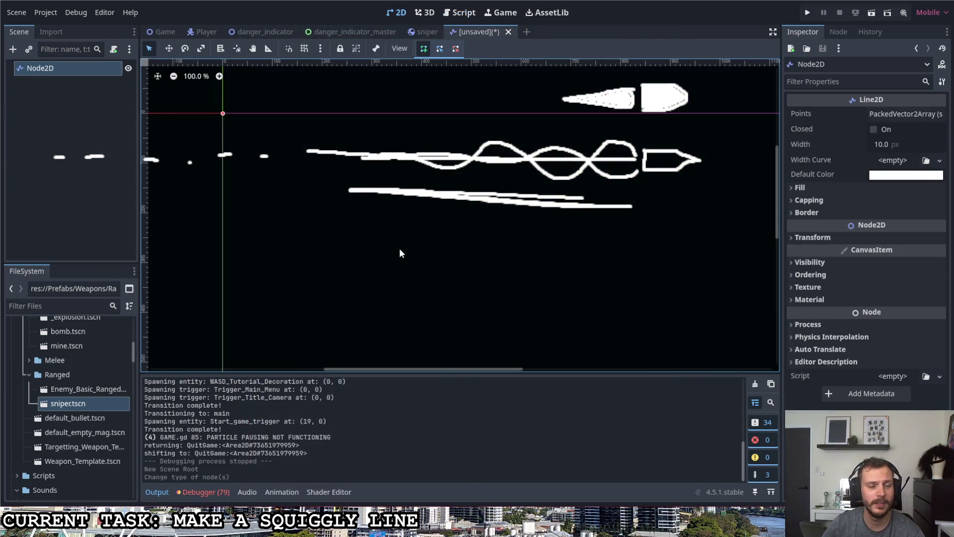
scroll(205, 90, up, 6)
scroll(436, 275, up, 8)
scroll(455, 296, down, 11)
scroll(455, 296, up, 5)
right_click(54, 69)
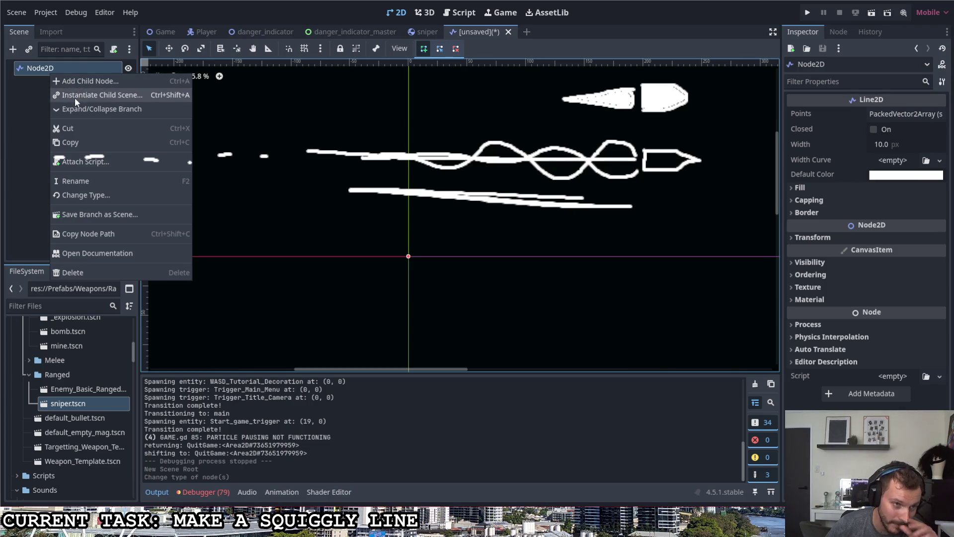
click(73, 180)
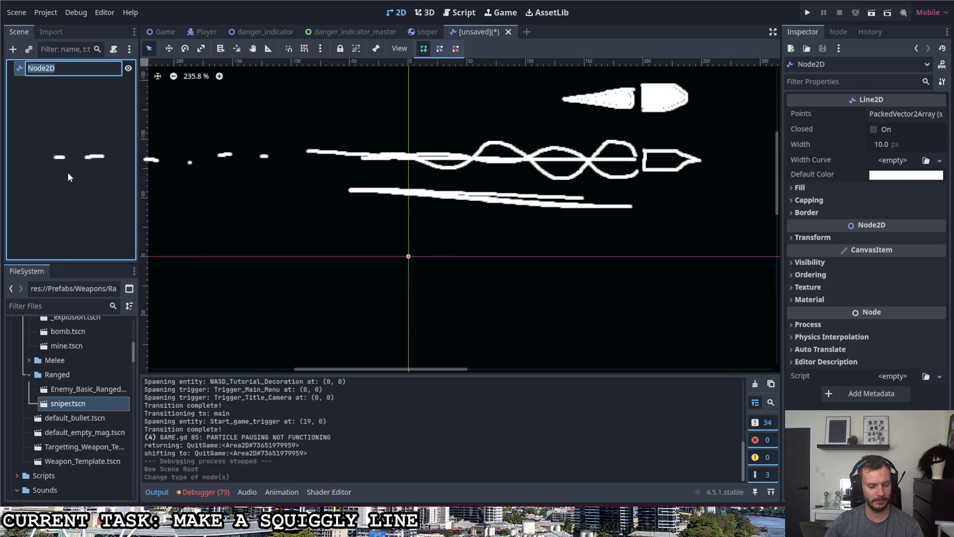
text(Squiggly)
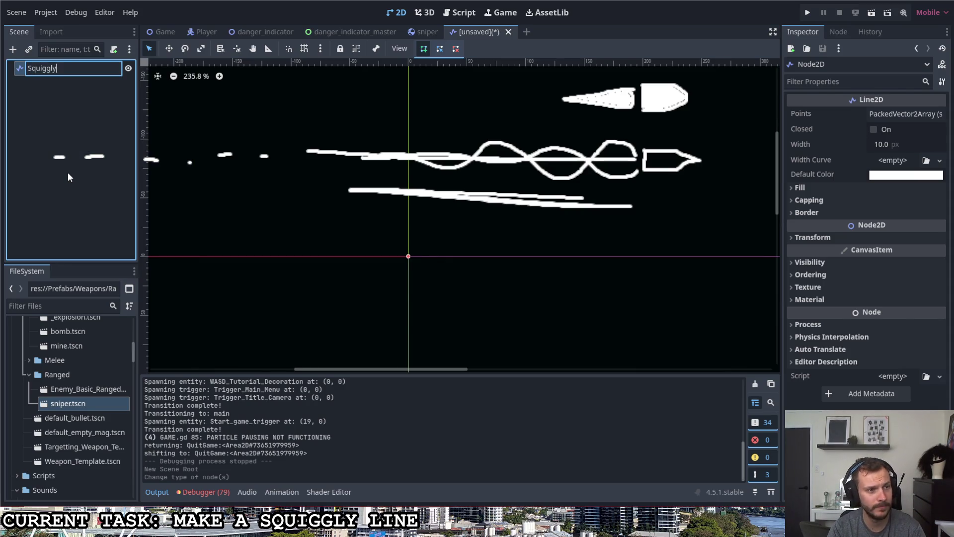
text(_Line)
key(Return)
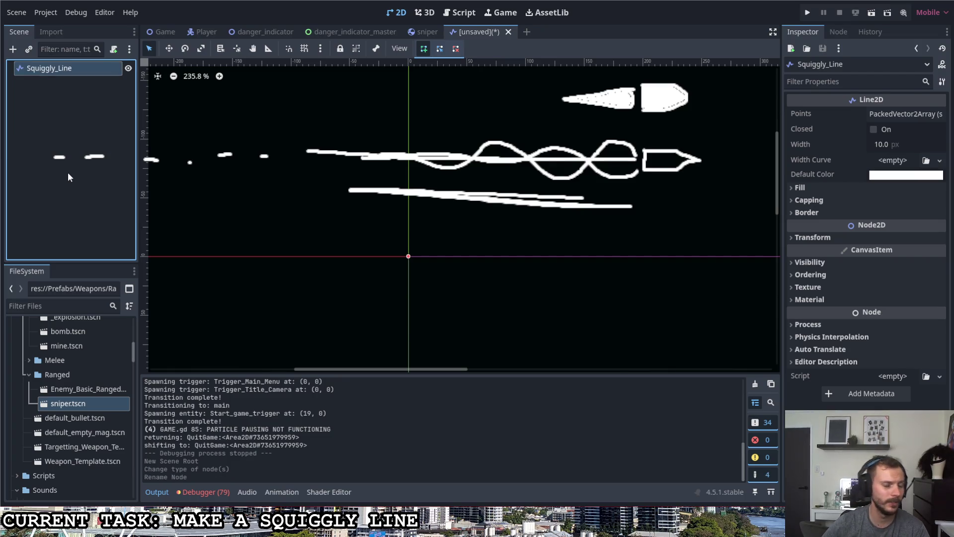
right_click(50, 80)
Step: Start attaching a script to Squiggly_Line and browse to res://Scripts/_Utilities
click(96, 159)
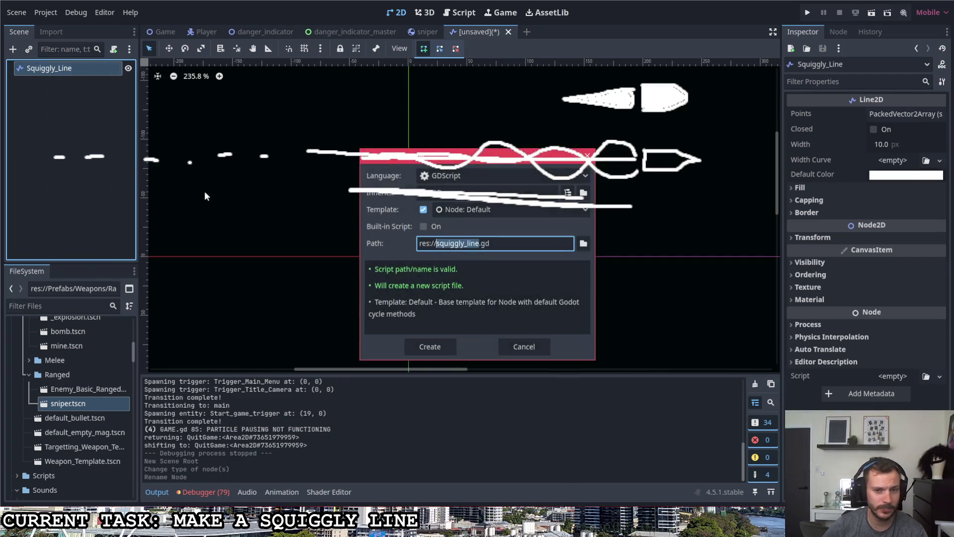
click(583, 243)
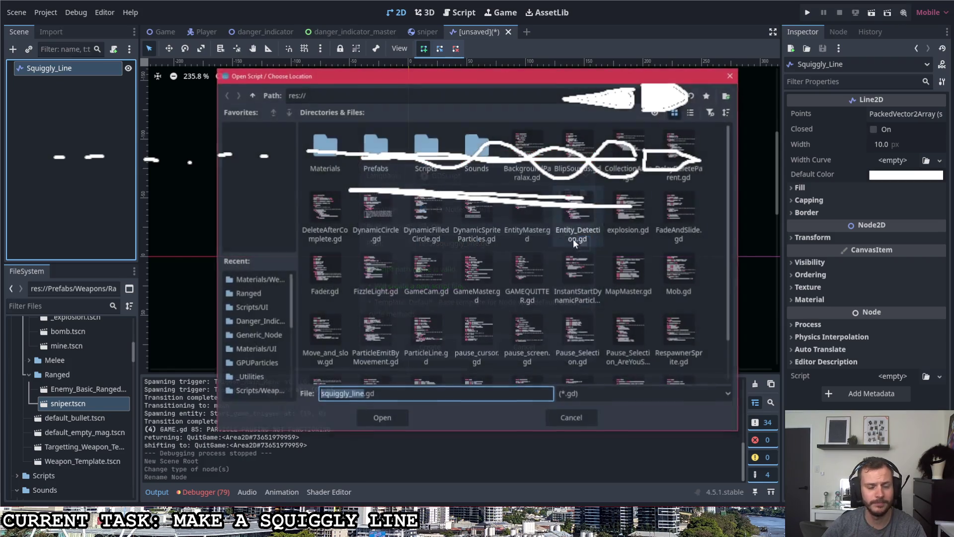
double_click(429, 155)
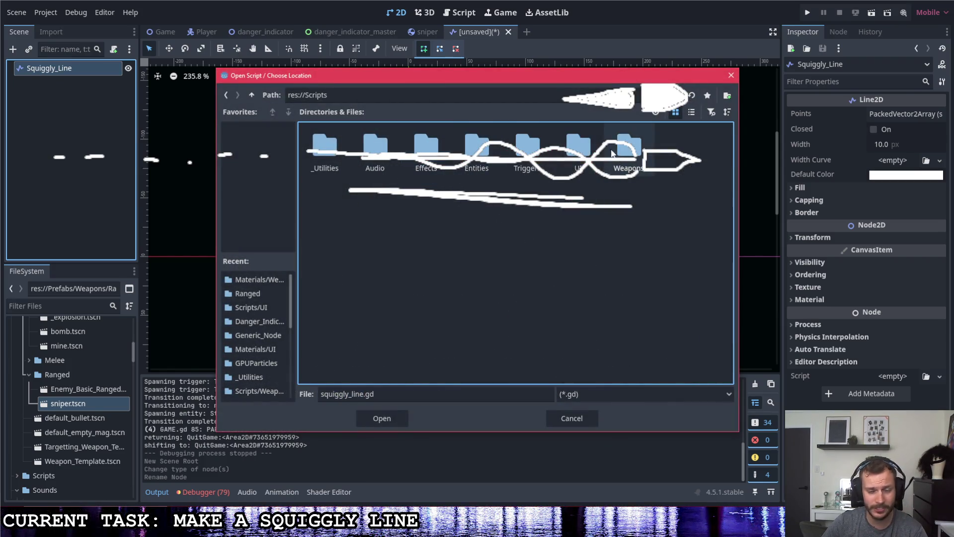
double_click(328, 149)
Step: Create a Line2D folder in _Utilities and create squiggly_line.gd inside it
right_click(573, 235)
click(627, 247)
text(Line2D)
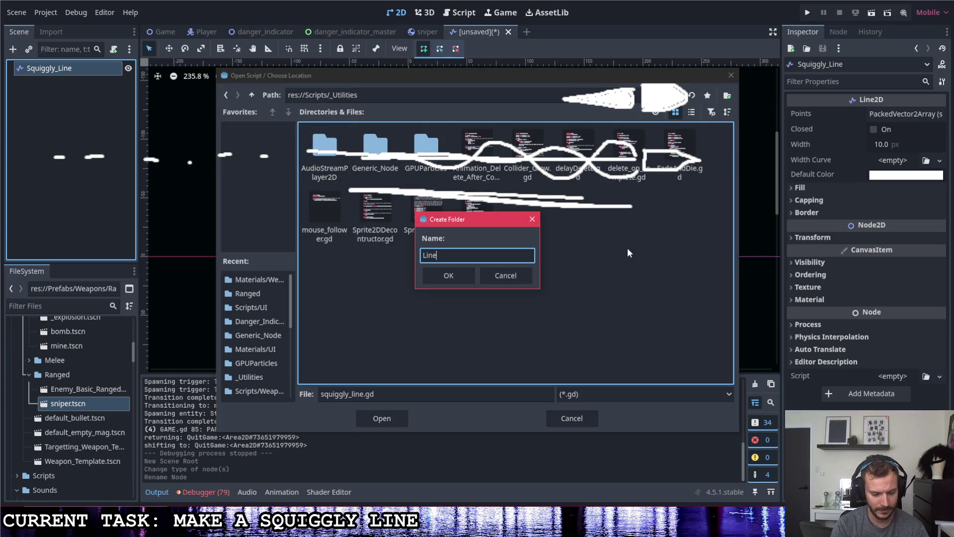
key(Return)
click(382, 418)
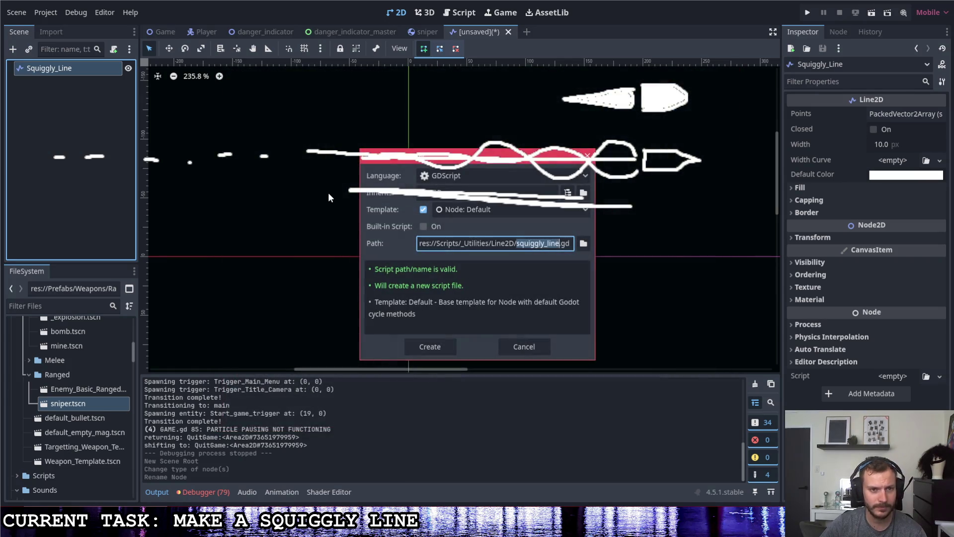
click(435, 338)
click(369, 75)
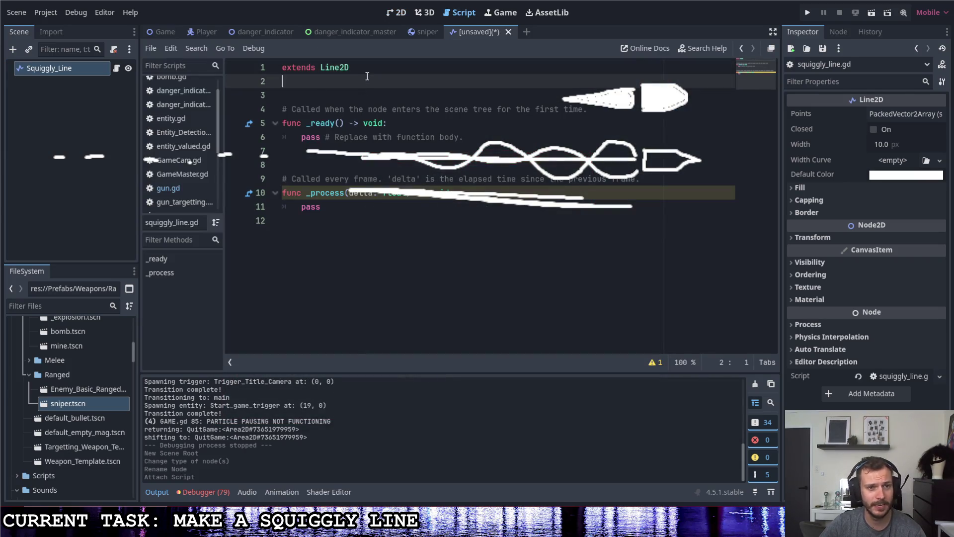
Step: Declare class_name Squiggly_Line on line 2 of the script
text(class_name)
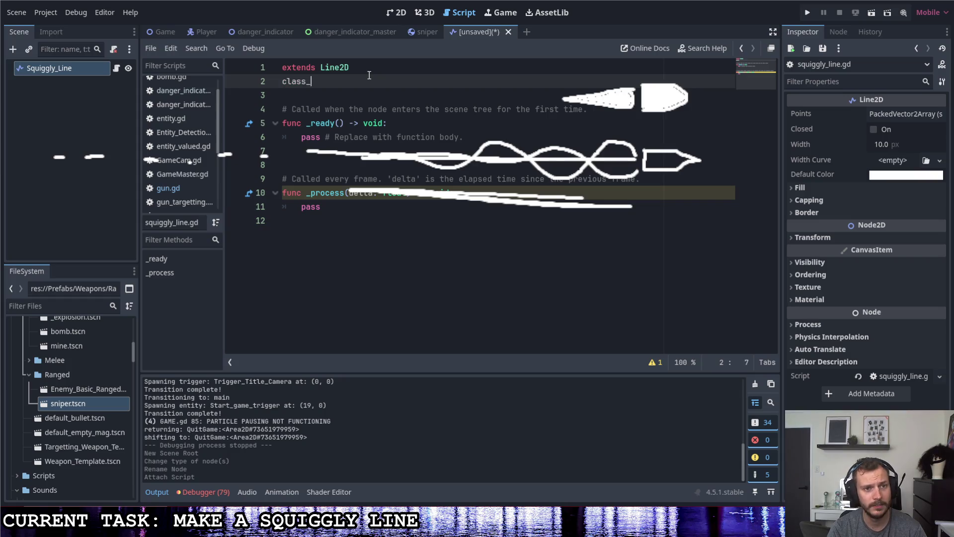
text( Squiggly_)
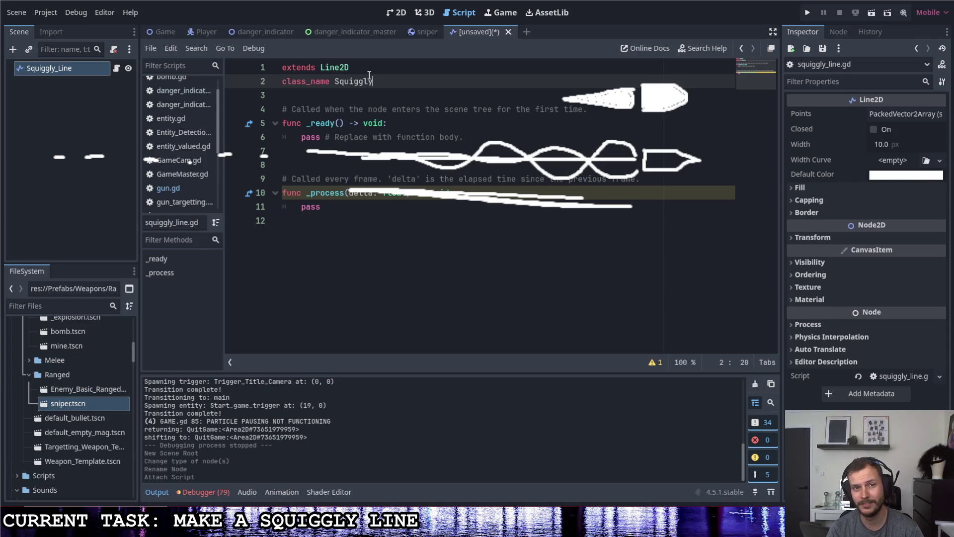
key(BackSpace)
text(Screen)
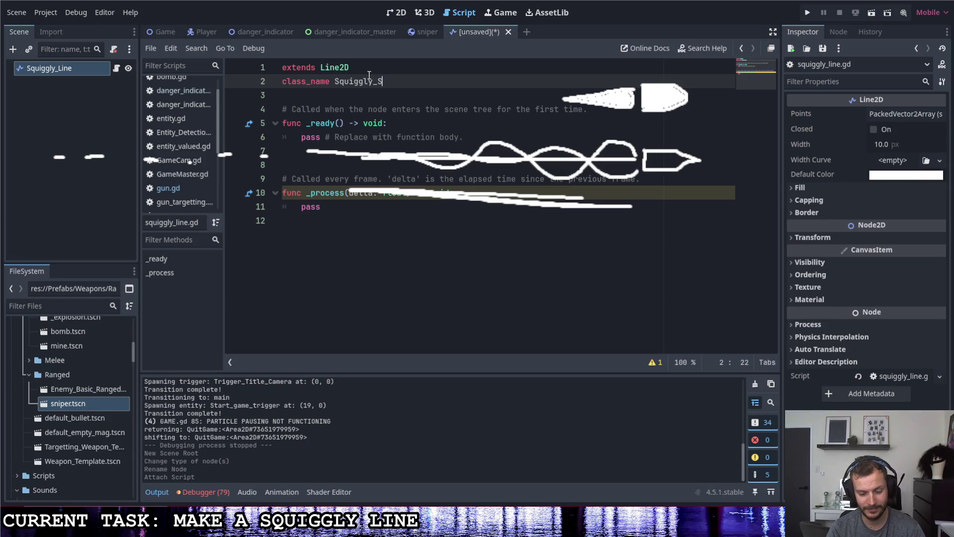
key(BackSpace)
key(BackSpace)
key(BackSpace)
key(BackSpace)
text(line)
click(381, 81)
key(BackSpace)
text(L)
click(404, 97)
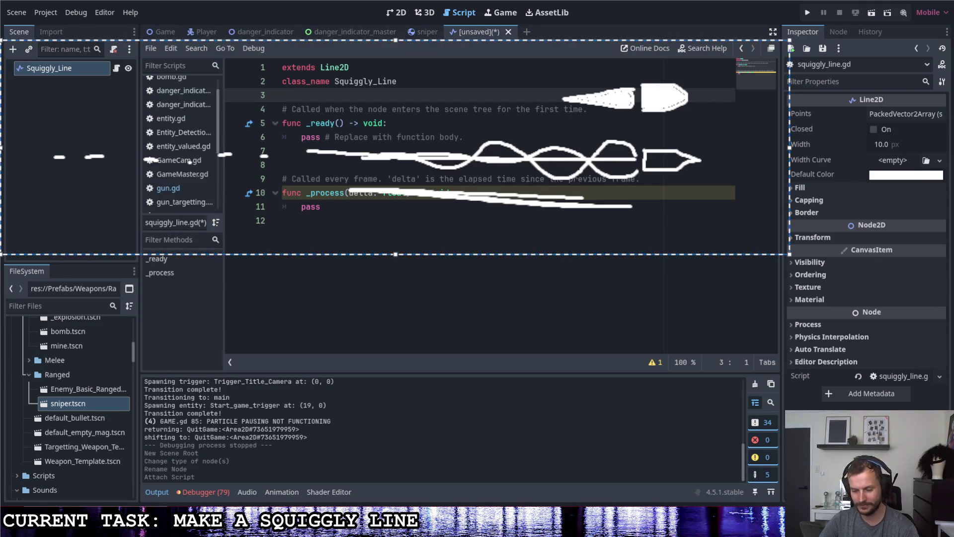
key(Escape)
click(512, 162)
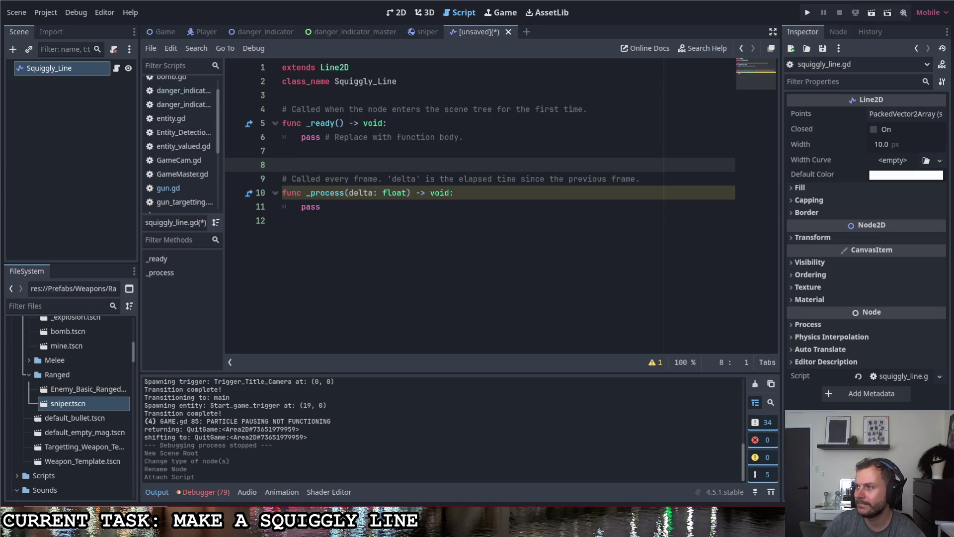
click(389, 220)
click(389, 208)
click(361, 93)
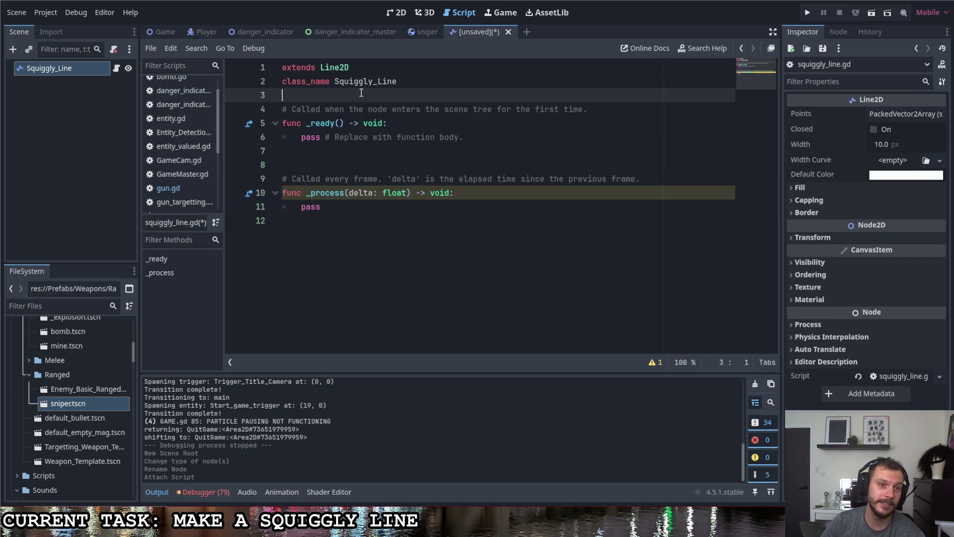
key(Return)
key(Return)
key(Up)
text(@export)
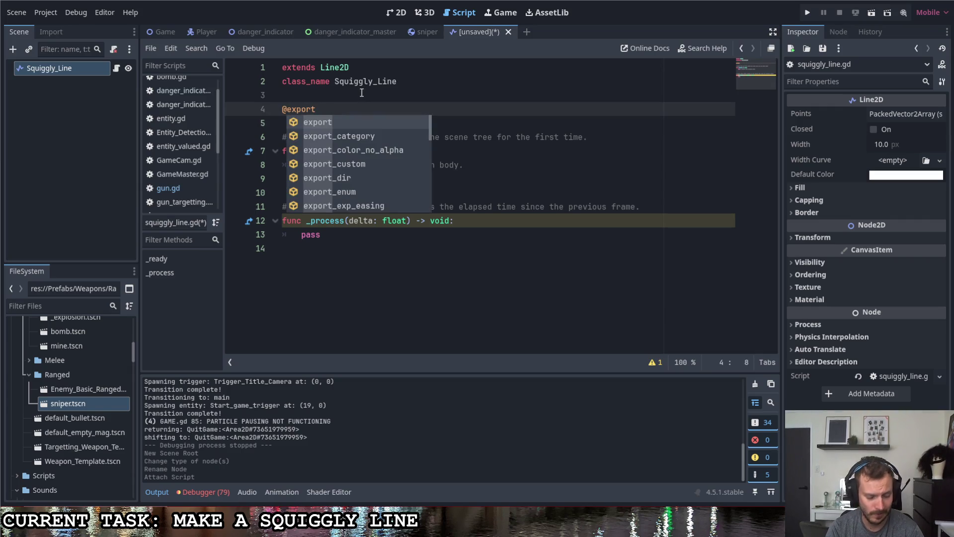
text( var length)
key(Return)
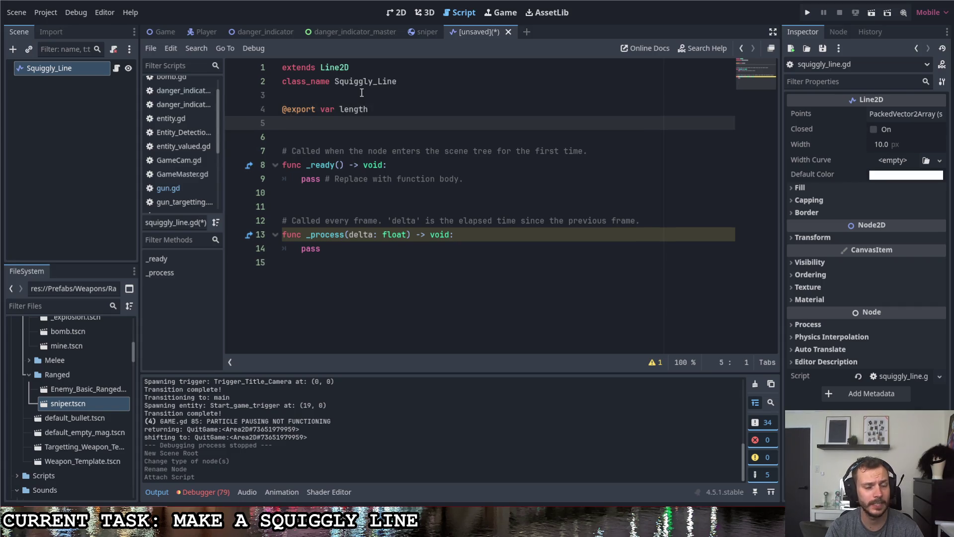
text(@export var)
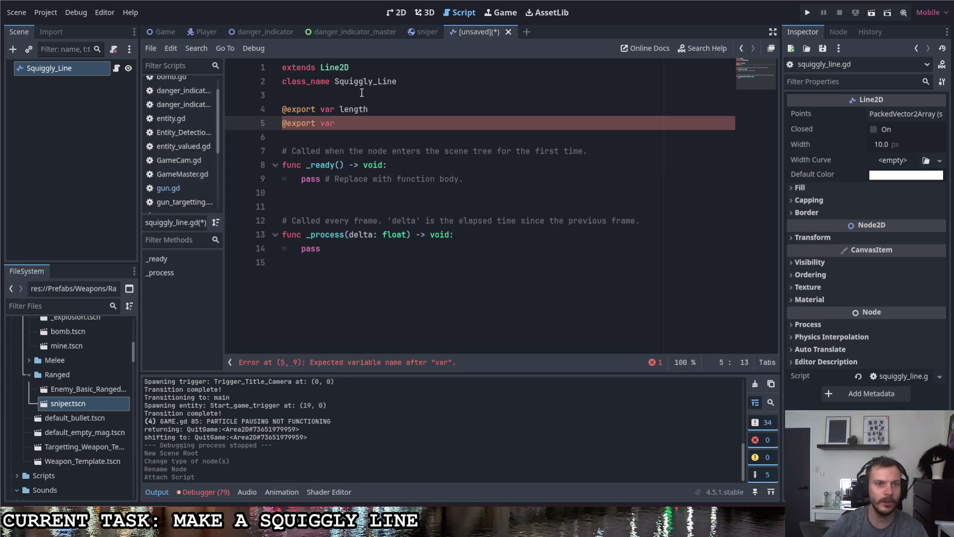
key(shift+Home)
key(BackSpace)
key(BackSpace)
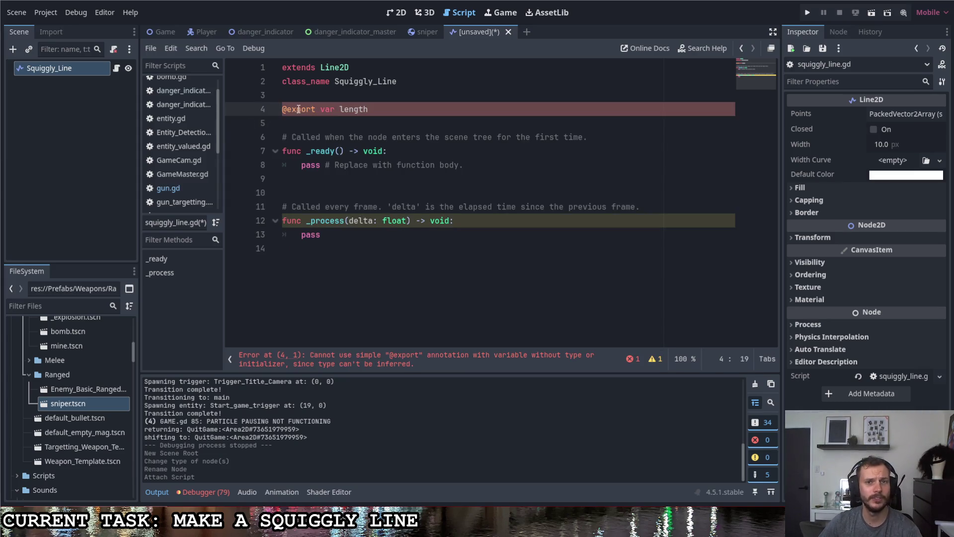
key(ctrl+s)
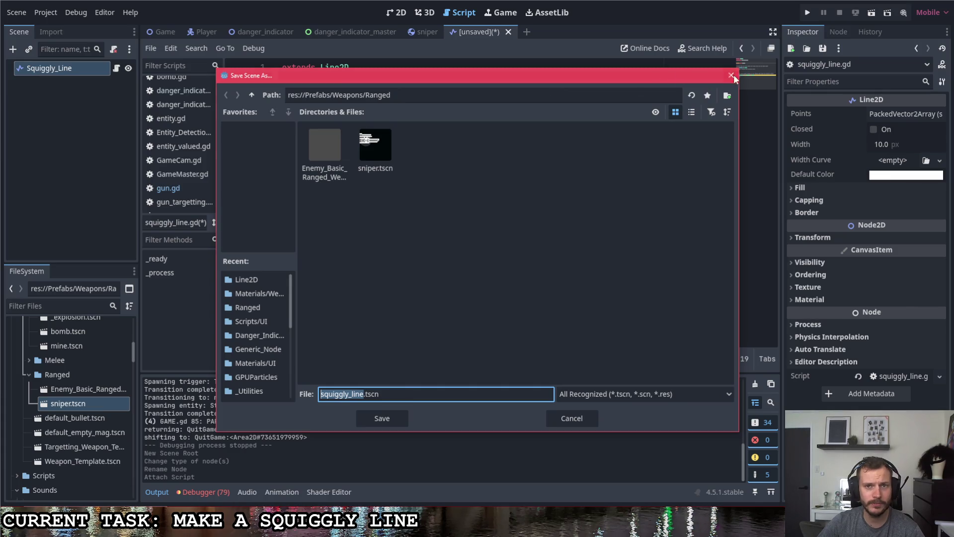
Step: Type length as float, then browse the scene save dialog to res://Prefabs/Effects
click(731, 76)
text(: floa)
key(ctrl+s)
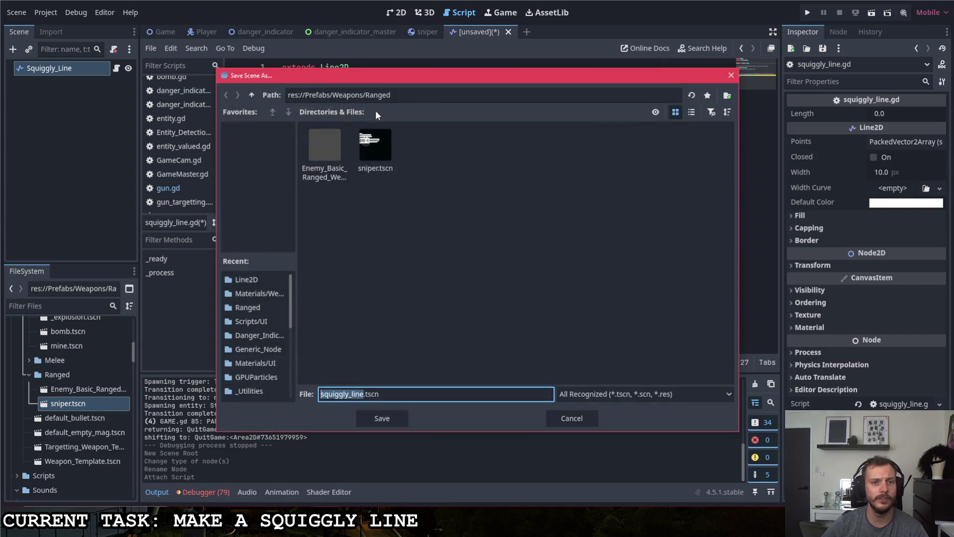
click(251, 94)
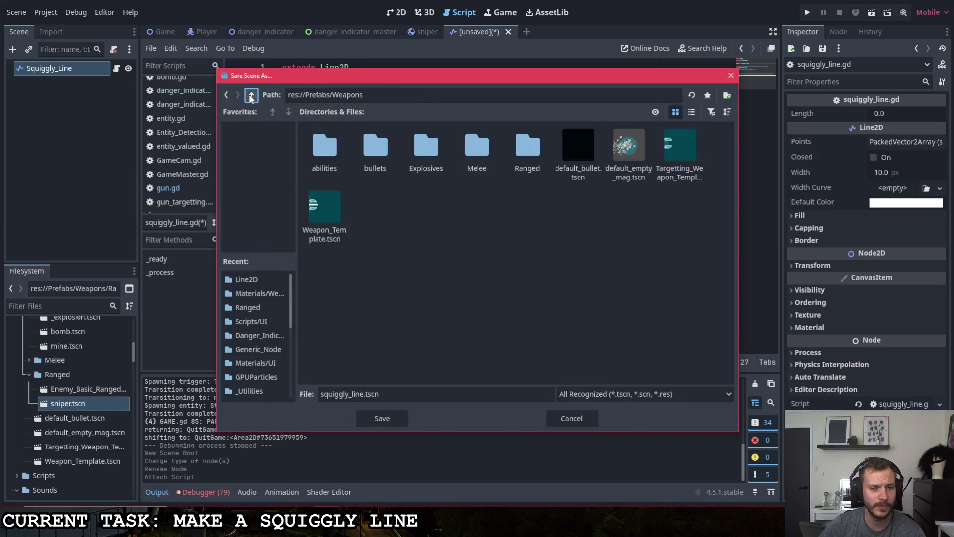
click(252, 95)
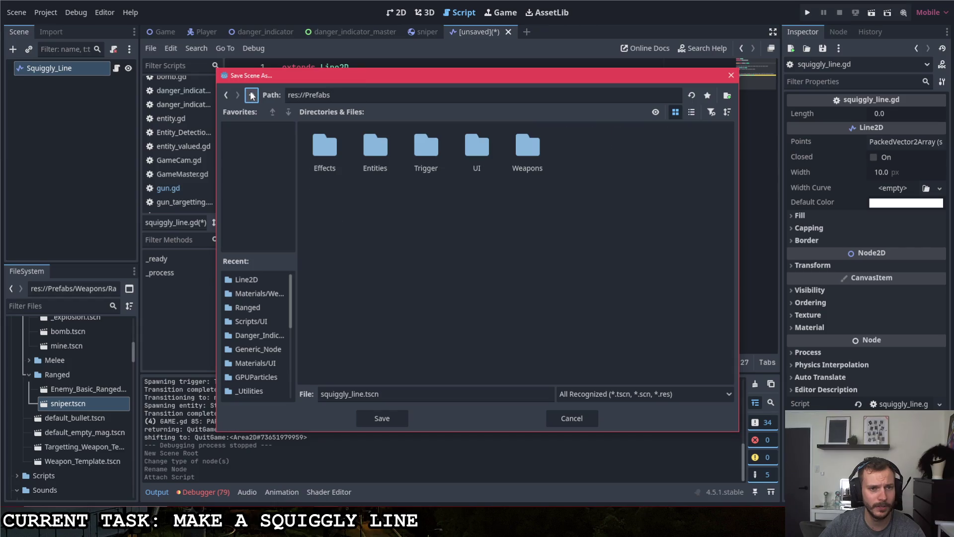
double_click(323, 149)
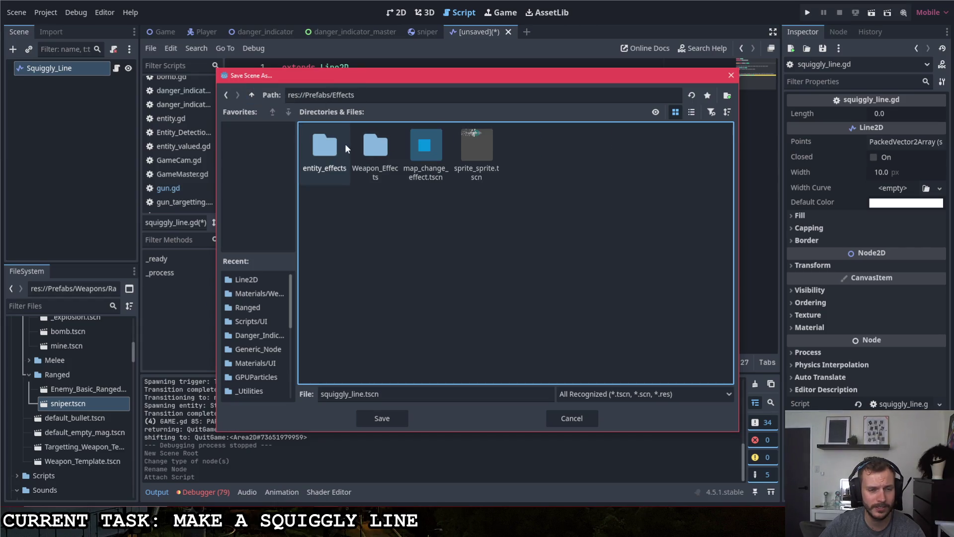
double_click(368, 147)
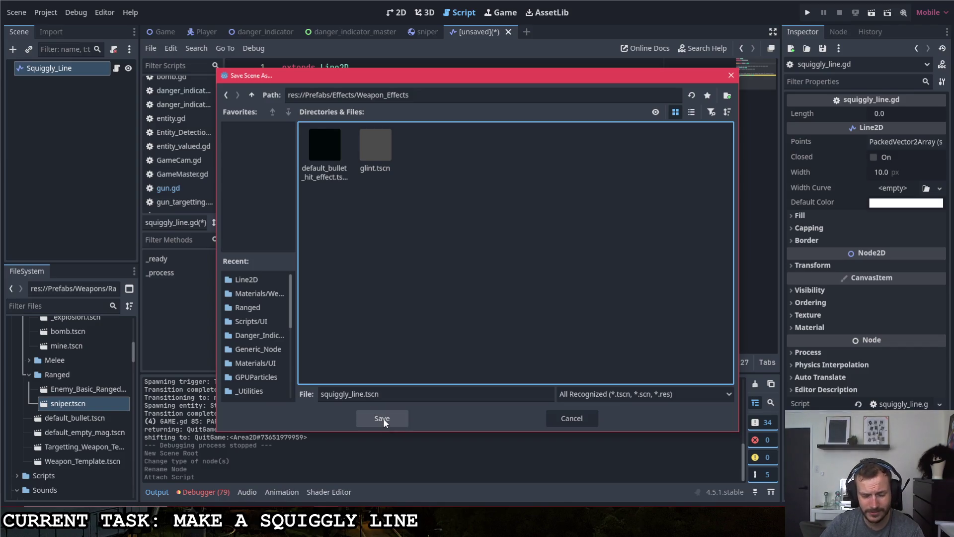
click(251, 95)
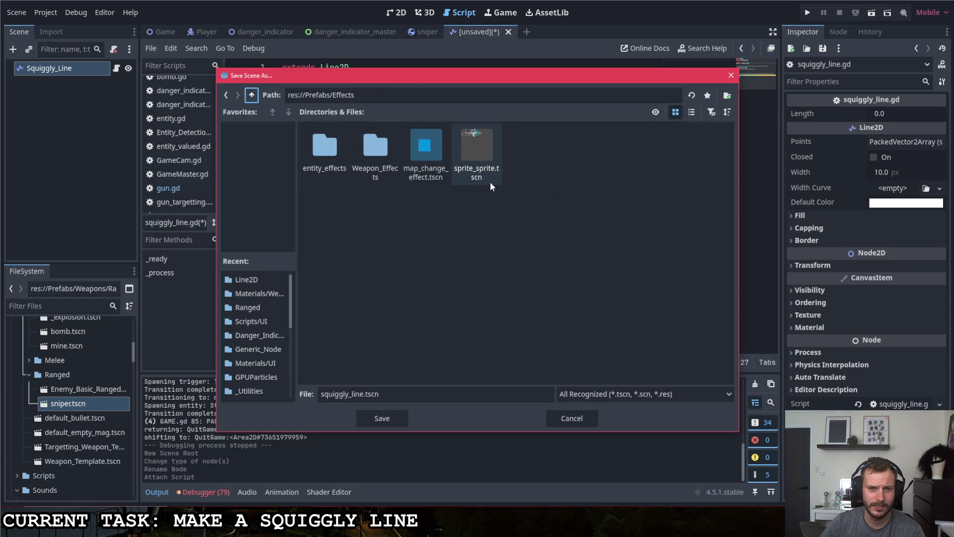
Step: Create a Line_Effects folder under Effects and save squiggly_line.tscn into it
right_click(486, 226)
click(531, 231)
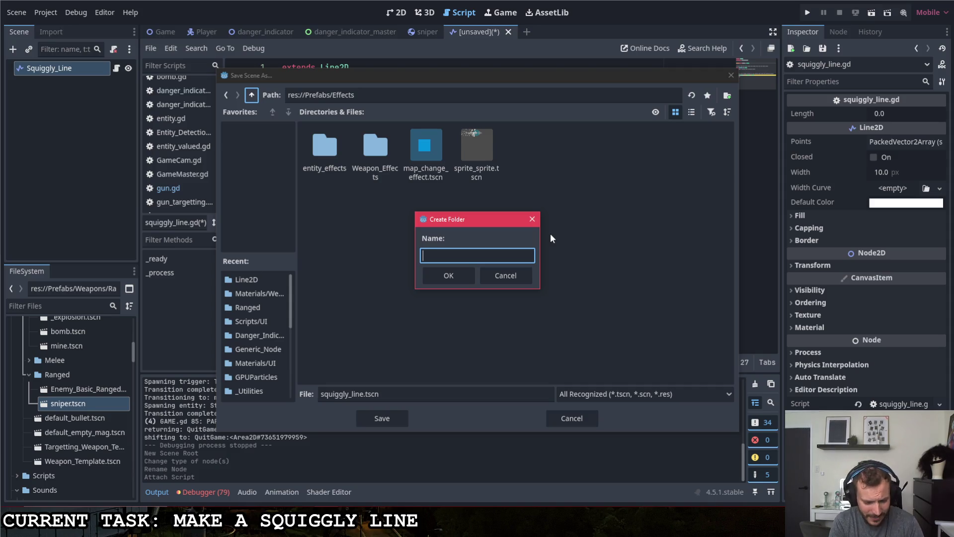
text(Line_Effects)
key(Return)
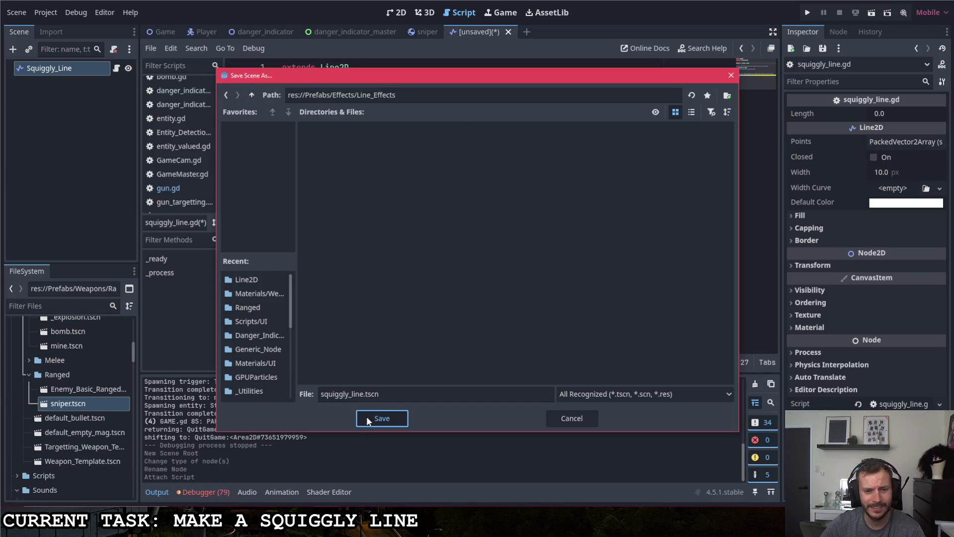
click(367, 419)
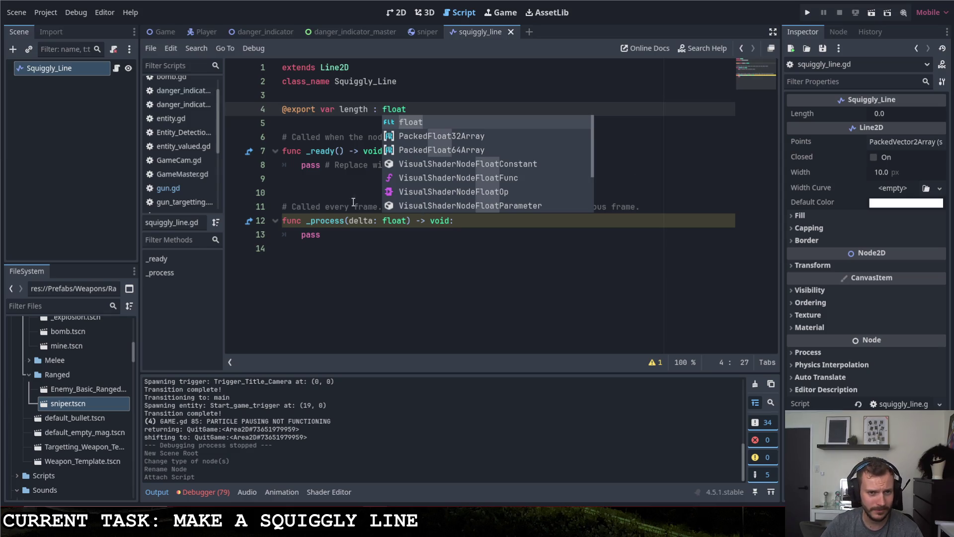
Step: Dismiss the type suggestions and add blank lines below the float length export
click(448, 110)
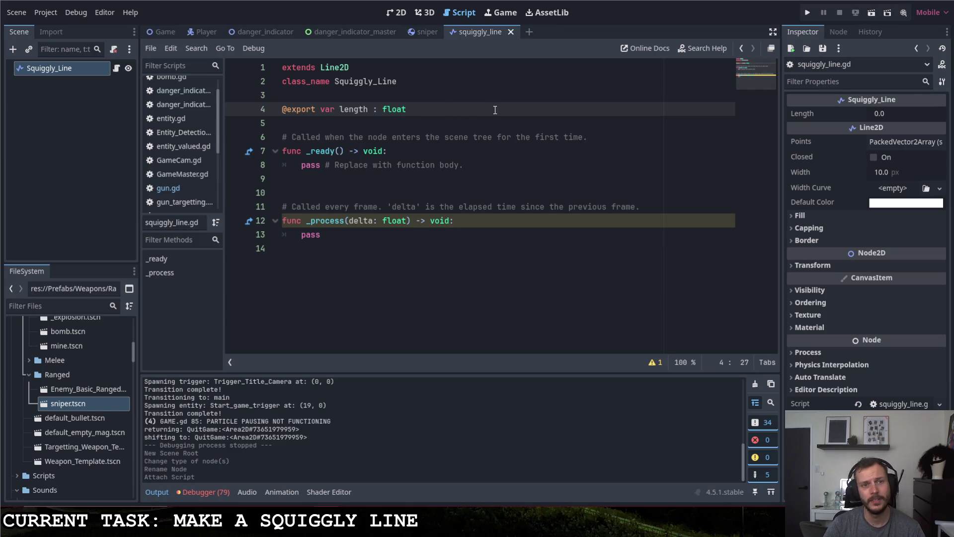
key(Return)
key(Return)
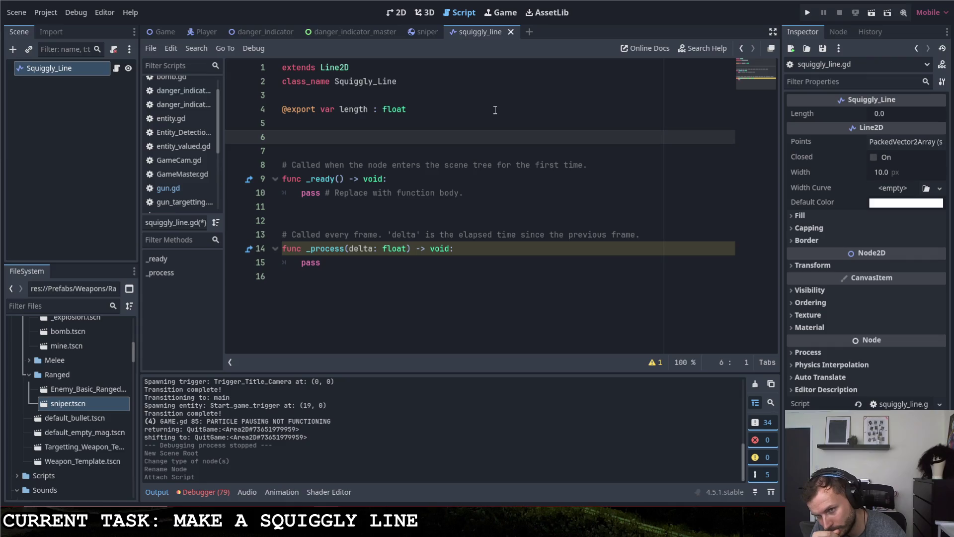
text(@export var )
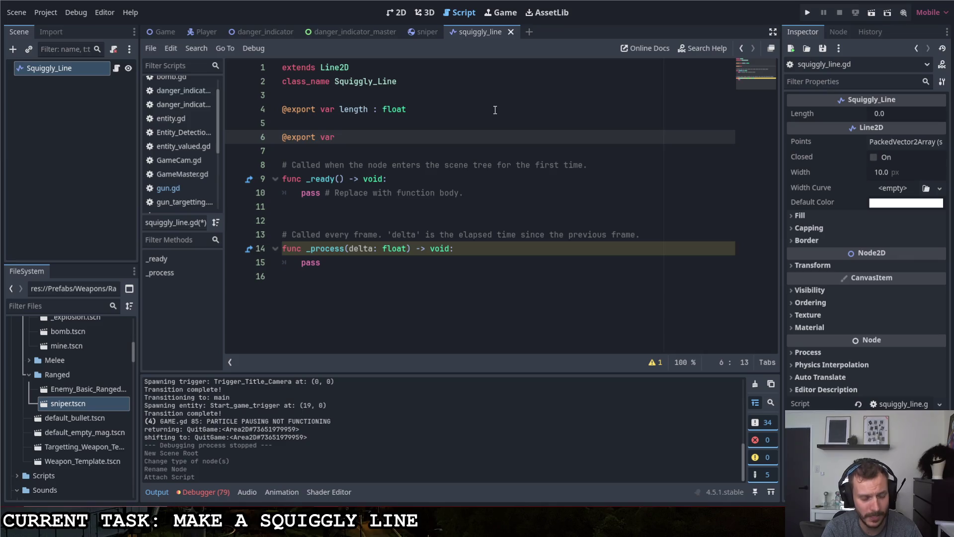
text(squiggle_width : float = 10.)
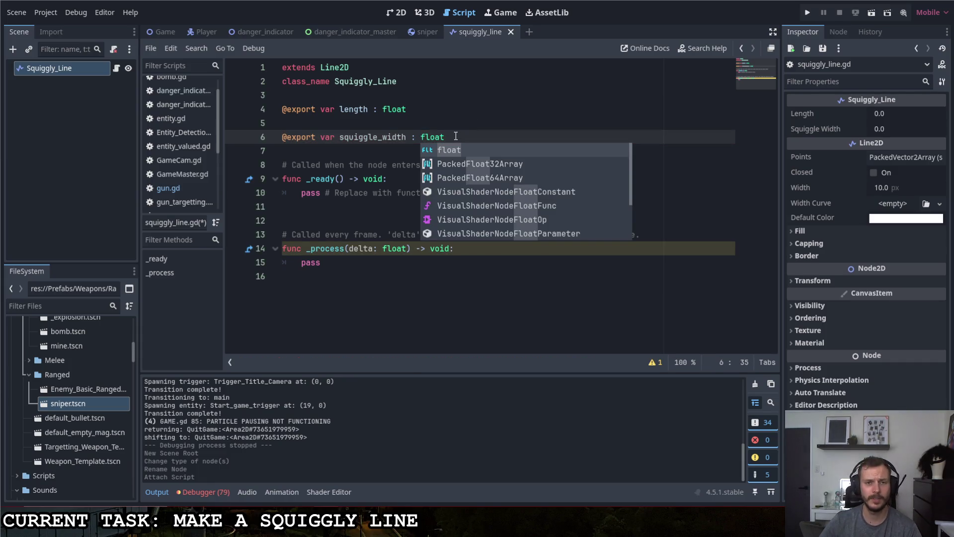
text(0)
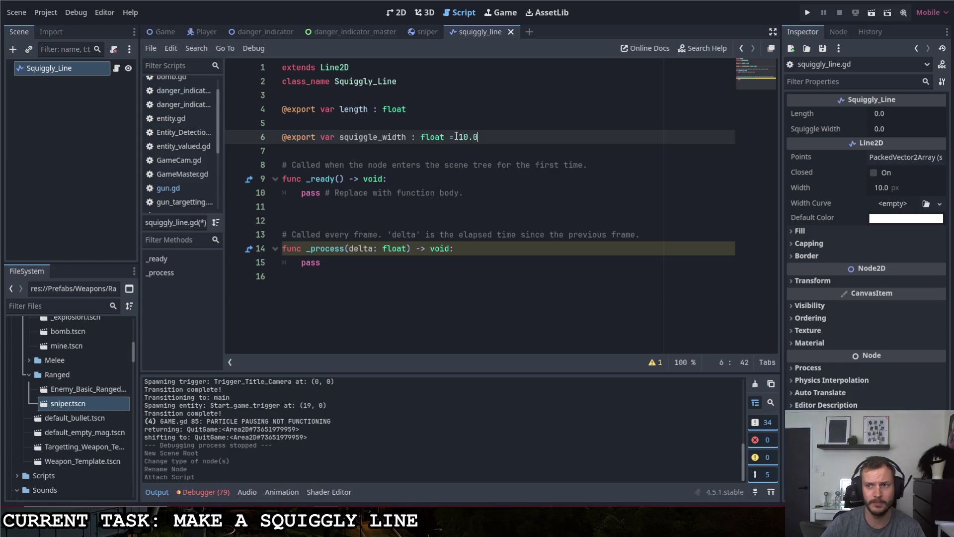
click(460, 126)
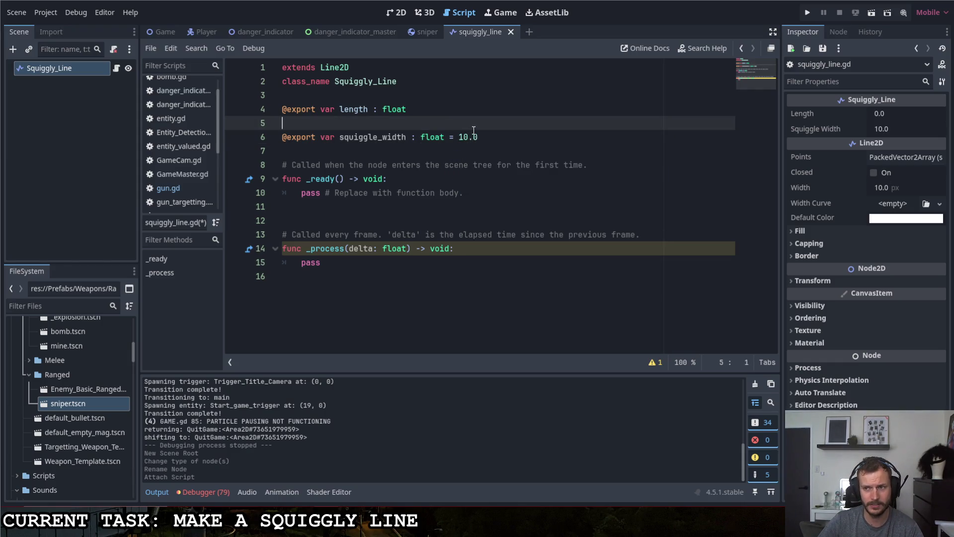
click(495, 138)
key(ctrl+s)
key(Up)
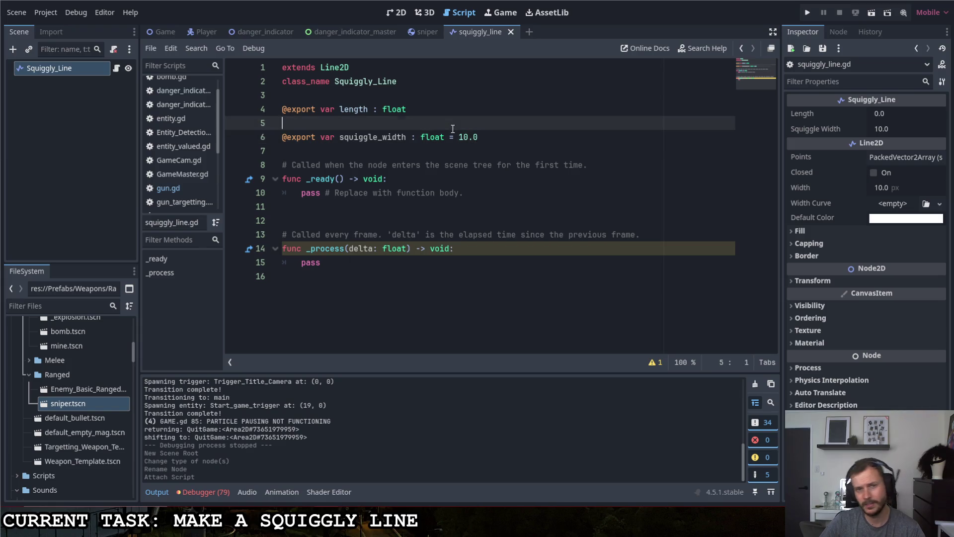
key(BackSpace)
click(494, 128)
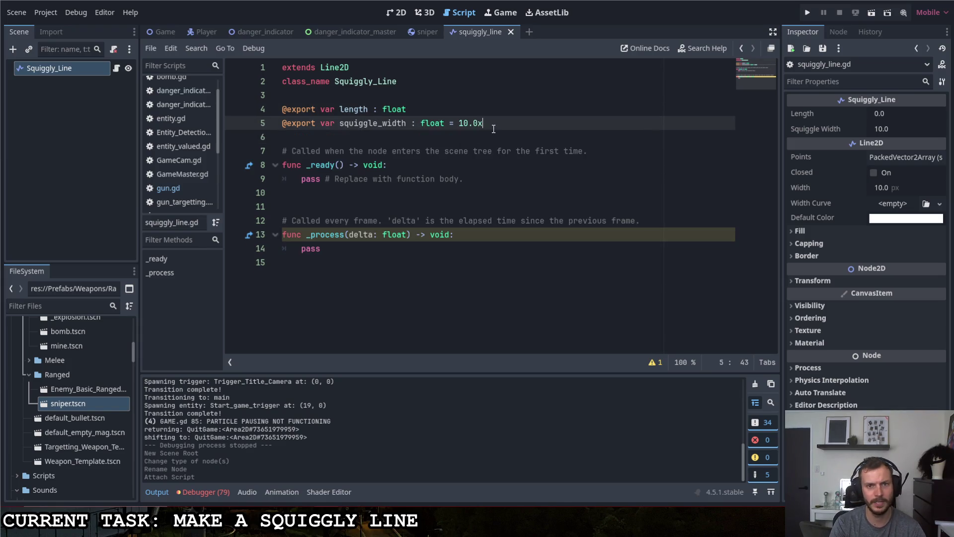
text(px)
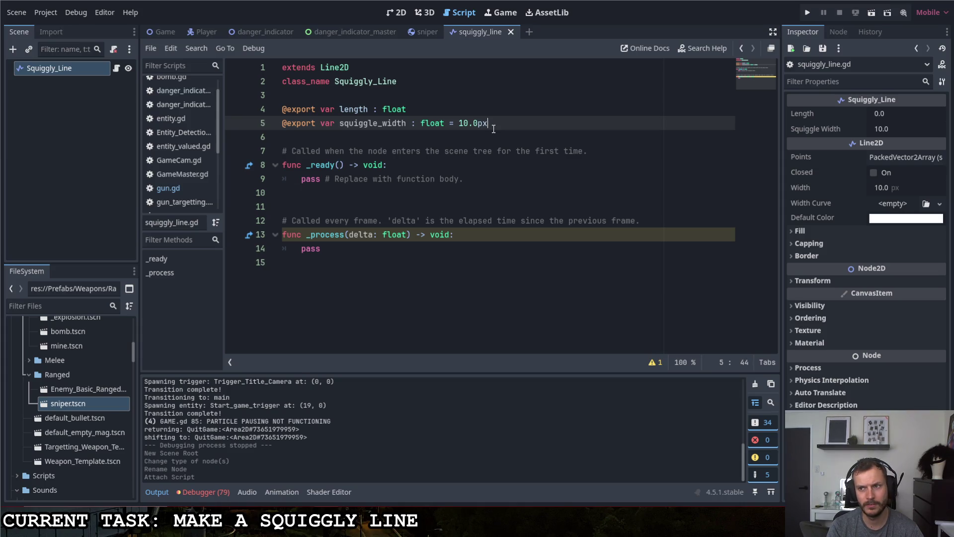
key(BackSpace)
key(BackSpace)
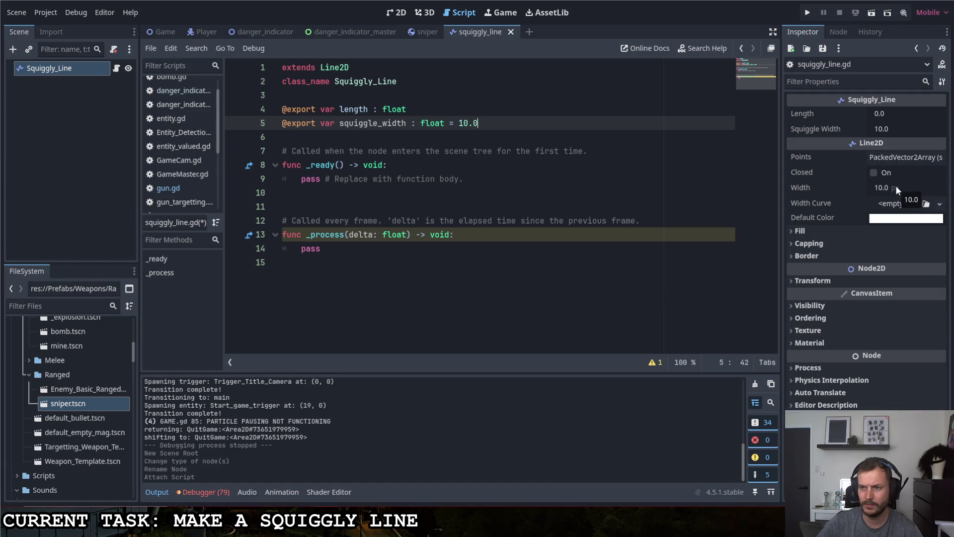
right_click(815, 187)
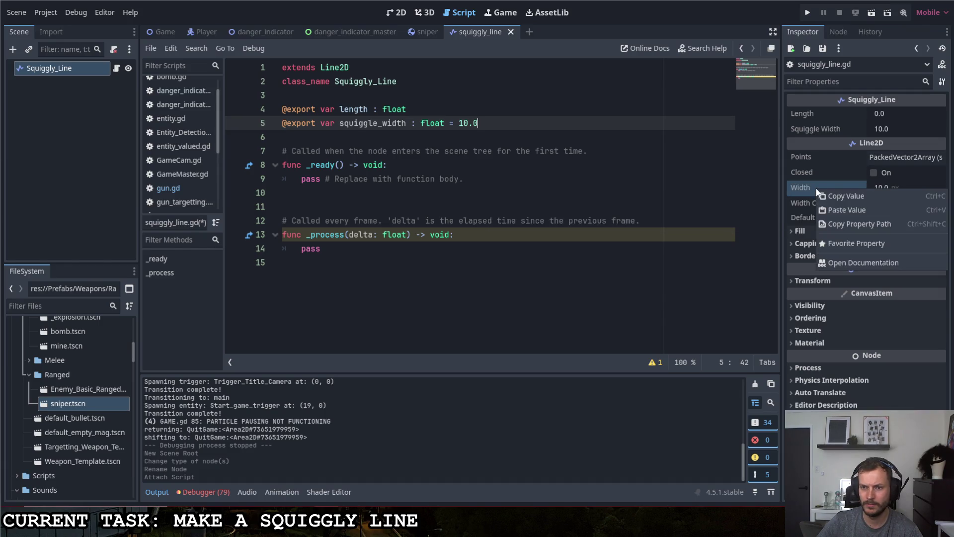
click(858, 262)
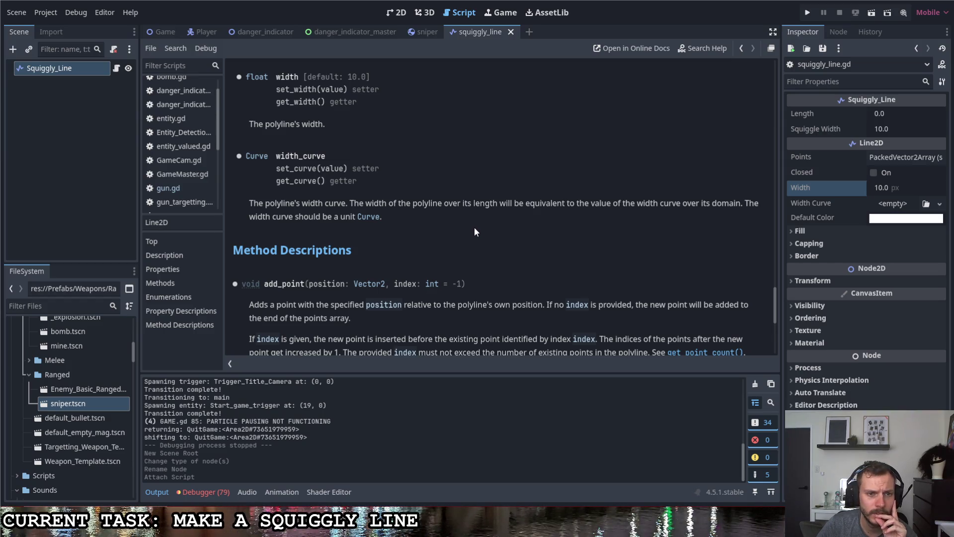
click(117, 68)
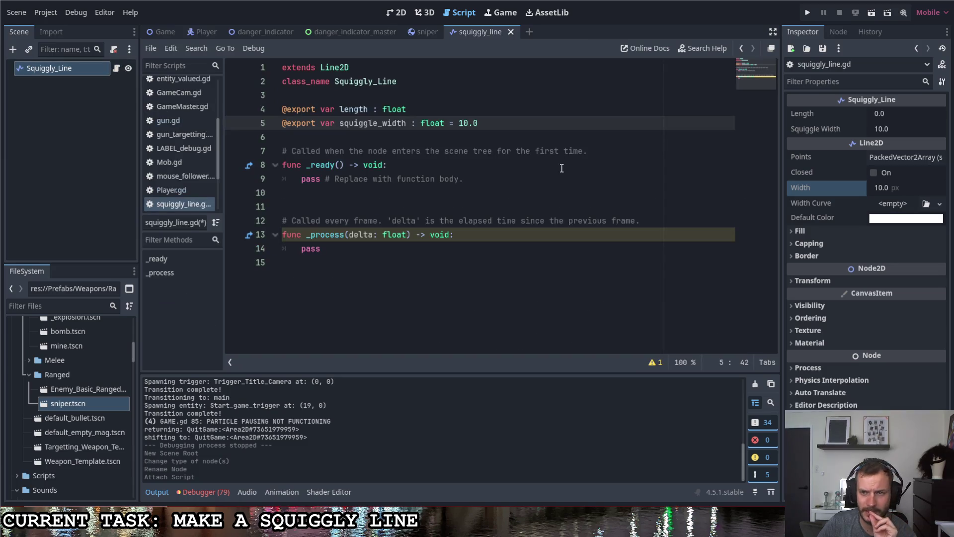
click(476, 114)
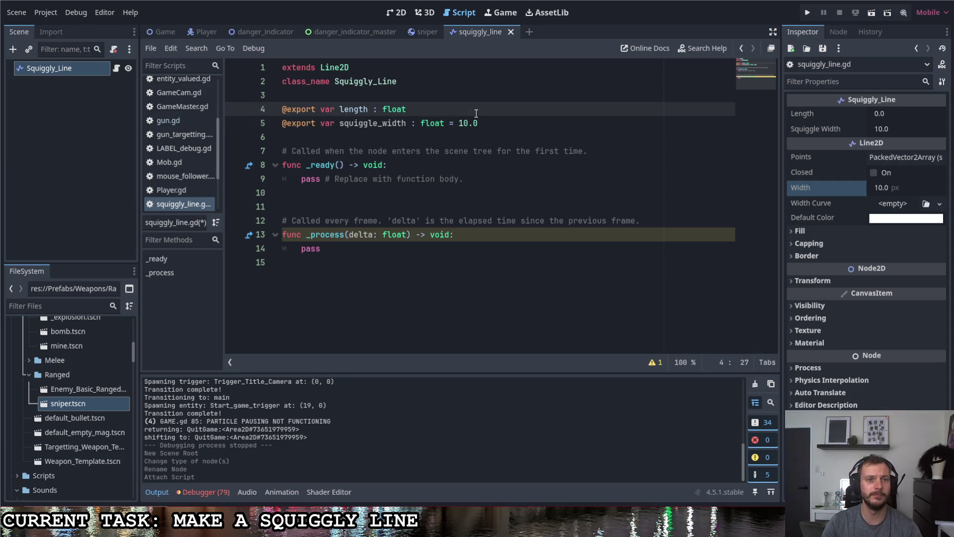
Step: Start a ## doc comment and delete the length export line
key(Return)
key(Return)
text(##)
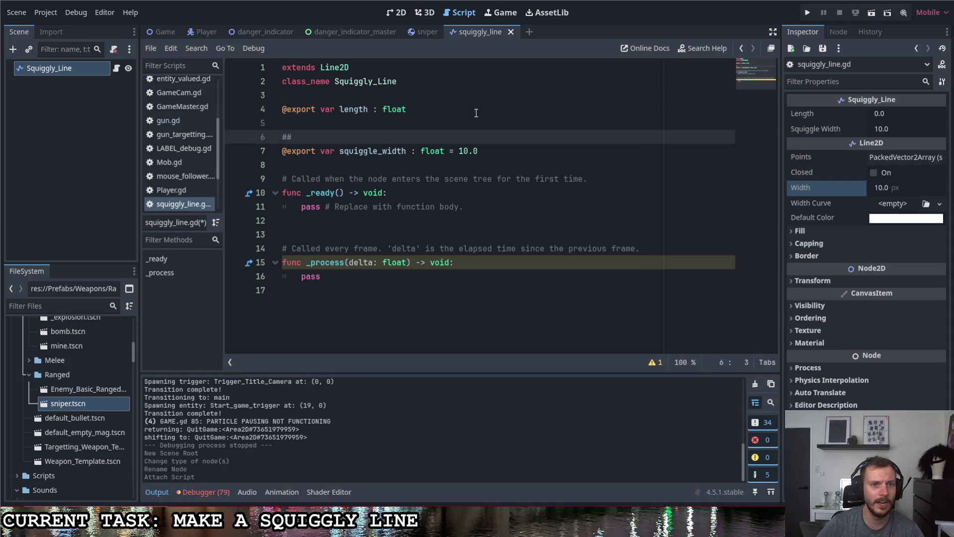
click(477, 110)
drag(477, 110, 235, 111)
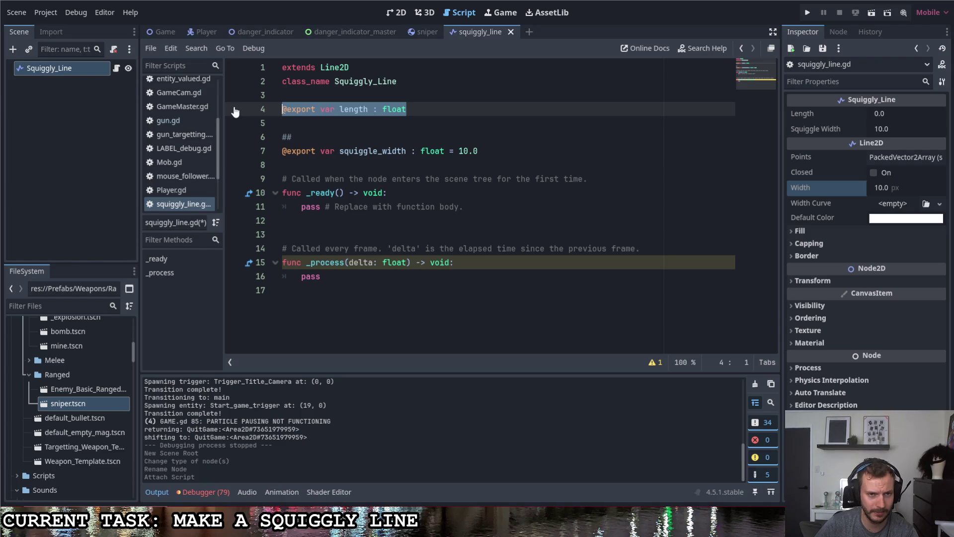
key(BackSpace)
key(BackSpace)
key(BackSpace)
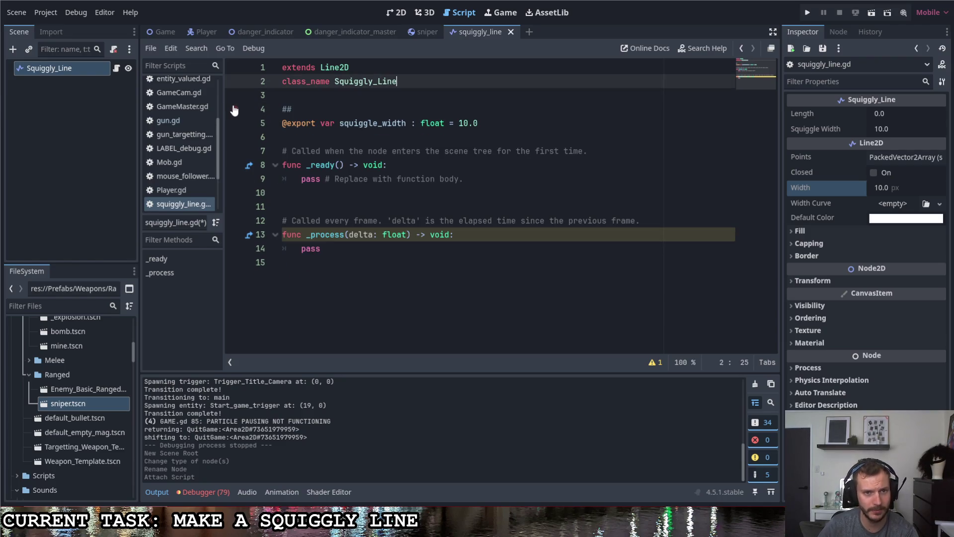
Step: Write the comment 'This is the width of the individual lines in the squiggle line'
click(337, 113)
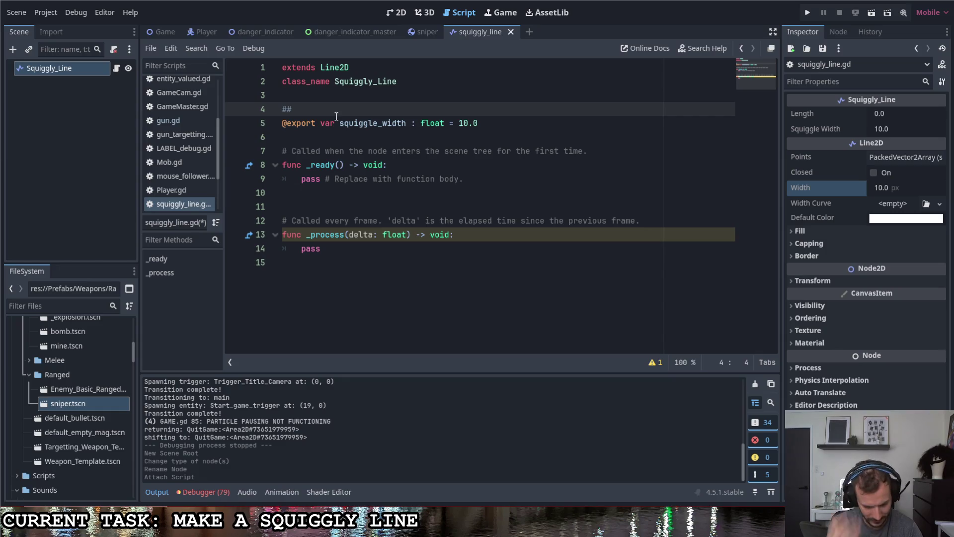
text(This is the )
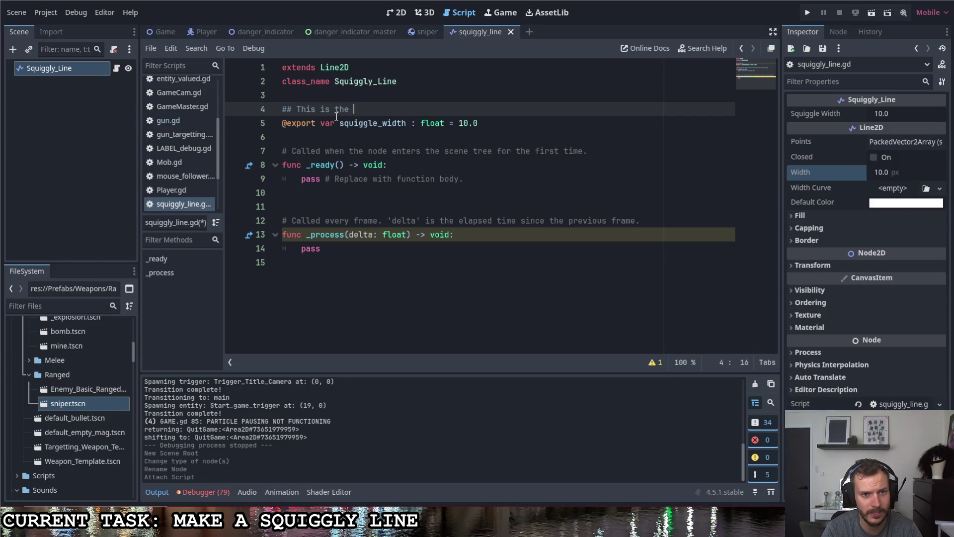
text(width of the i)
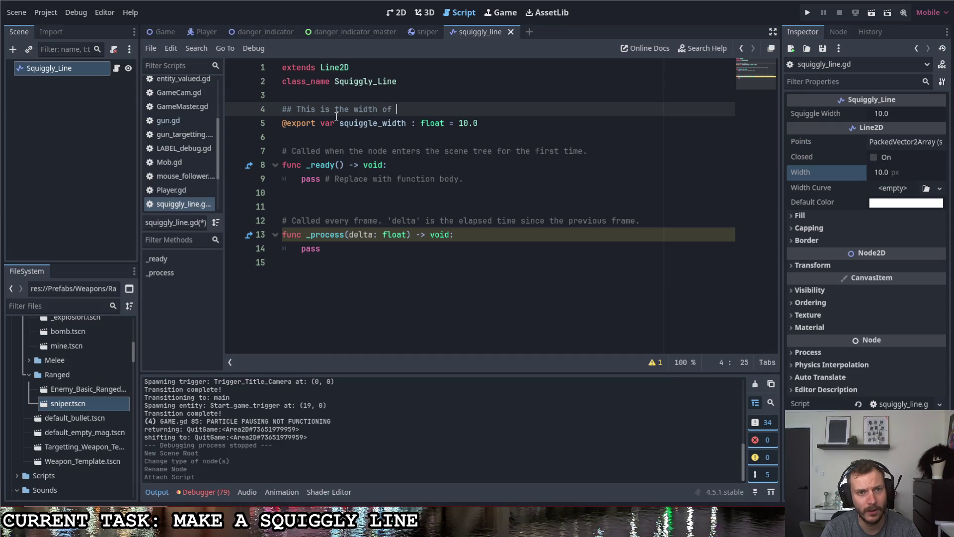
text(ndividal)
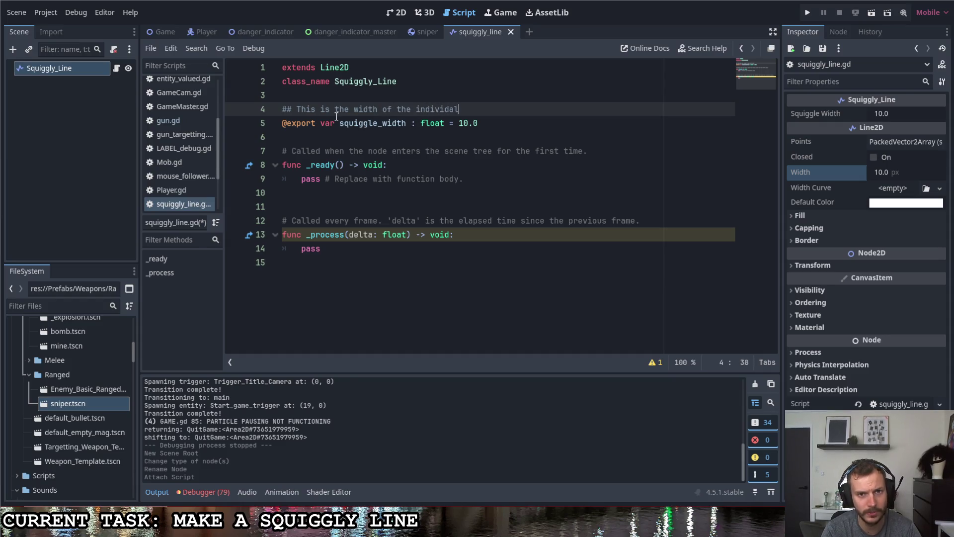
key(BackSpace)
key(BackSpace)
key(BackSpace)
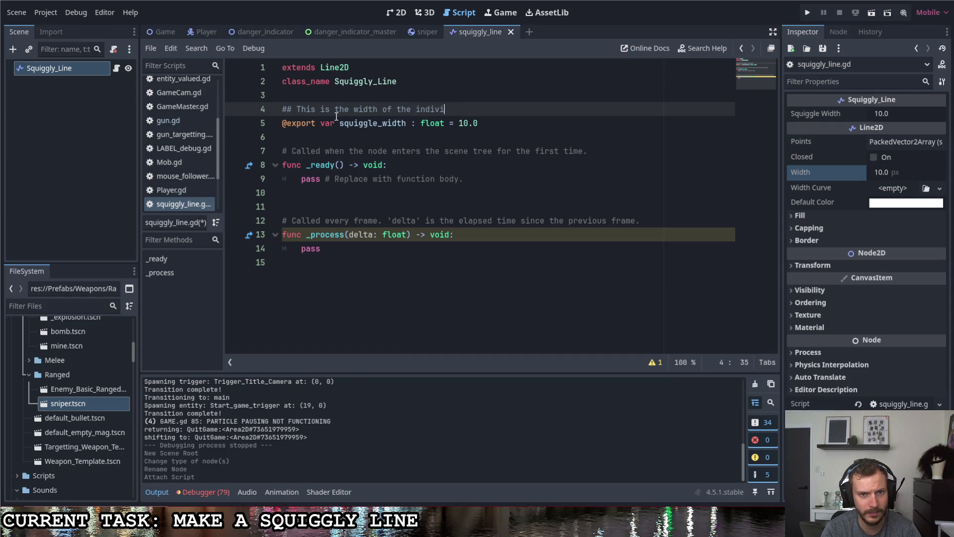
text(dual lines in t)
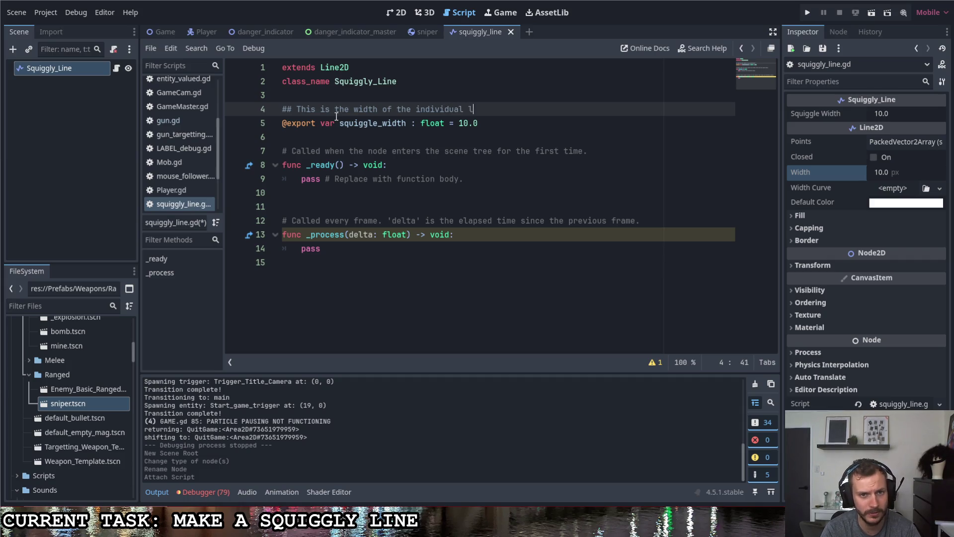
text(he squiggle lin)
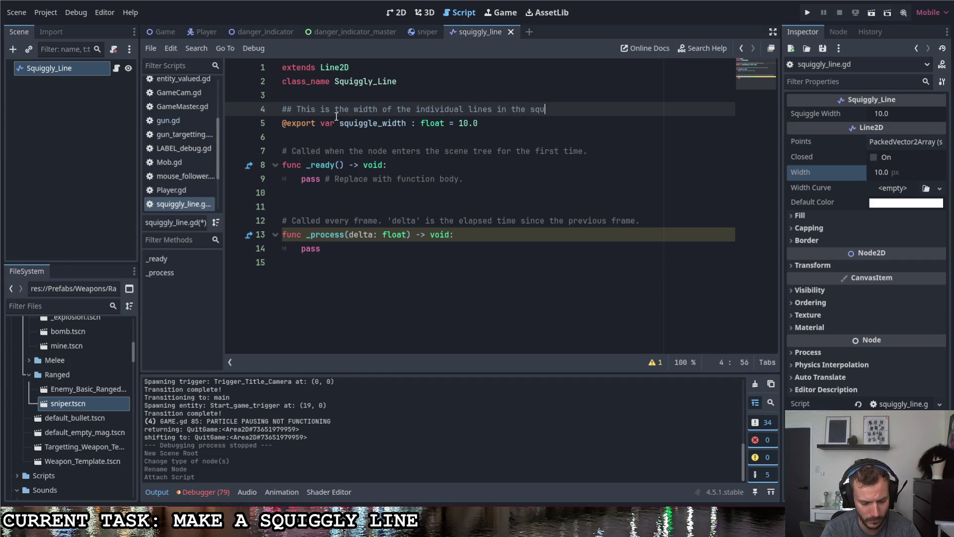
text(e)
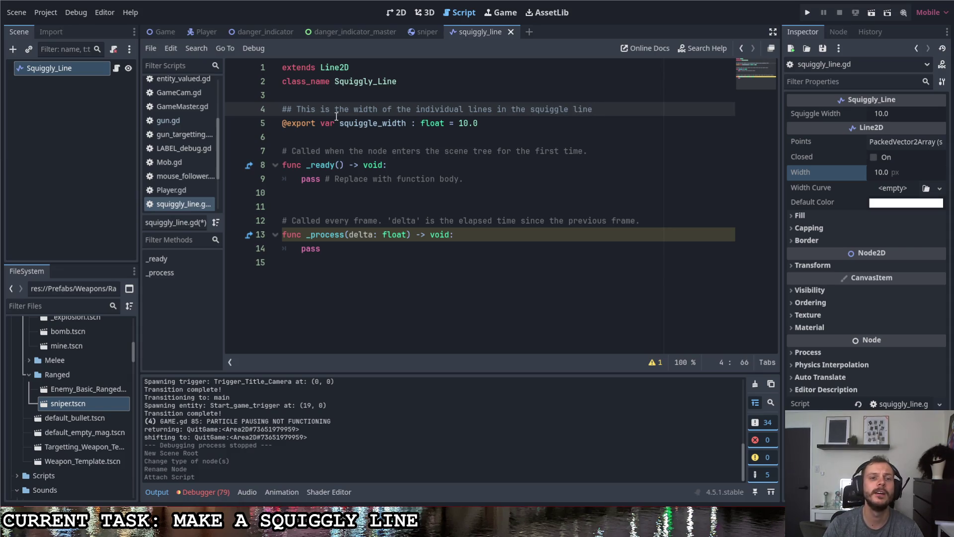
key(Up)
key(Return)
key(Return)
key(Up)
text(@export line_count  =)
key(BackSpace)
key(BackSpace)
text(=)
key(BackSpace)
key(BackSpace)
key(BackSpace)
text(var line_count : )
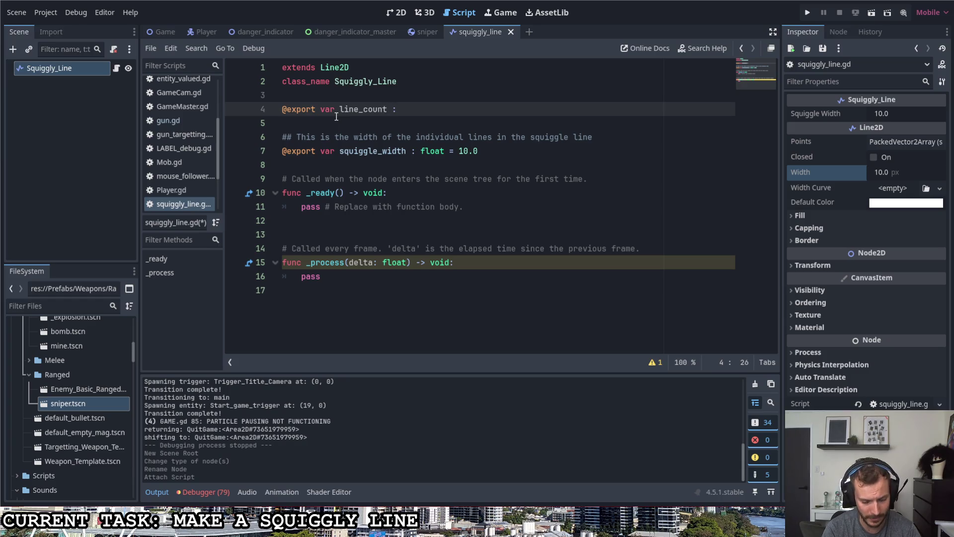
text(1.0)
key(BackSpace)
key(BackSpace)
key(BackSpace)
text(t = 1)
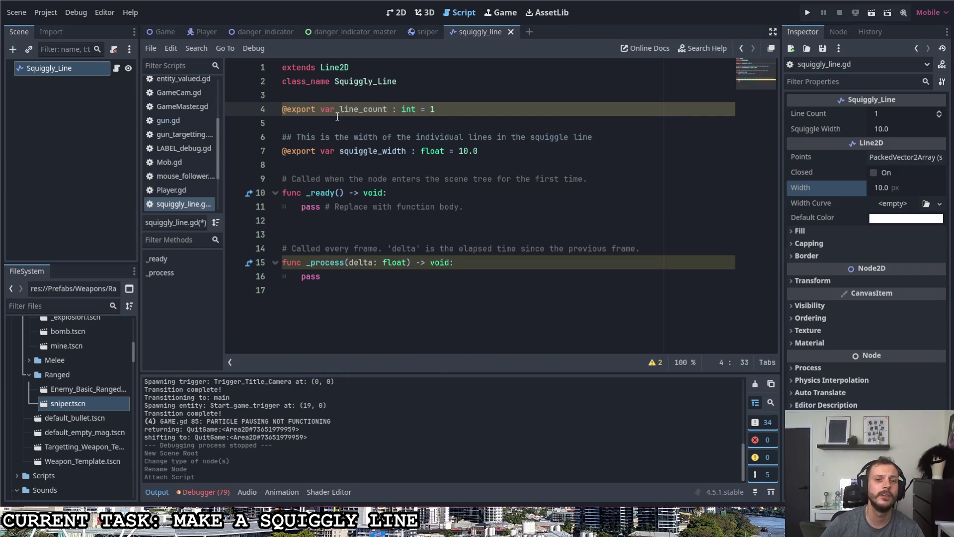
key(Down)
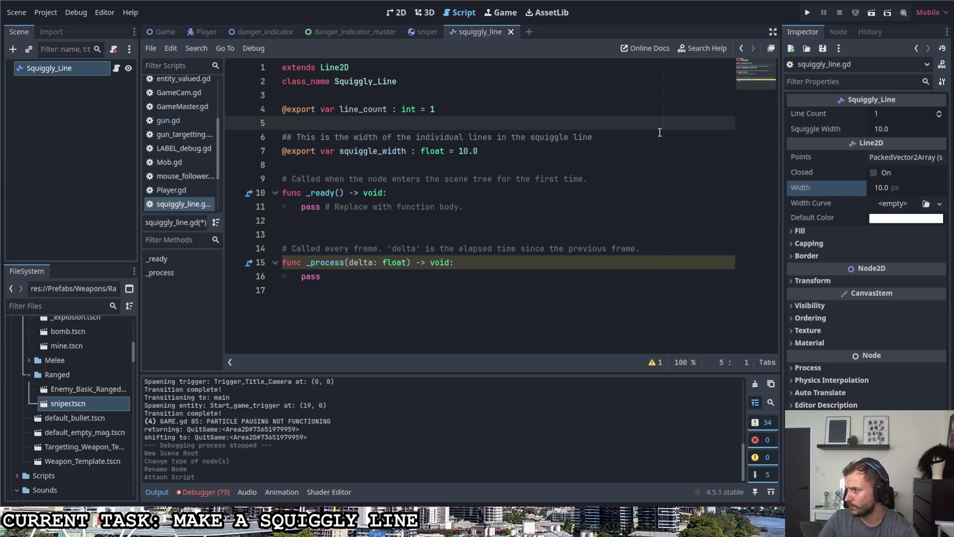
Step: Document line_count as the amount of lines the individual line will break into
key(Up)
key(Up)
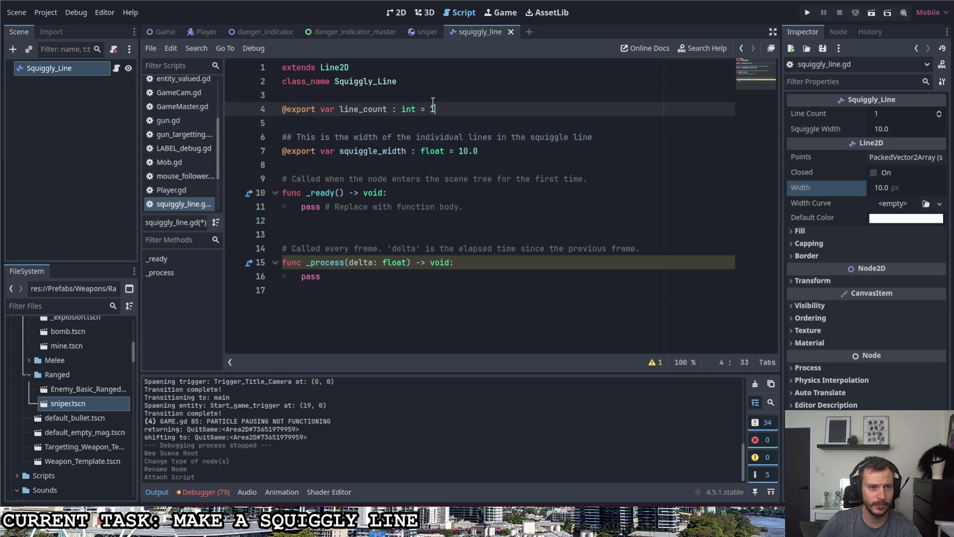
key(Return)
text(## Th)
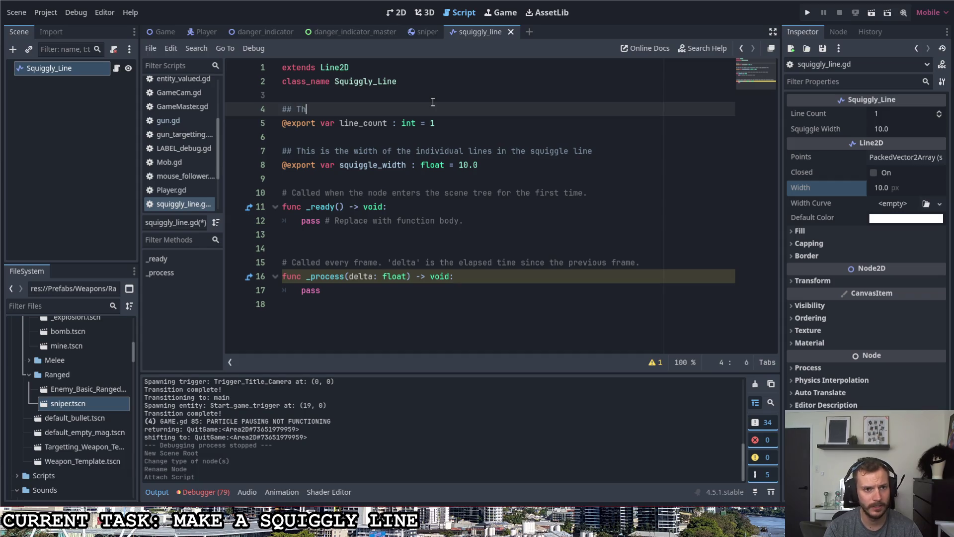
text(amount of lines tha)
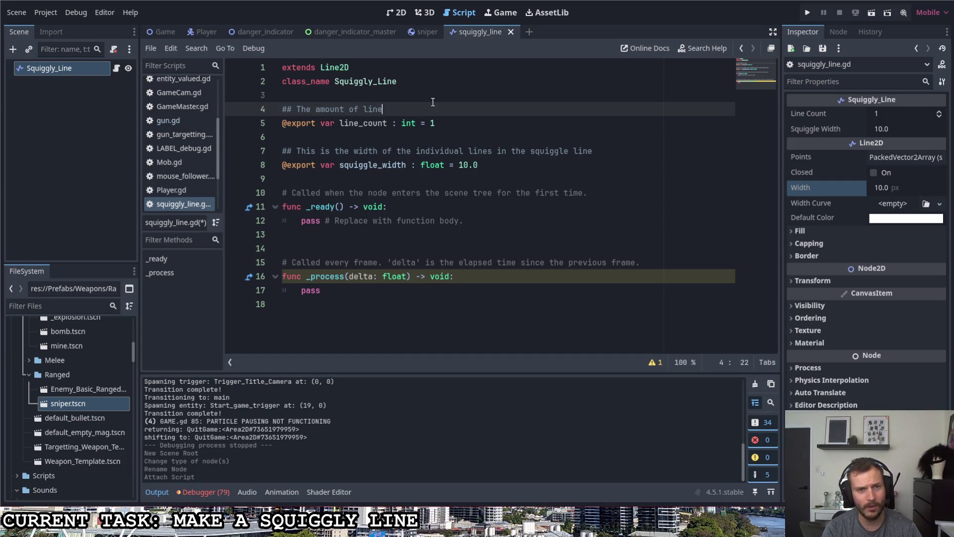
text(t thi)
text(individual l)
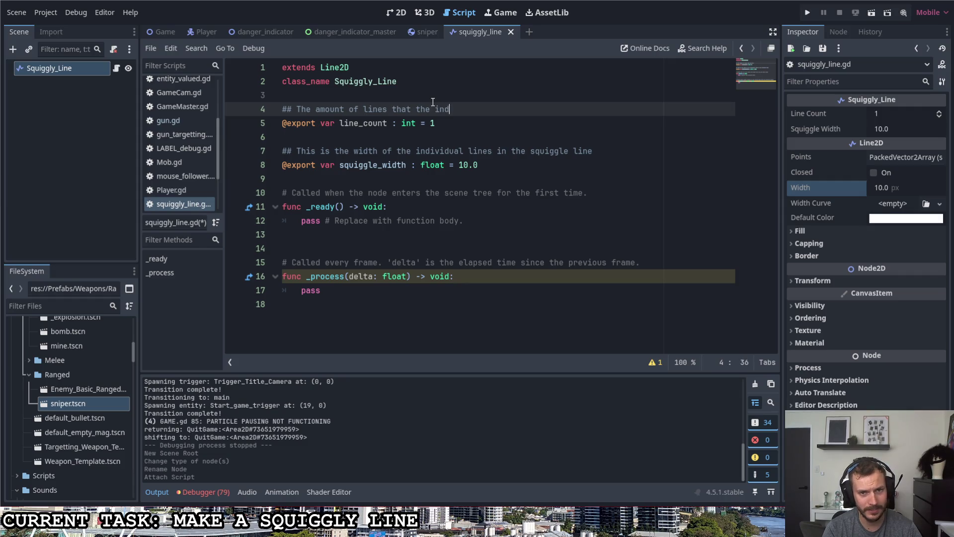
text(ine will brea)
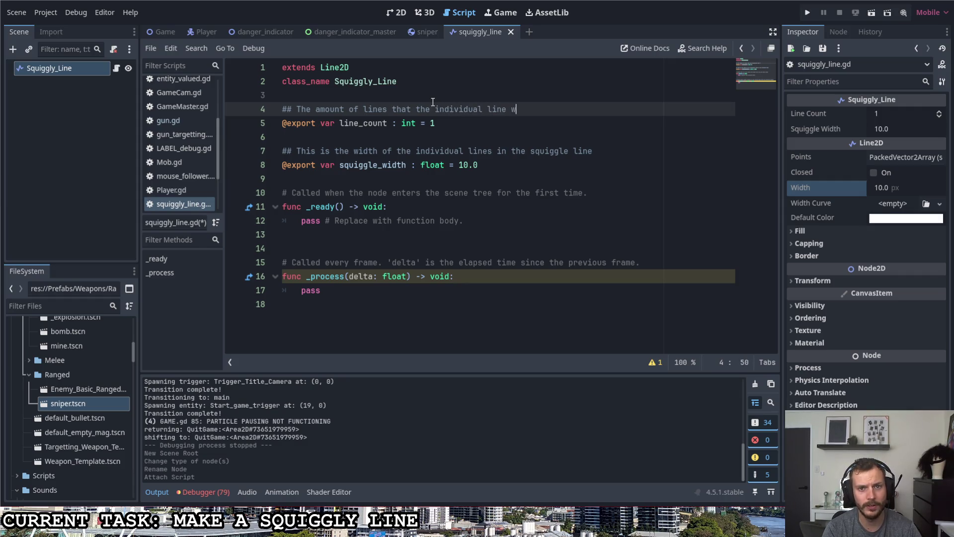
text(k into)
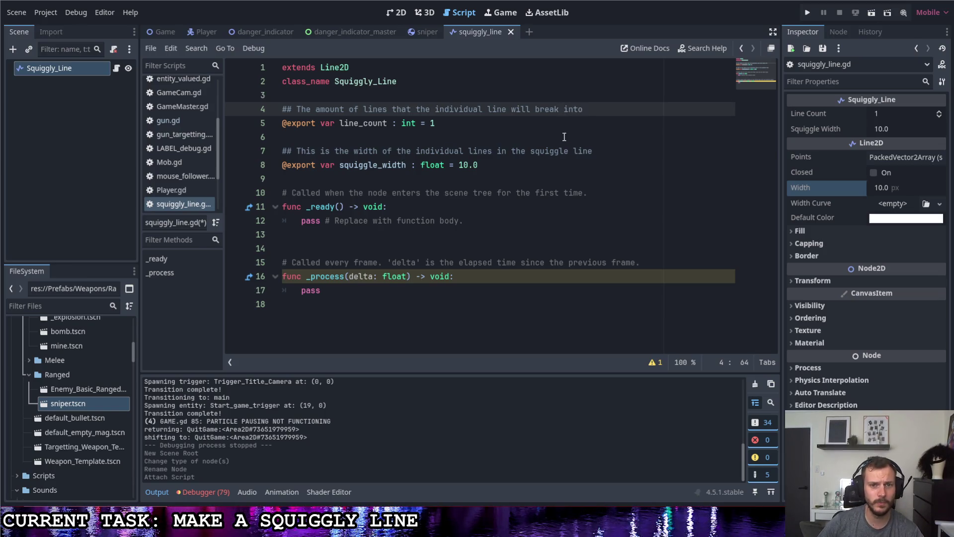
click(602, 151)
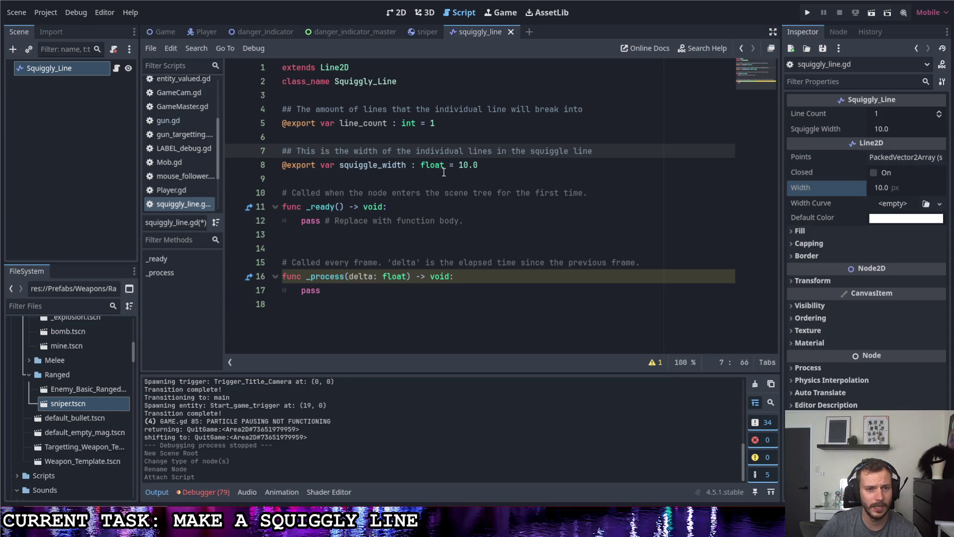
click(527, 169)
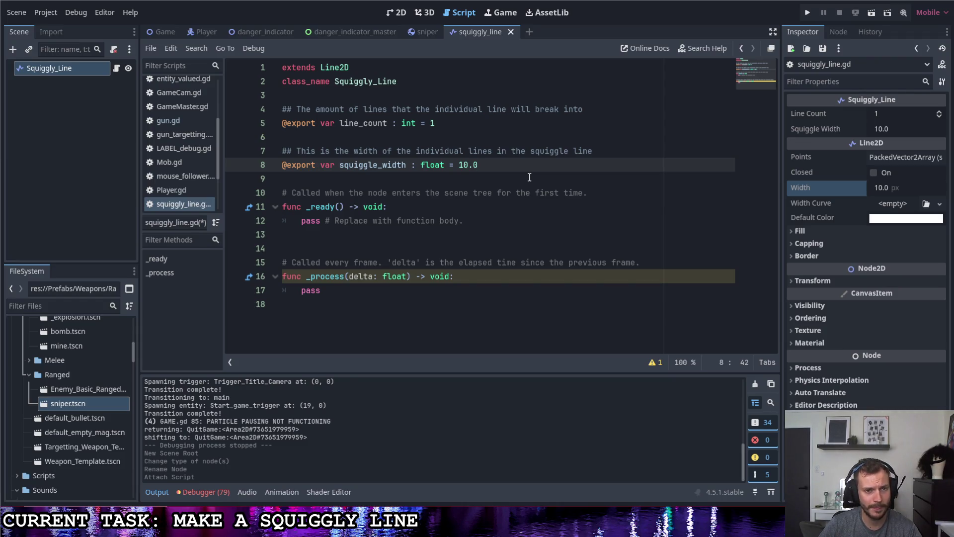
key(Return)
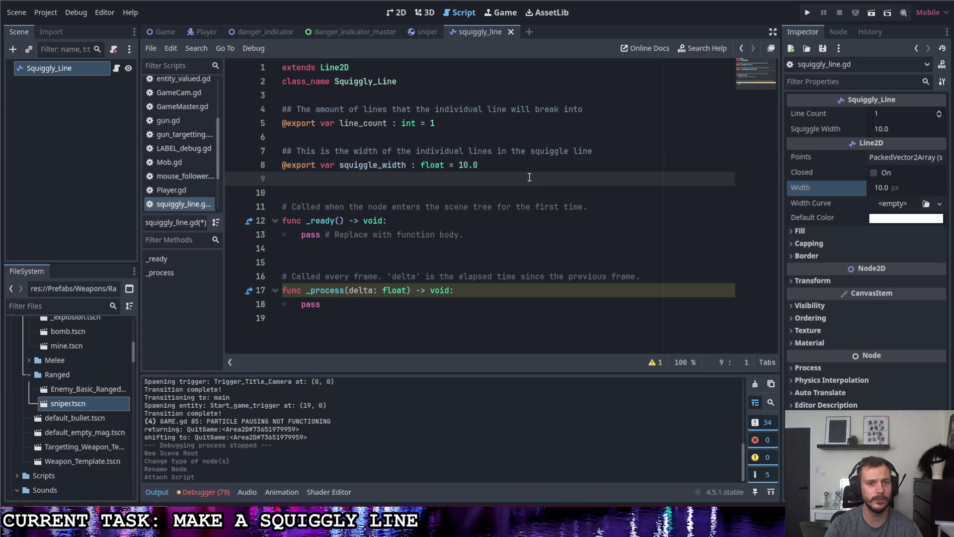
Step: Declare 'var squiggles = []' and move it directly below line_count, followed by a blank line
key(BackSpace)
key(Up)
key(ctrl+shift+Return)
key(ctrl+shift+Return)
text(var )
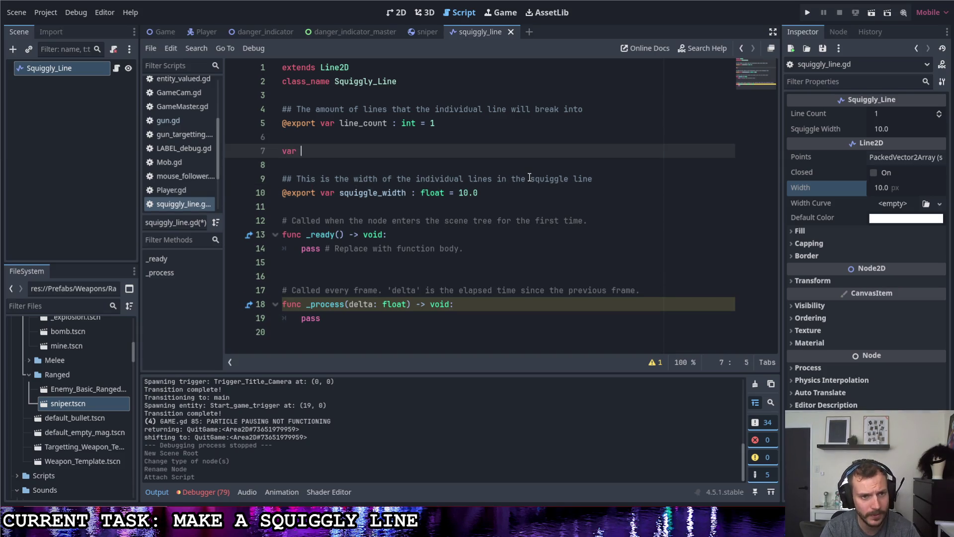
text(squiggles = )
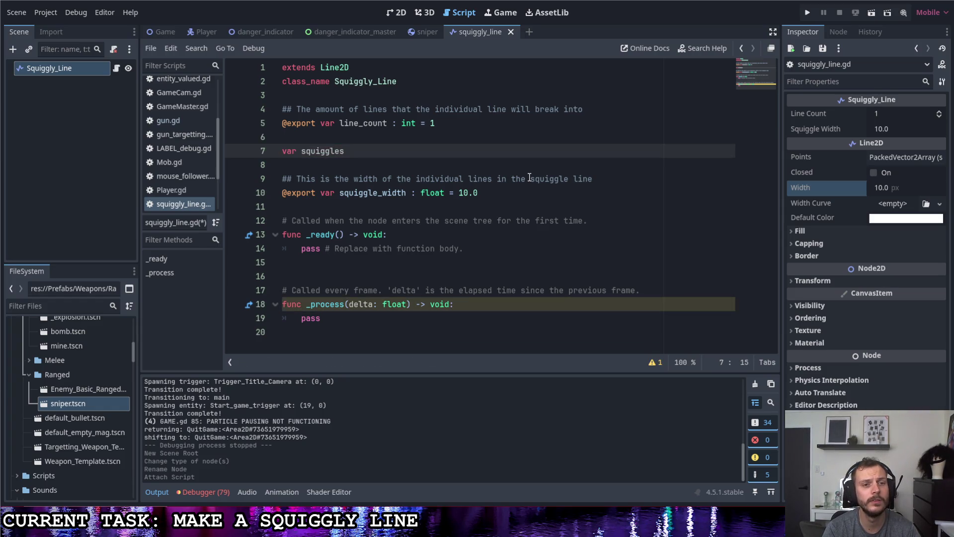
text([])
key(BackSpace)
key(BackSpace)
key(BackSpace)
text(= [])
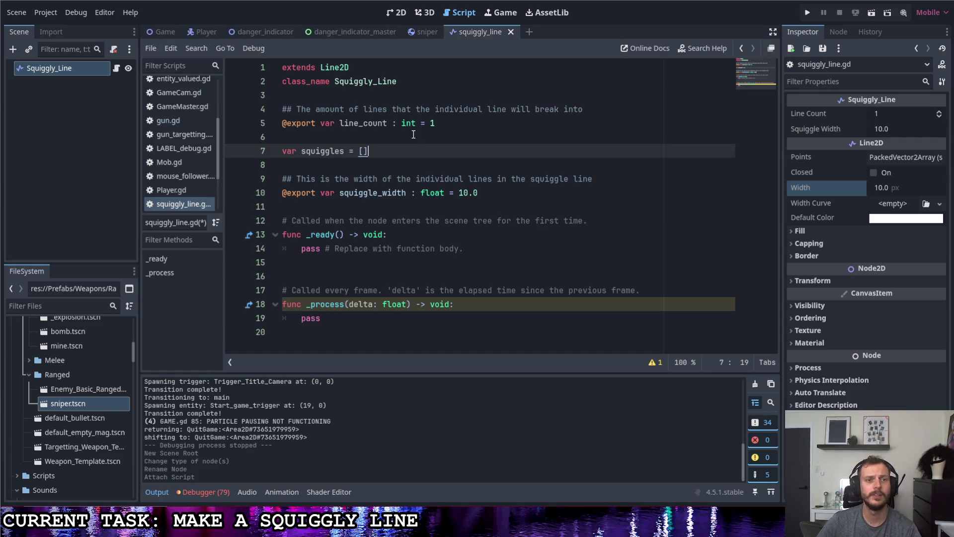
key(alt+Up)
key(Delete)
key(Return)
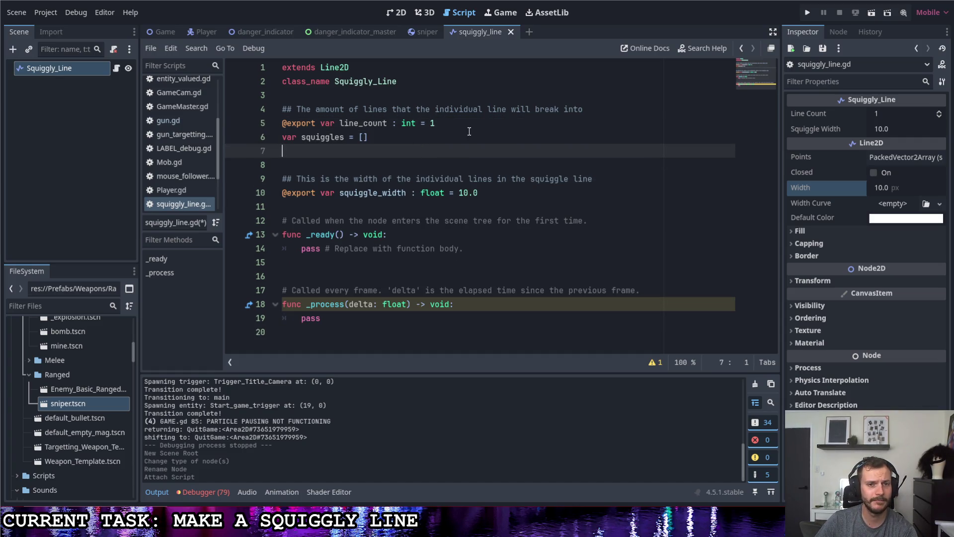
click(460, 125)
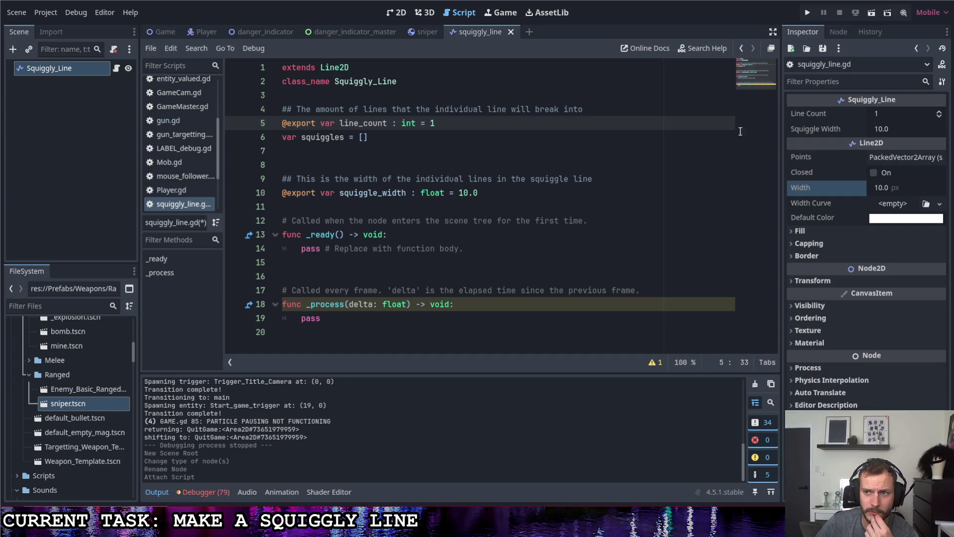
Step: Save the script and end the line_count description with a period
mouse_move(801, 113)
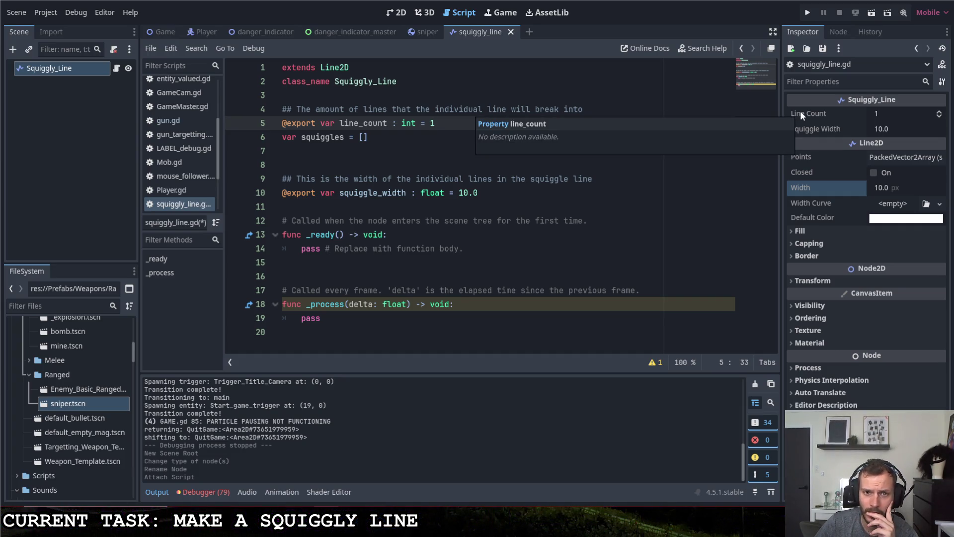
click(330, 109)
key(ctrl+s)
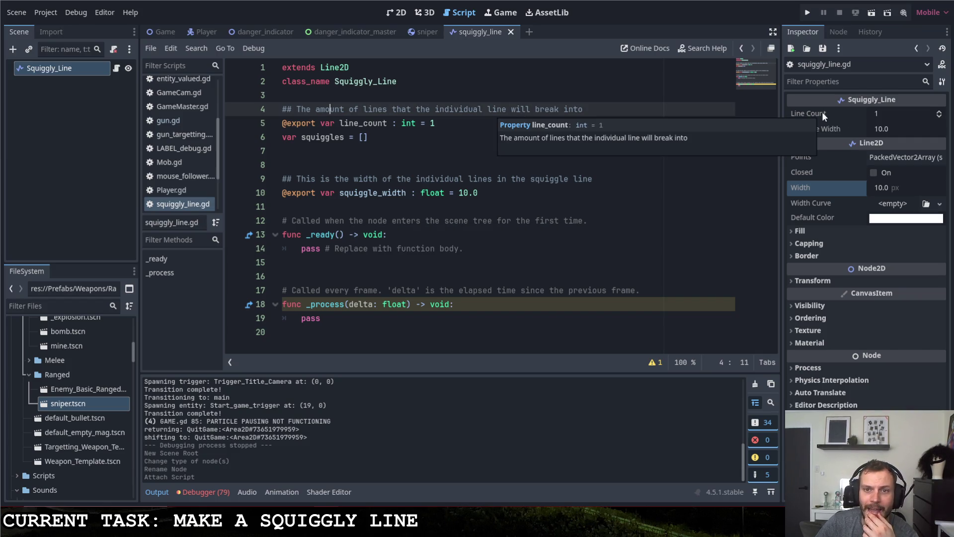
mouse_move(821, 124)
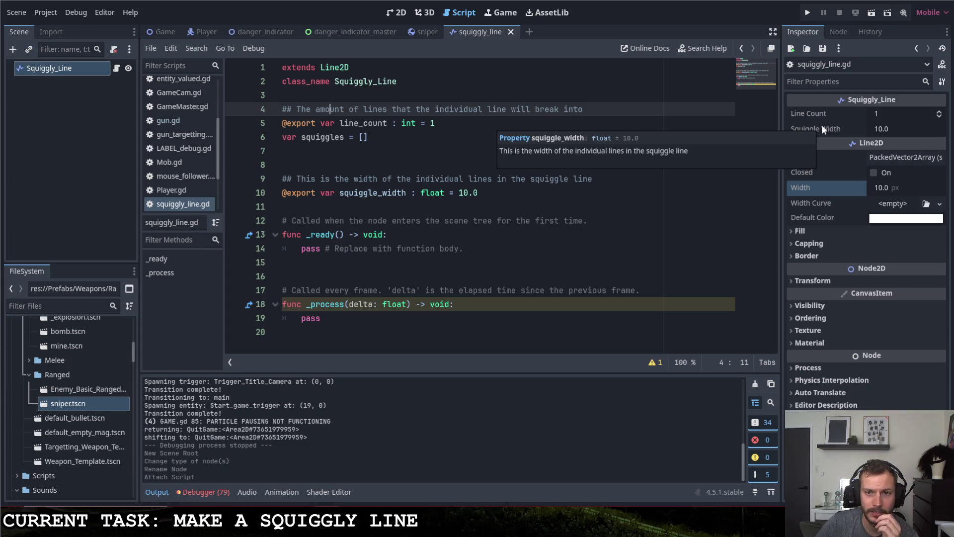
click(610, 175)
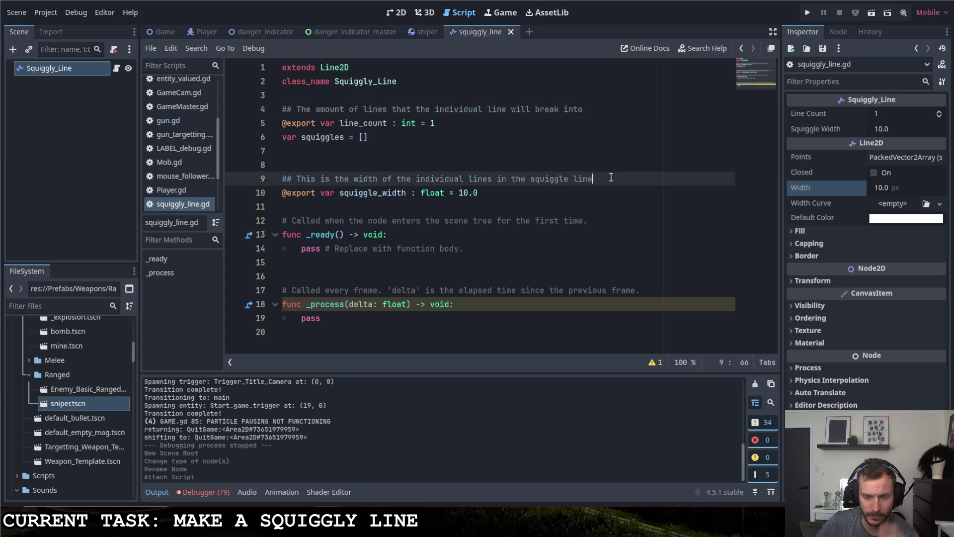
click(602, 112)
text(.)
click(613, 180)
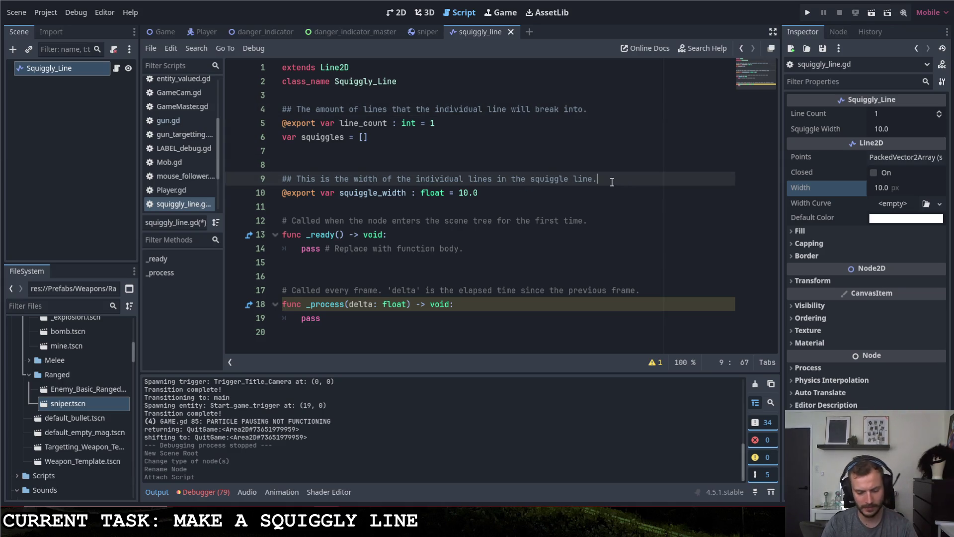
Step: Add a comment line: squiggle size is calculated using sin(t + n * 2 * PI / line_count
key(Return)
text(## The size of)
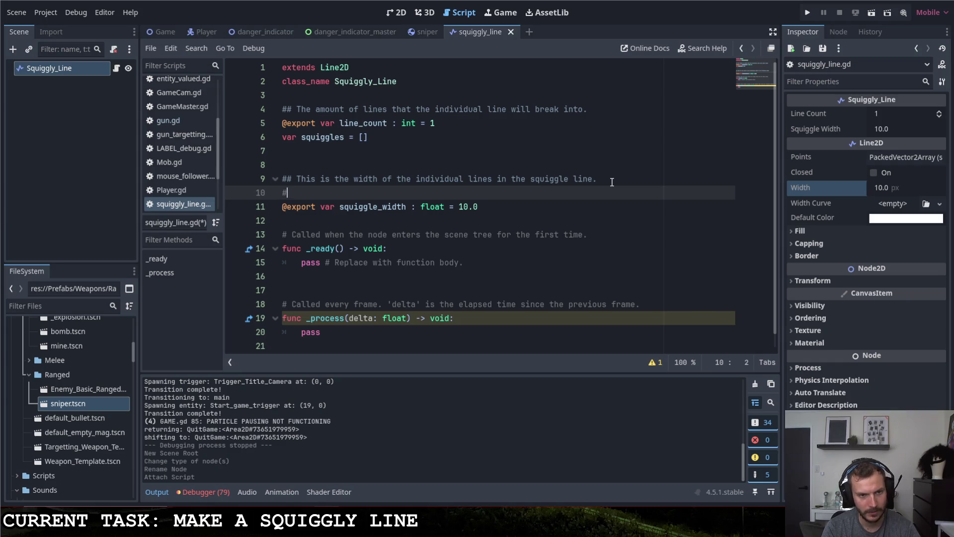
text( the )
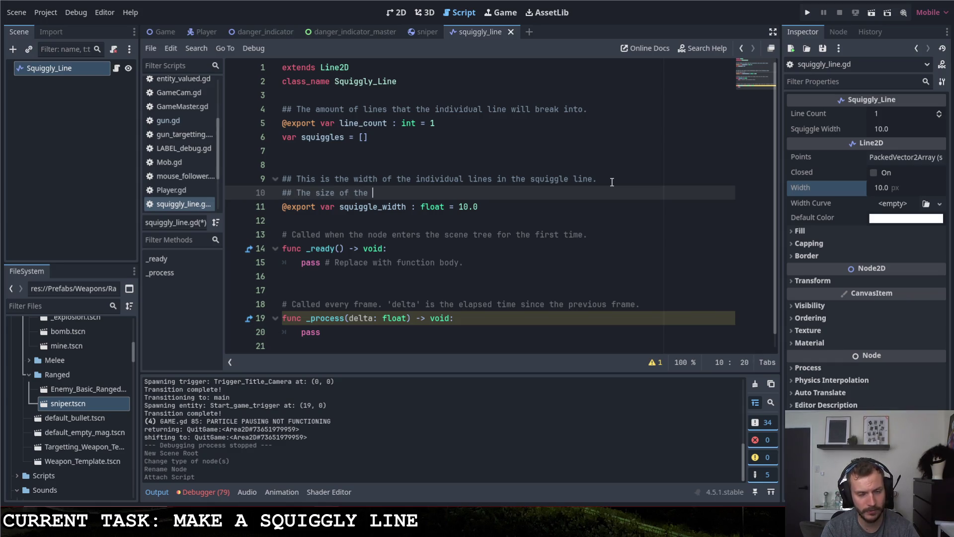
text(squi)
text(, is calcula)
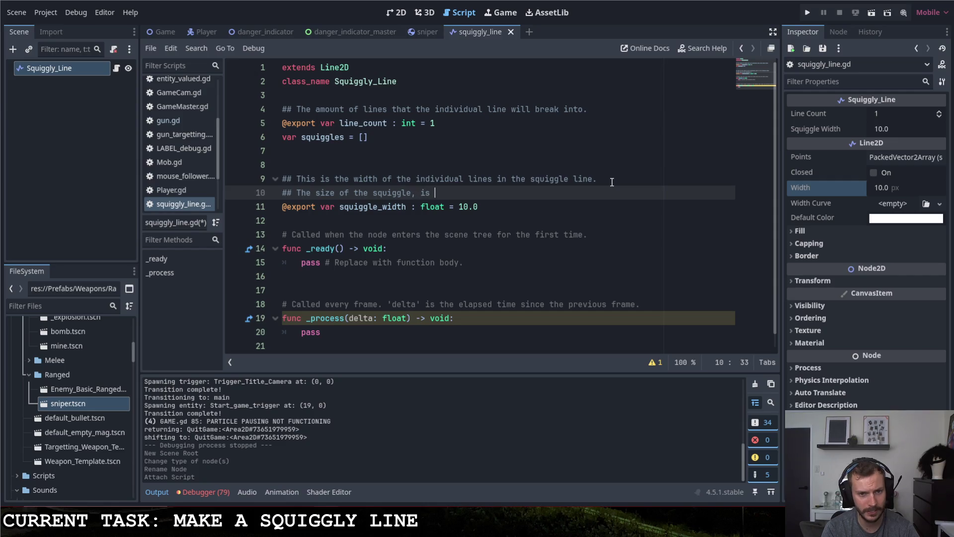
text(ted using )
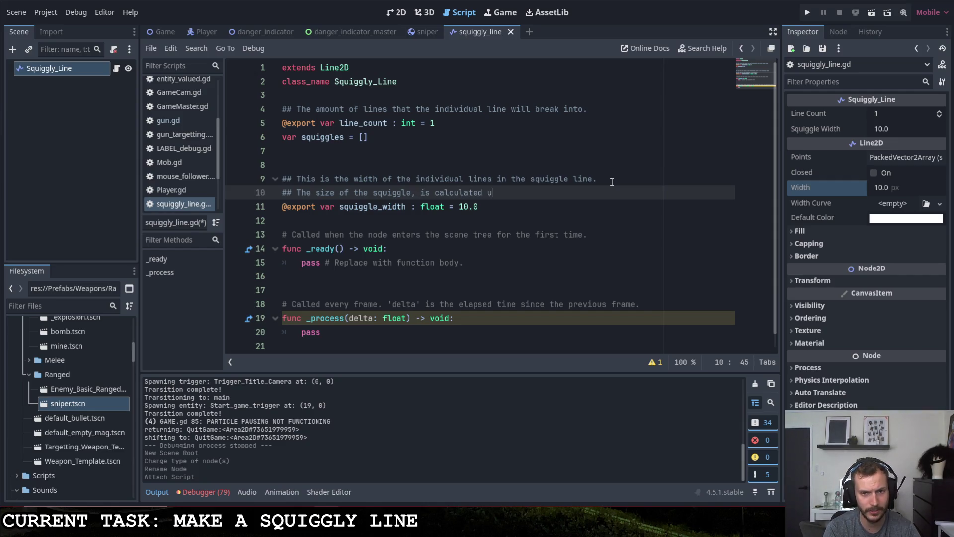
text(sin(t+)
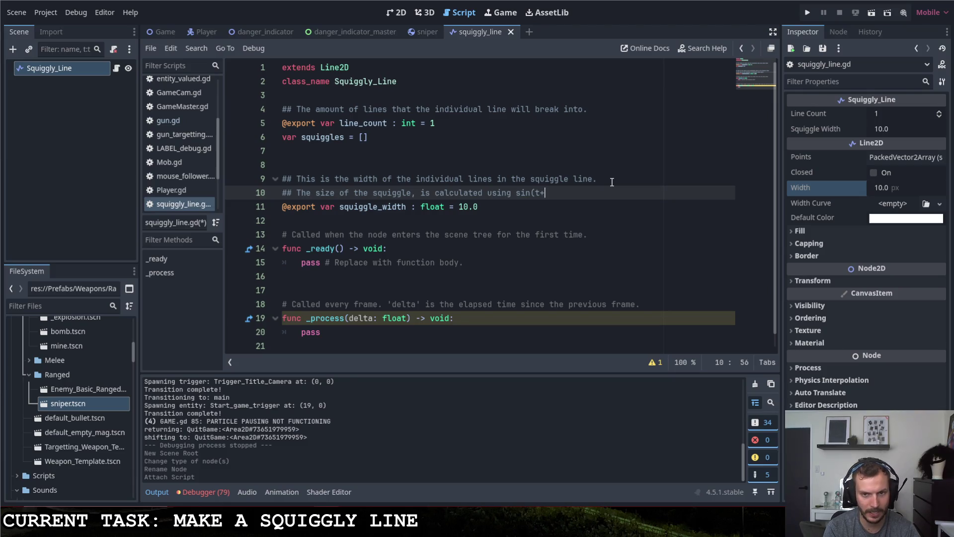
text(n)
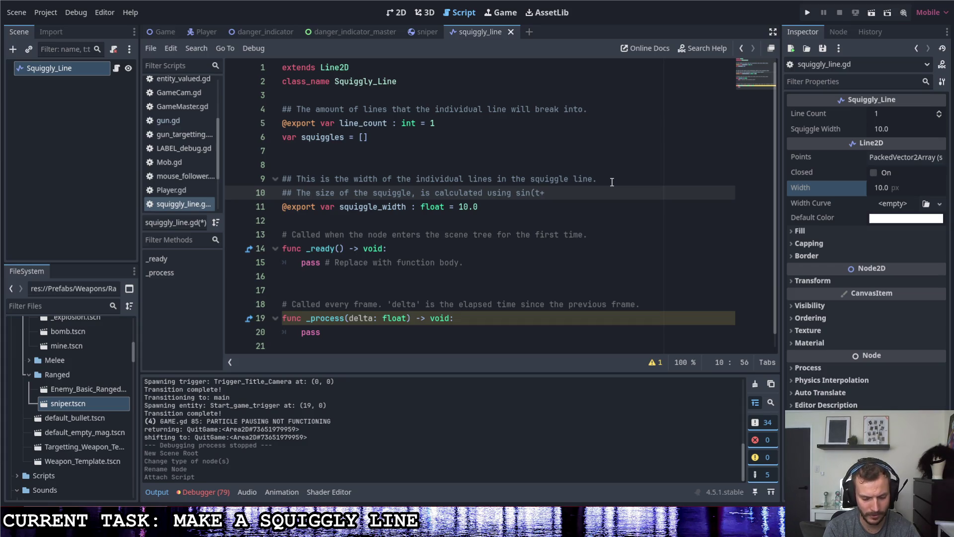
text(2)
text(*P)
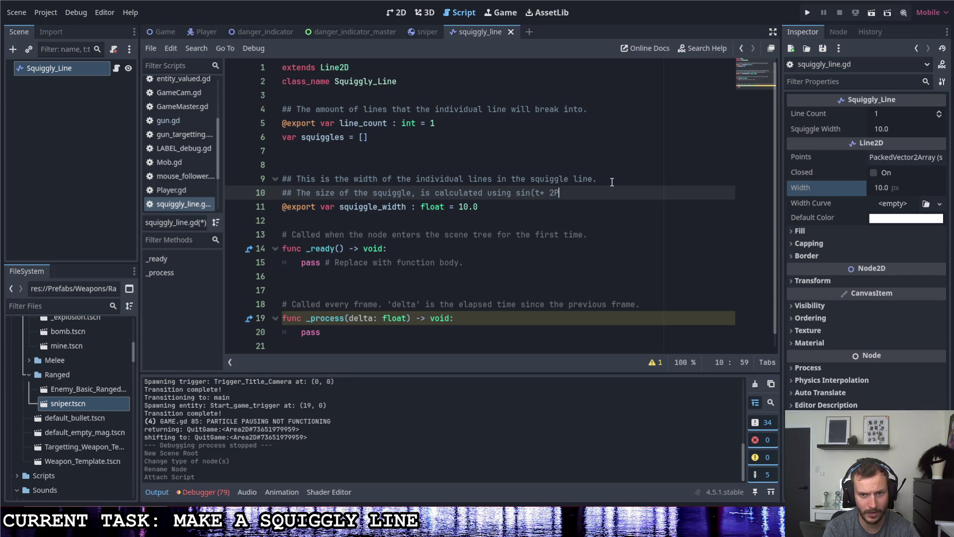
text(I .)
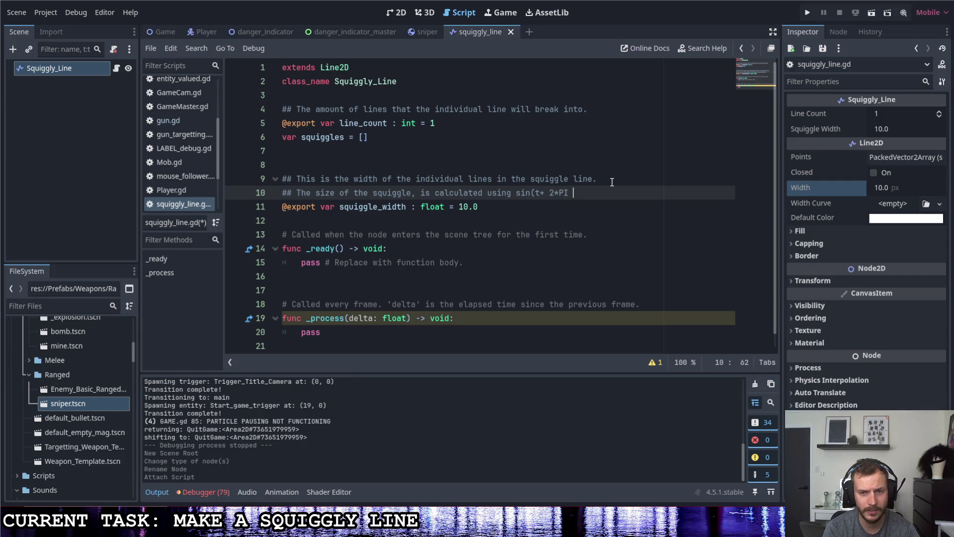
text( line_count)
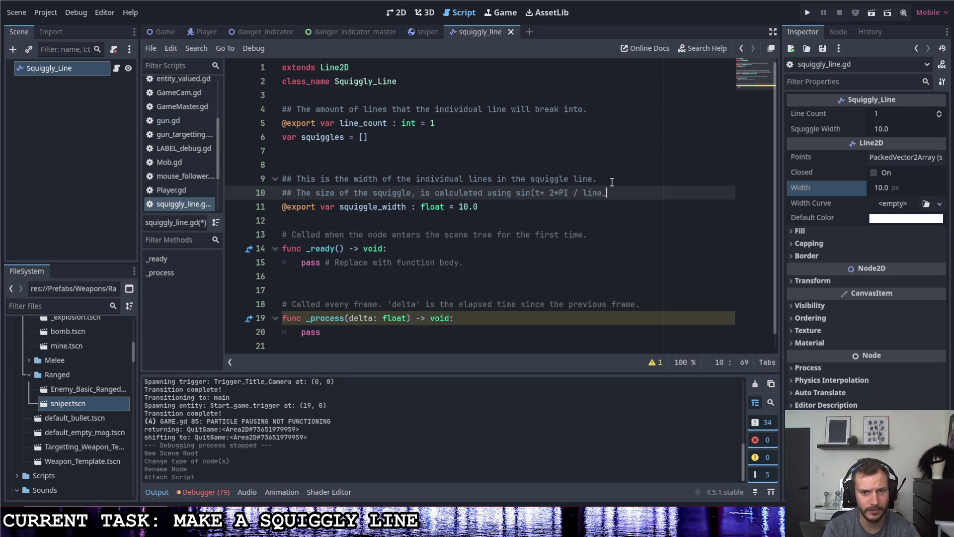
key(Left)
key(Left)
key(Left)
key(Right)
key(Right)
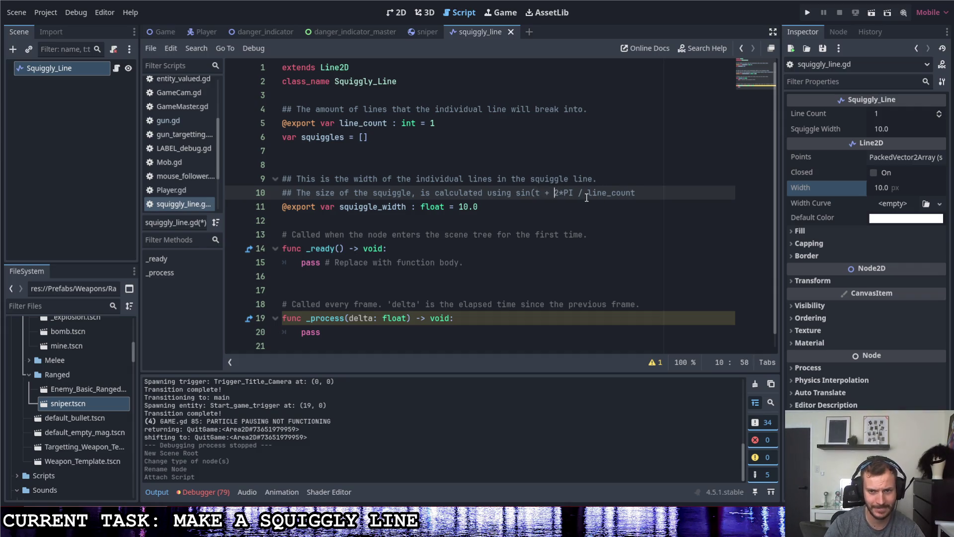
text((t + n *)
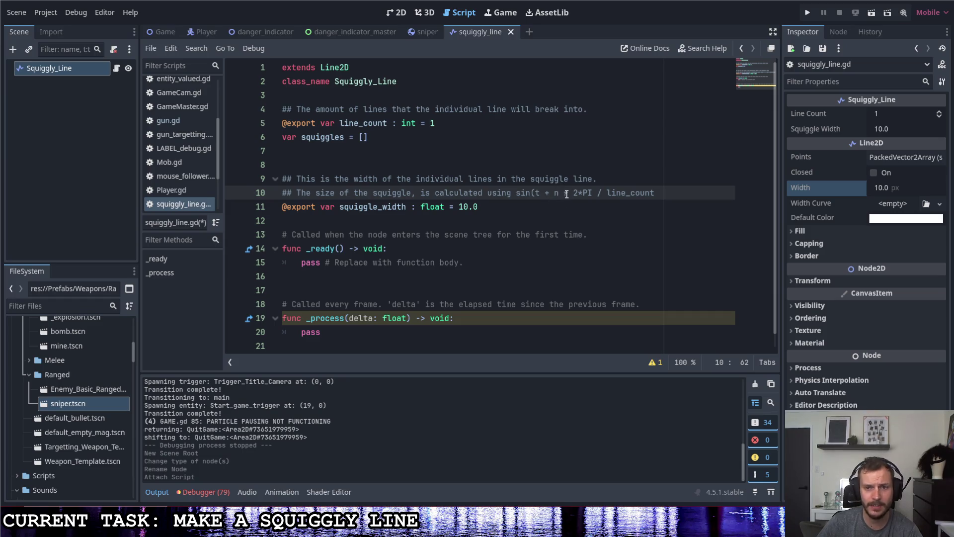
key(Right)
key(Right)
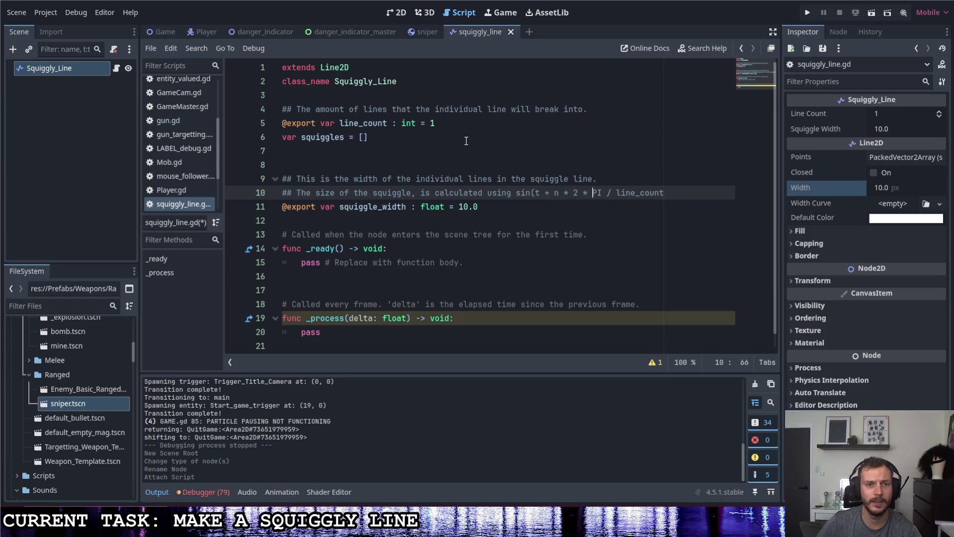
click(445, 141)
click(453, 153)
click(458, 163)
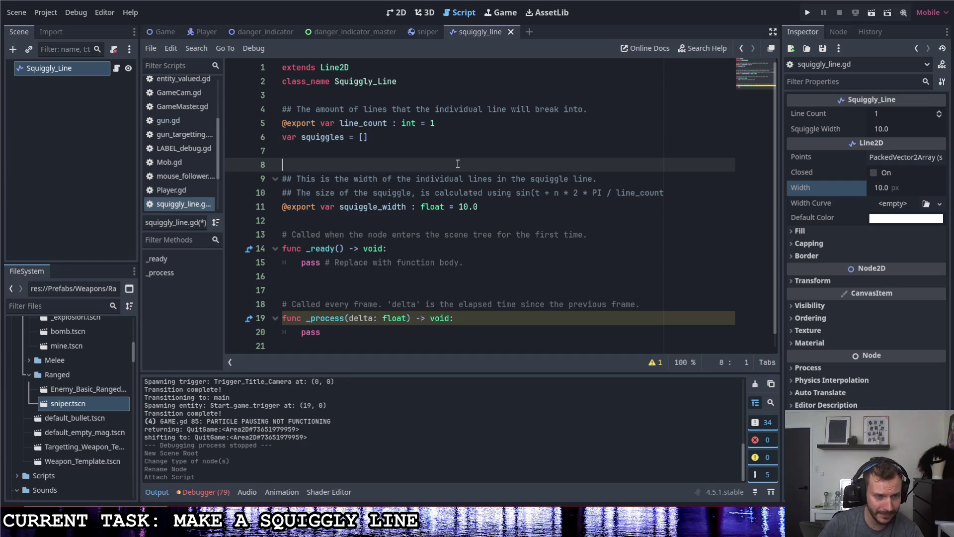
key(Return)
key(Up)
text(var squid)
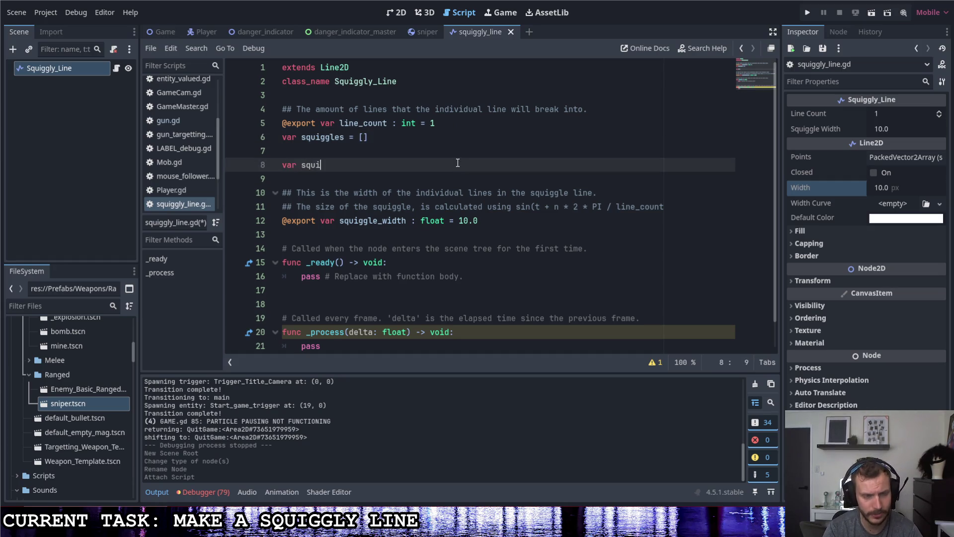
text(gle)
key(BackSpace)
key(BackSpace)
key(BackSpace)
text(iggle_)
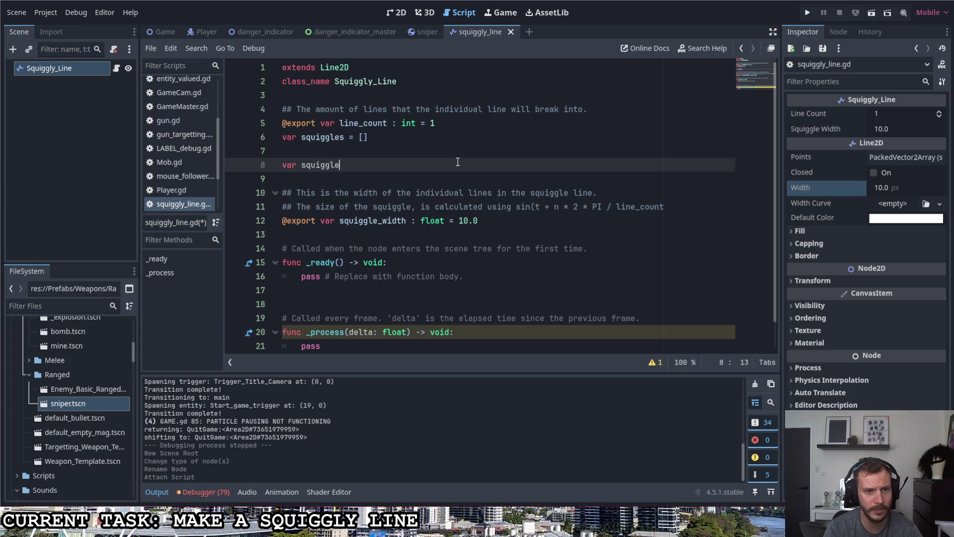
text(speed)
key(Home)
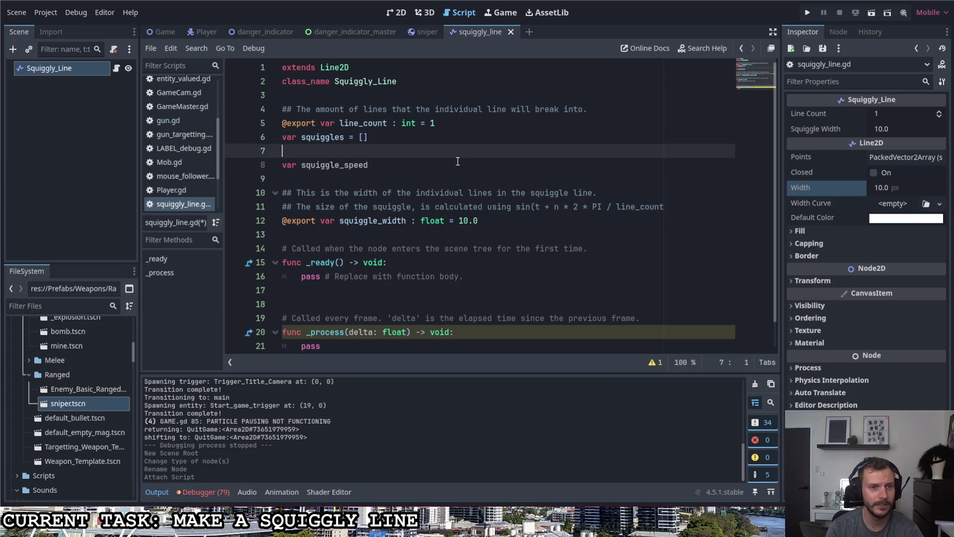
text(@export)
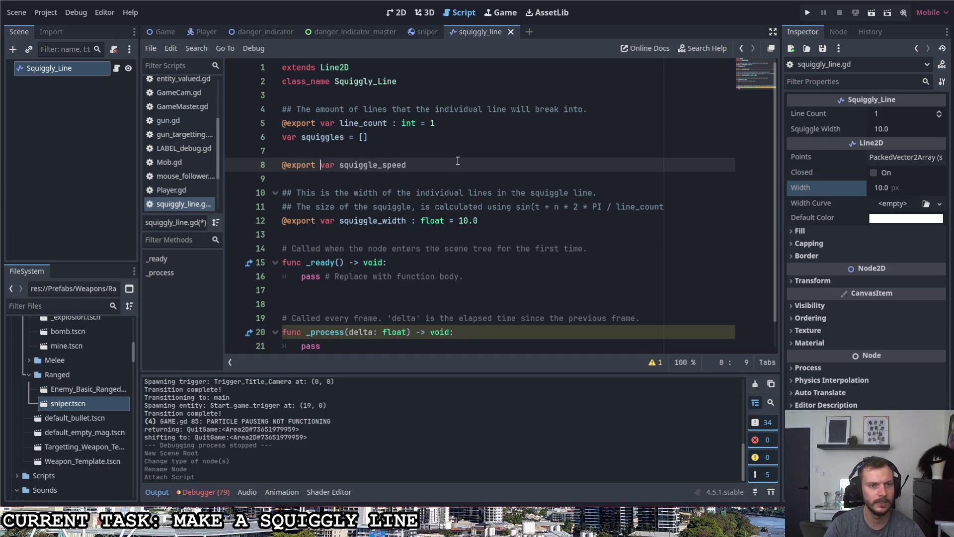
key(End)
text(= )
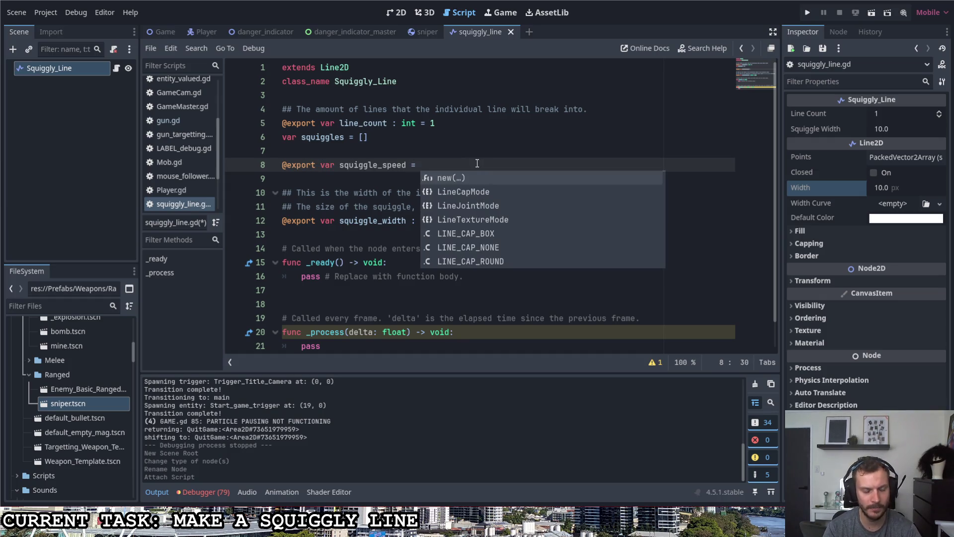
text(20.0)
click(409, 165)
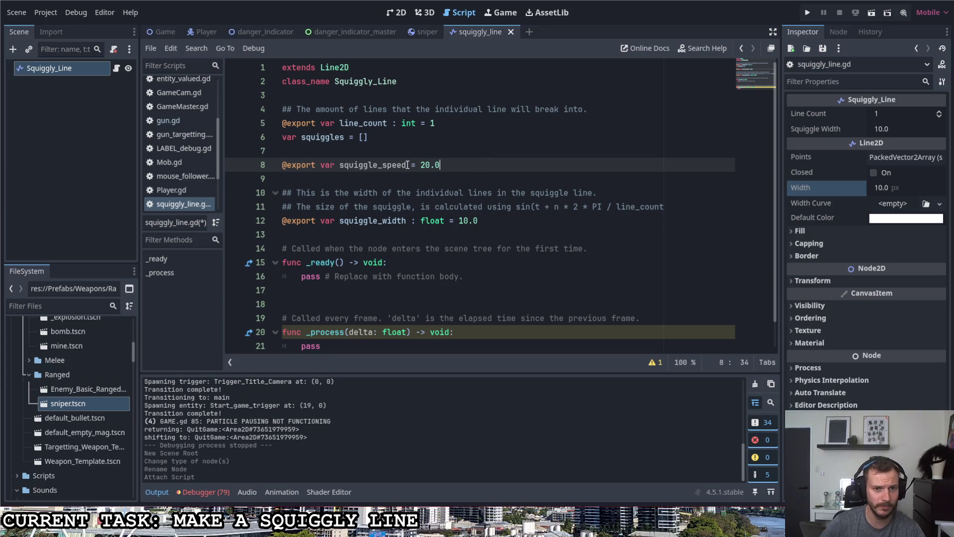
text(:float)
Step: Begin a doc comment above squiggle_speed reading '## This is the speed w'
click(416, 164)
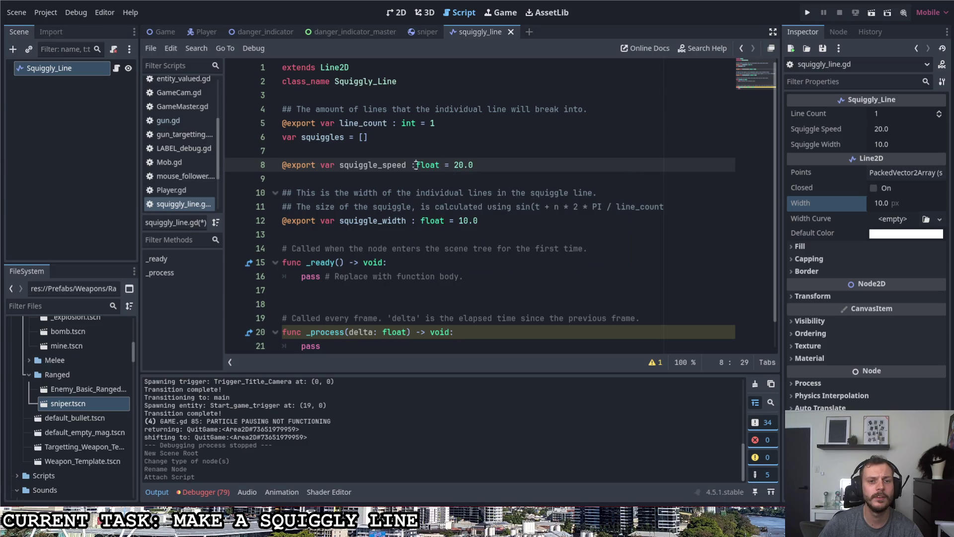
click(415, 151)
key(Return)
text(## This i)
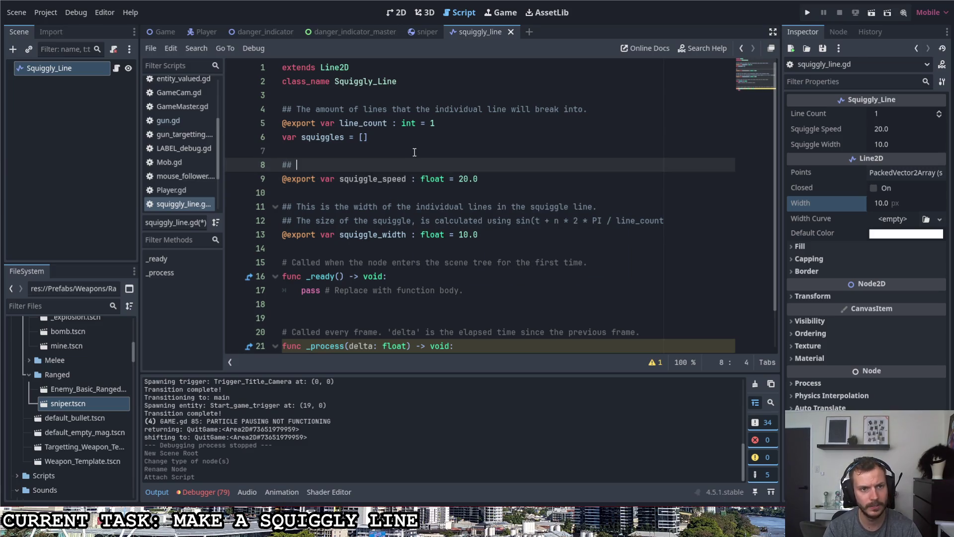
text(s the speed w)
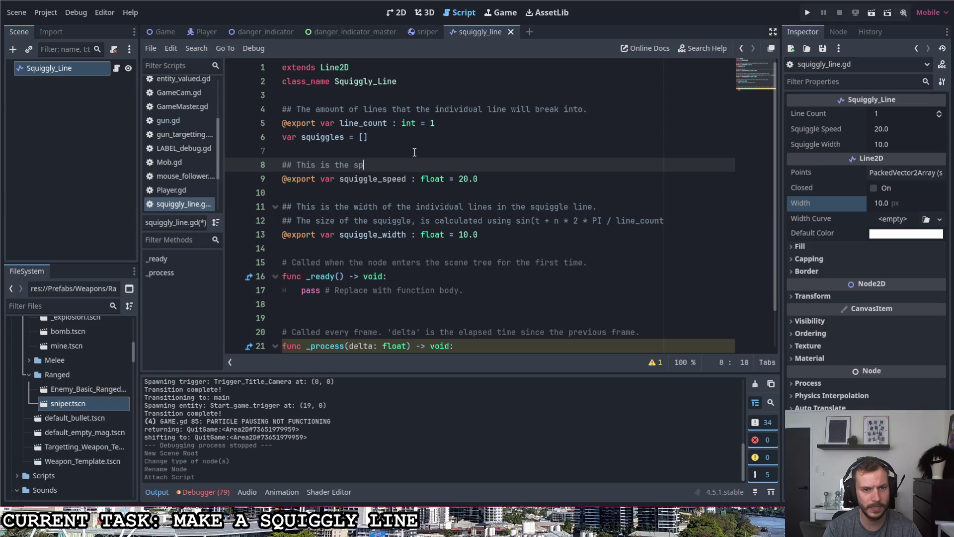
Step: Write the comment as the speed the squiggle will propogate, with 1 being..
key(BackSpace)
text(the )
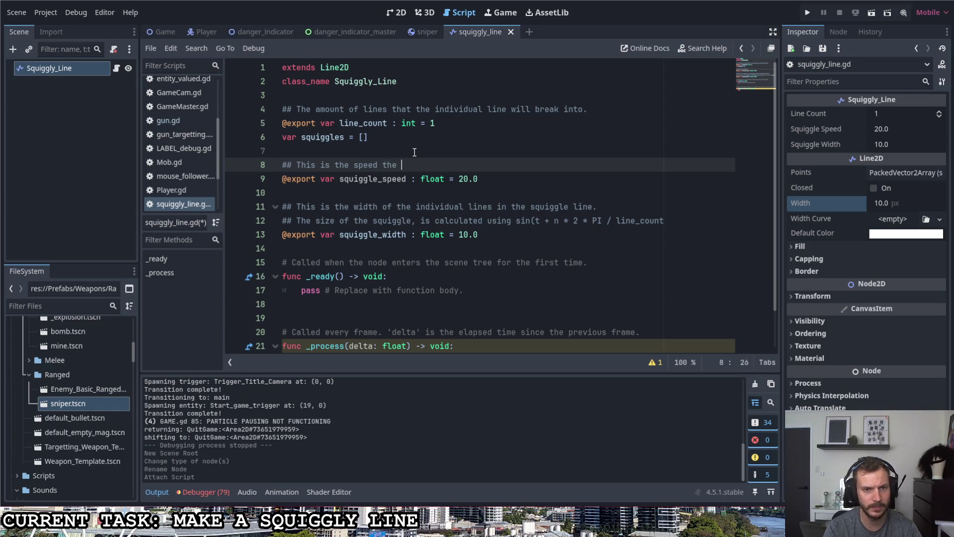
text(squiggle with p)
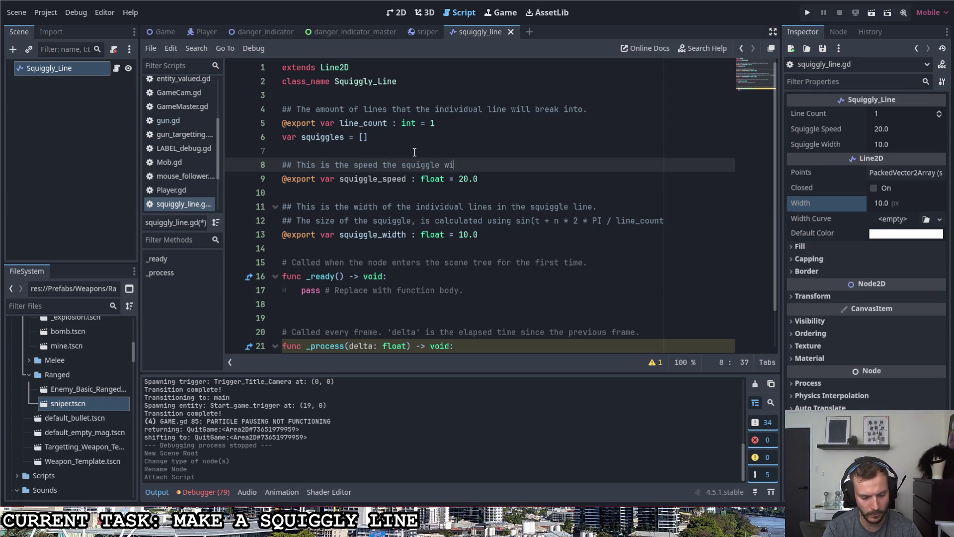
text(rop)
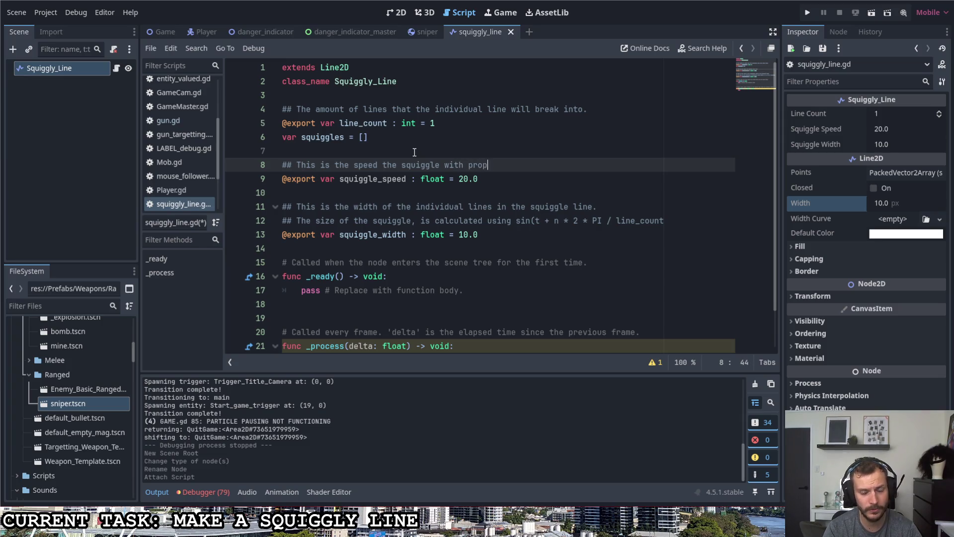
key(BackSpace)
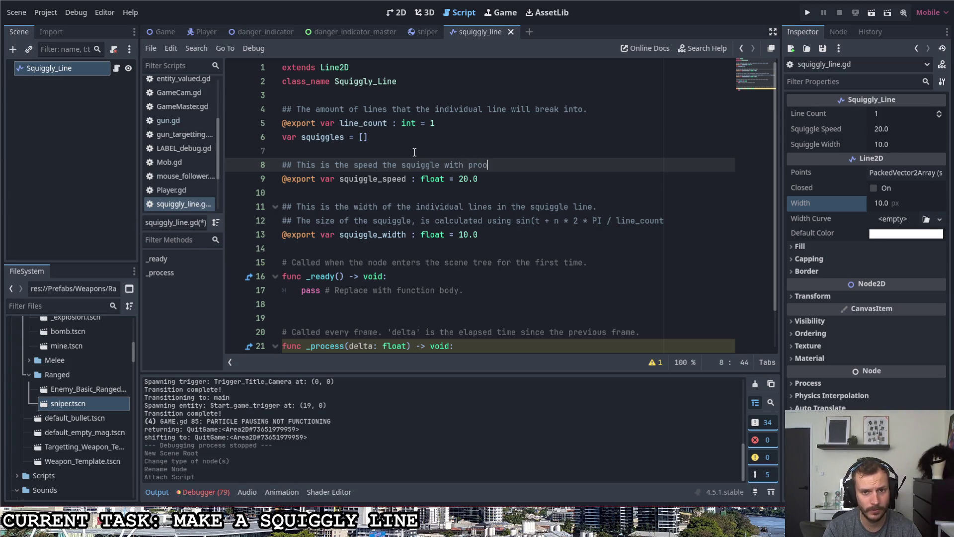
text(pogate - )
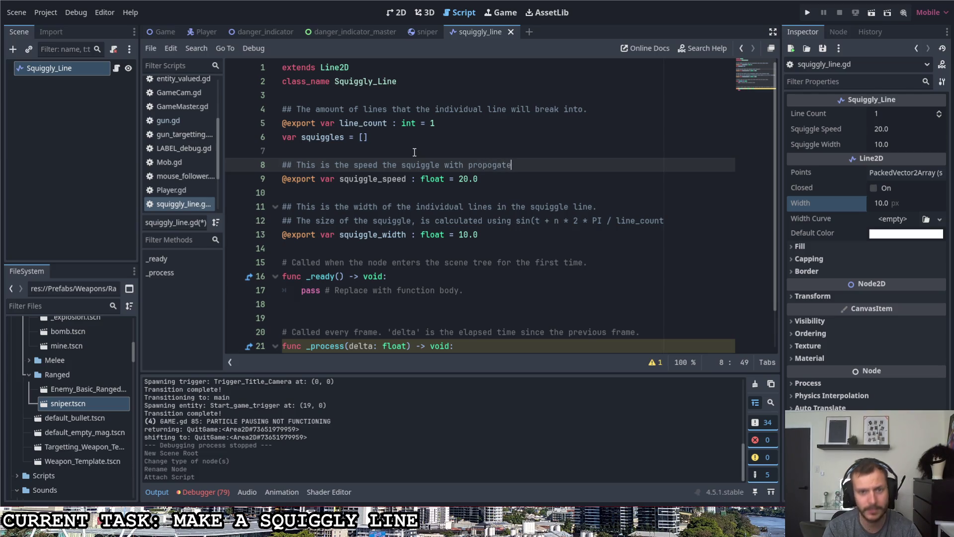
text(with 1)
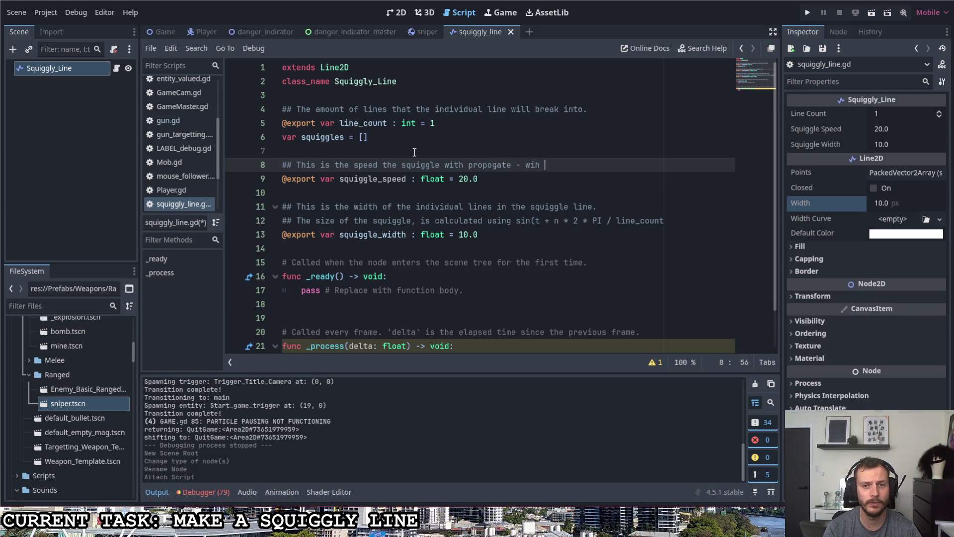
text( being)
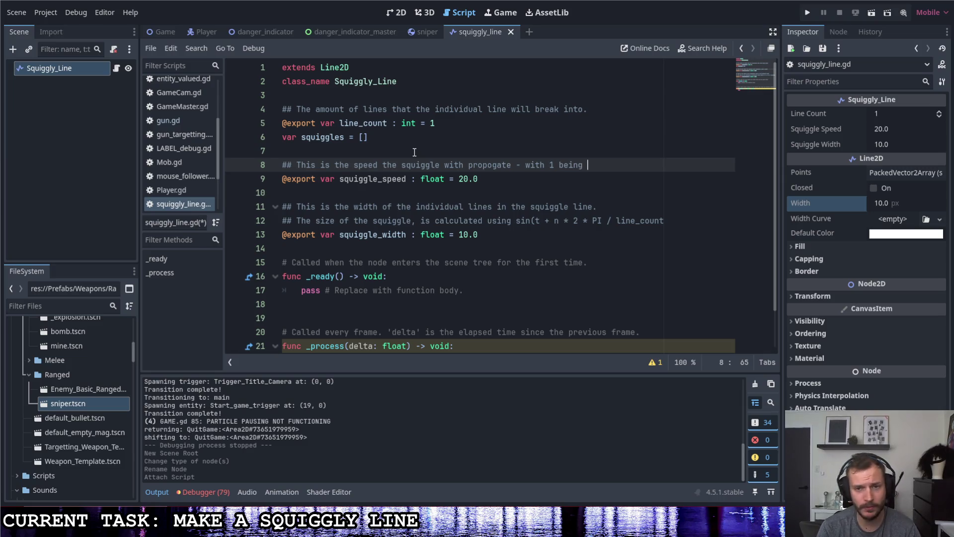
Step: Set squiggle_speed's default to 1.0; end comment 'matching the speed the line is moving in global space'
double_click(462, 179)
text(1.0)
drag(651, 164, 559, 165)
text(matching the spee)
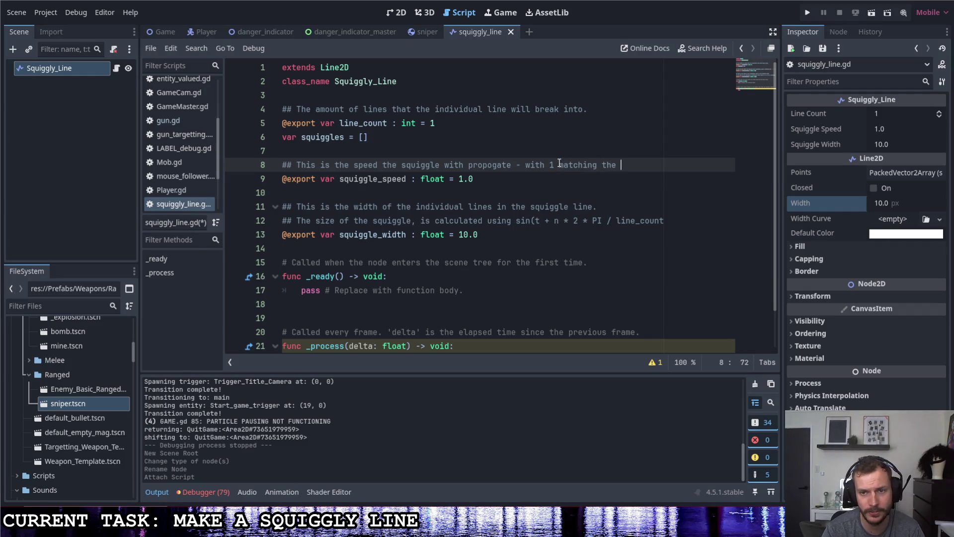
text(d the line is )
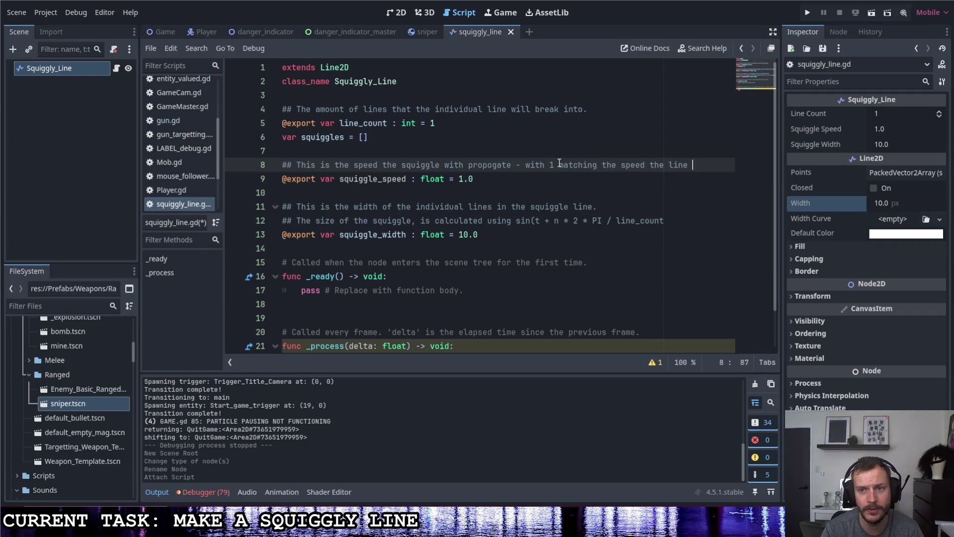
text(moving in )
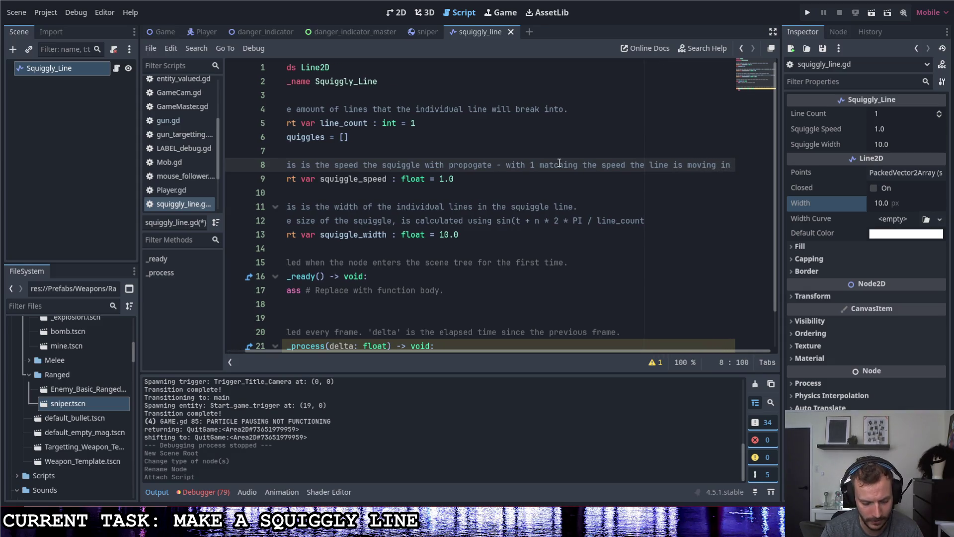
text(global space)
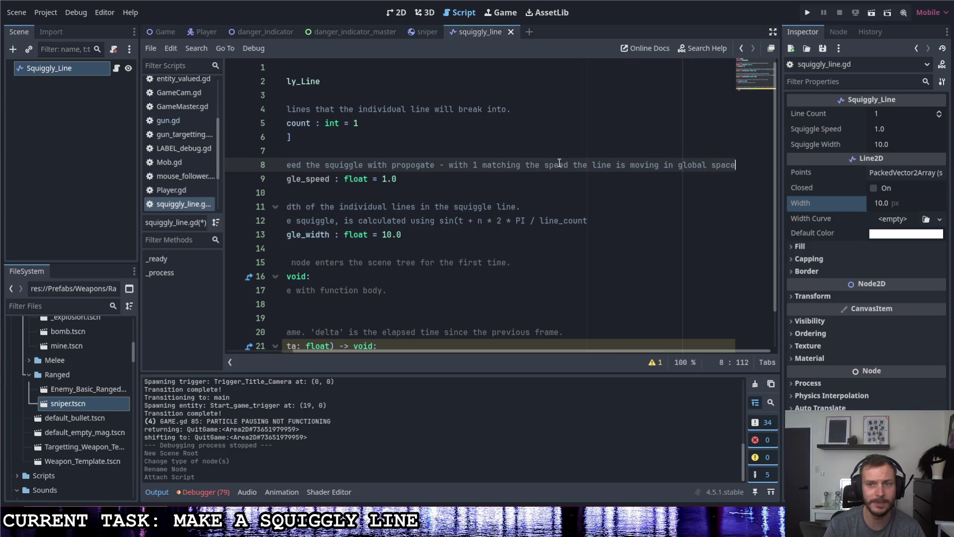
key(Home)
key(Return)
key(Return)
key(Up)
key(Up)
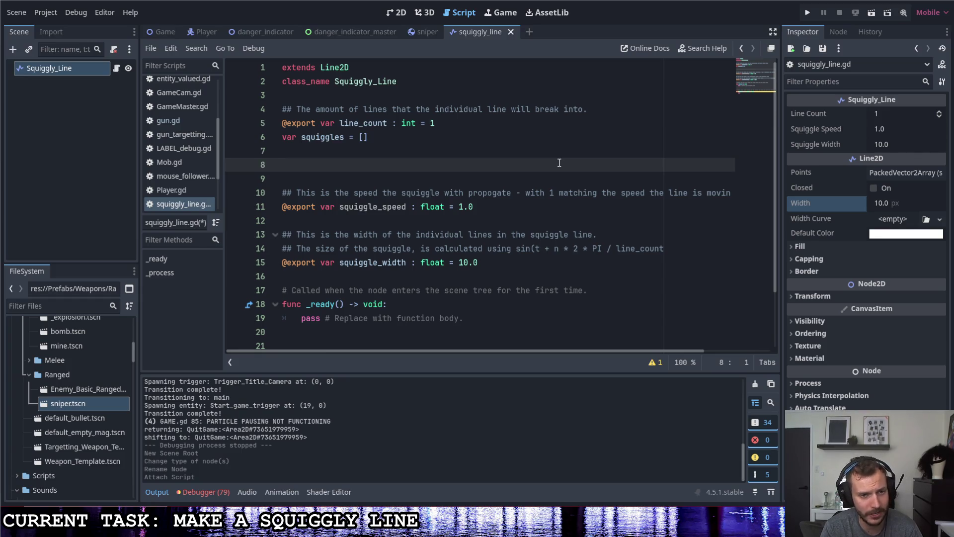
key(BackSpace)
key(BackSpace)
click(460, 251)
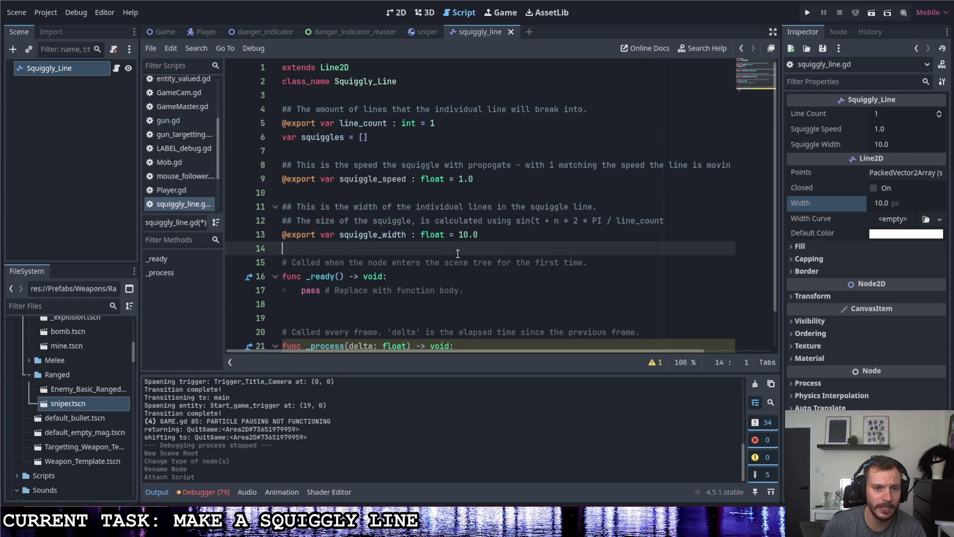
Step: Declare a new prev_pos variable below squiggle_width
key(Return)
key(Return)
key(Up)
text(var prev_pos)
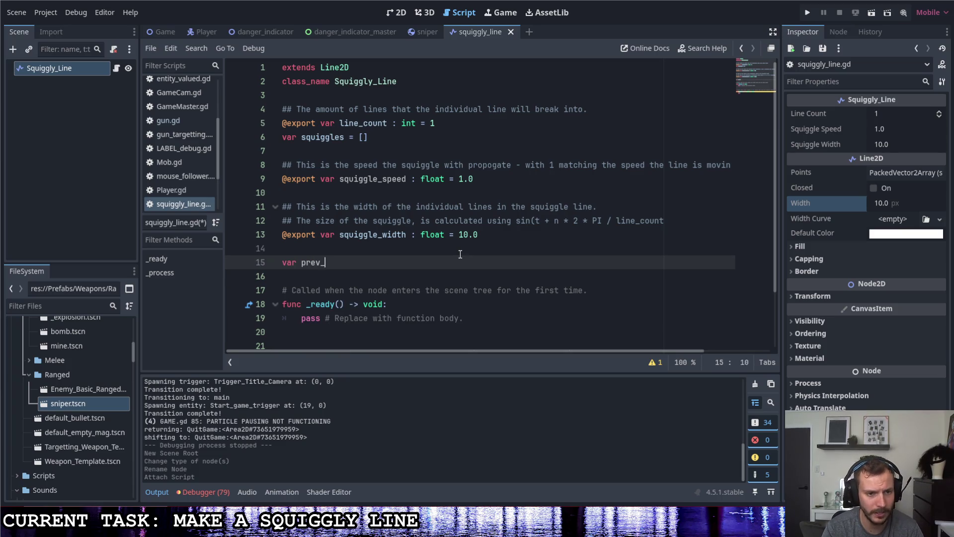
key(Home)
key(Return)
key(Up)
Step: Add a global_speed property whose getter returns global_position
text(var speed)
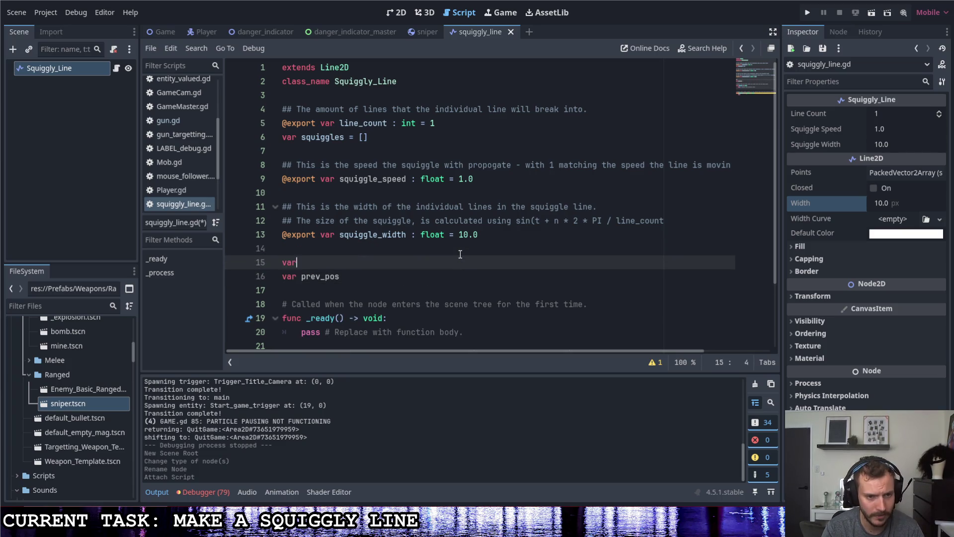
key(BackSpace)
key(BackSpace)
key(BackSpace)
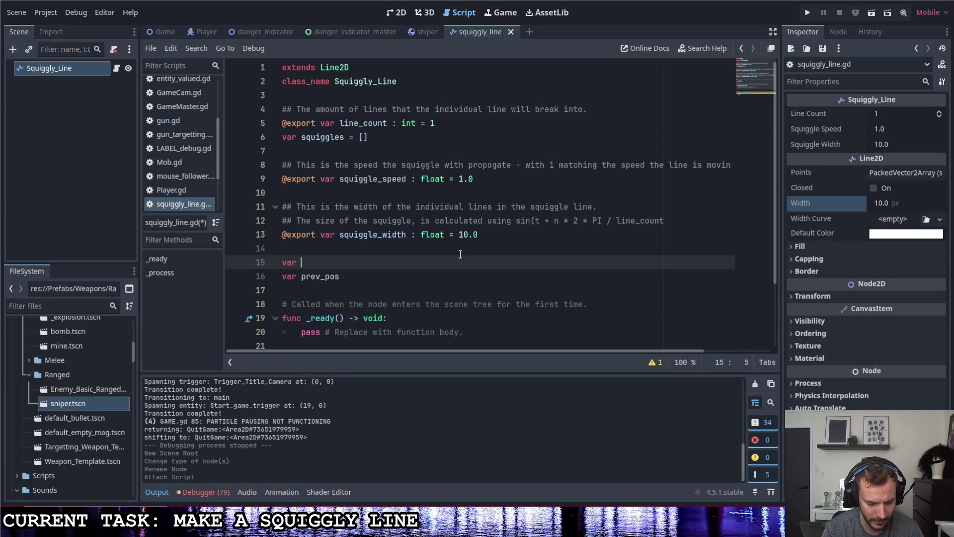
text(global_speed =)
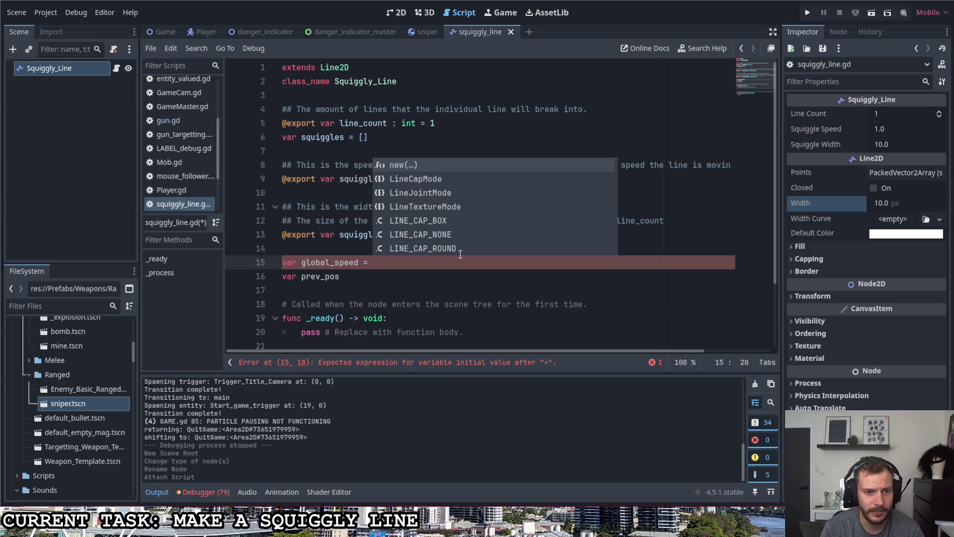
key(BackSpace)
key(BackSpace)
text(:)
key(Return)
text(get:)
key(Return)
text(re)
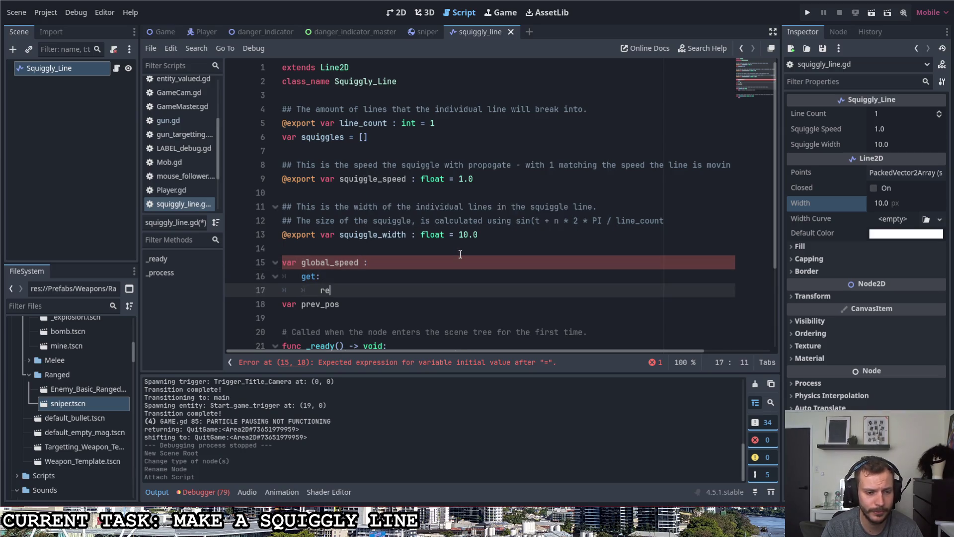
text(turn global)
key(BackSpace)
key(BackSpace)
key(BackSpace)
text(bal)
key(Down)
key(Return)
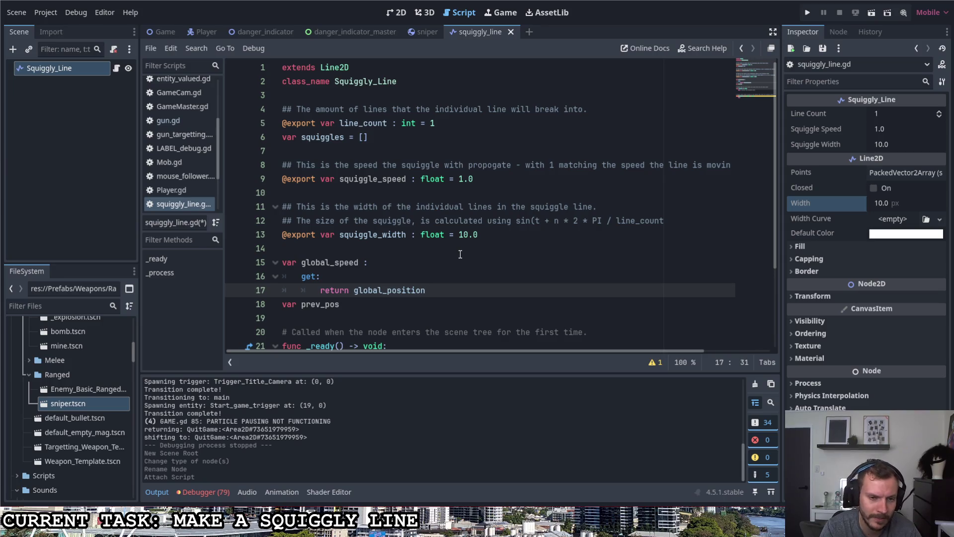
Step: Change the getter's return value to -prev_pos + global_position
click(356, 288)
text(prev_pos )
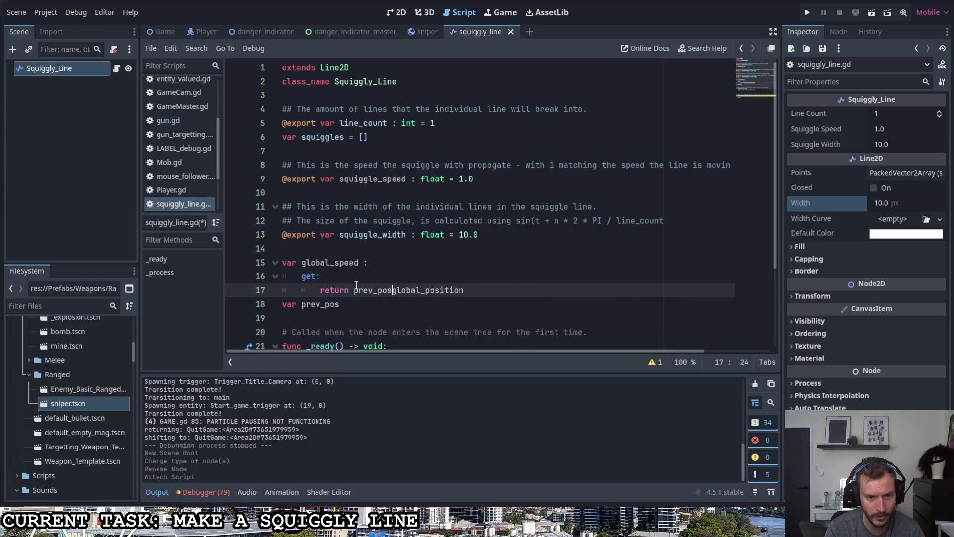
text(+)
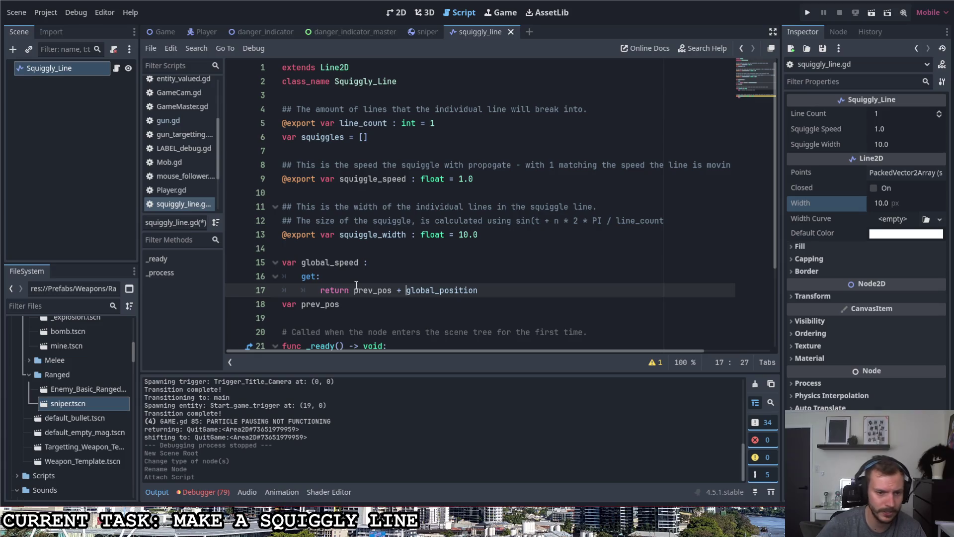
click(352, 294)
text(-)
key(End)
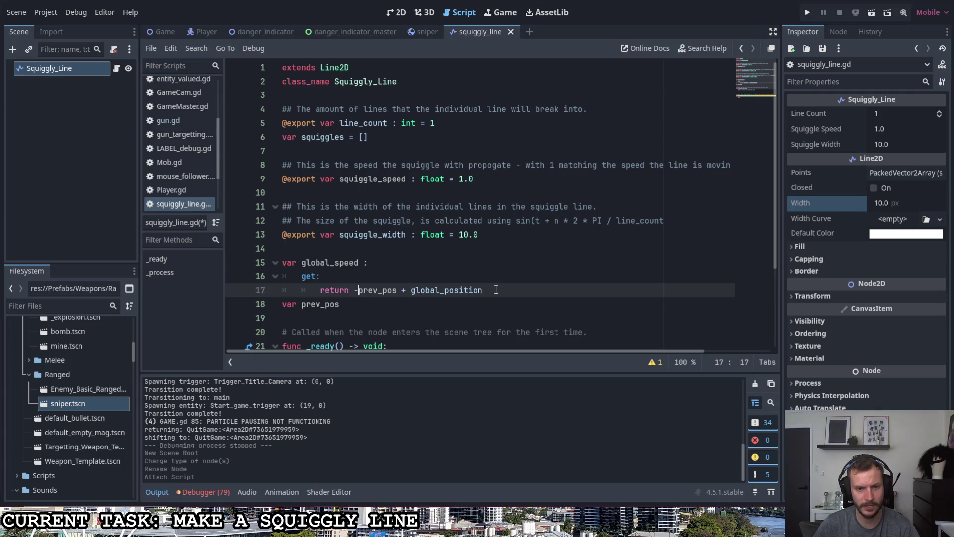
click(354, 290)
key(Right)
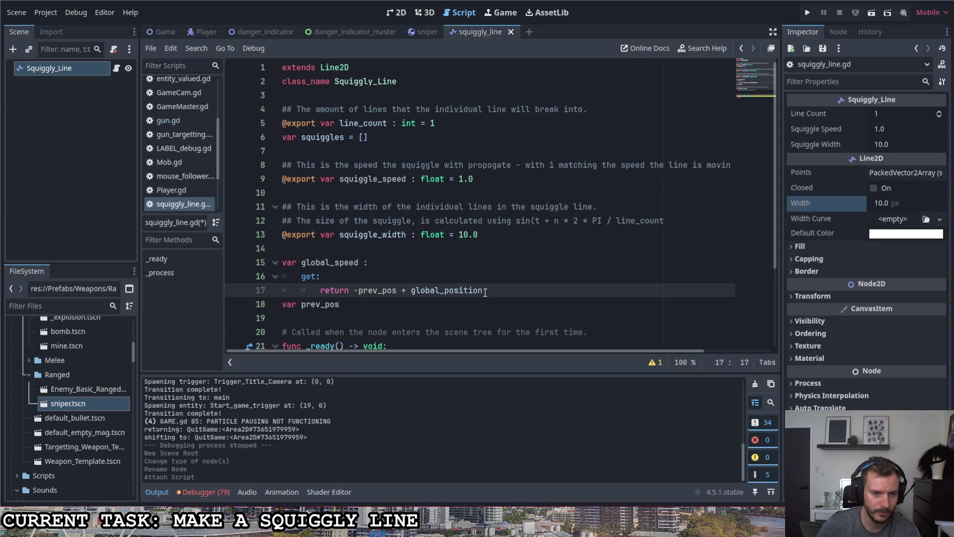
Step: Rename the property from global_speed to global_velocity
drag(360, 262, 336, 265)
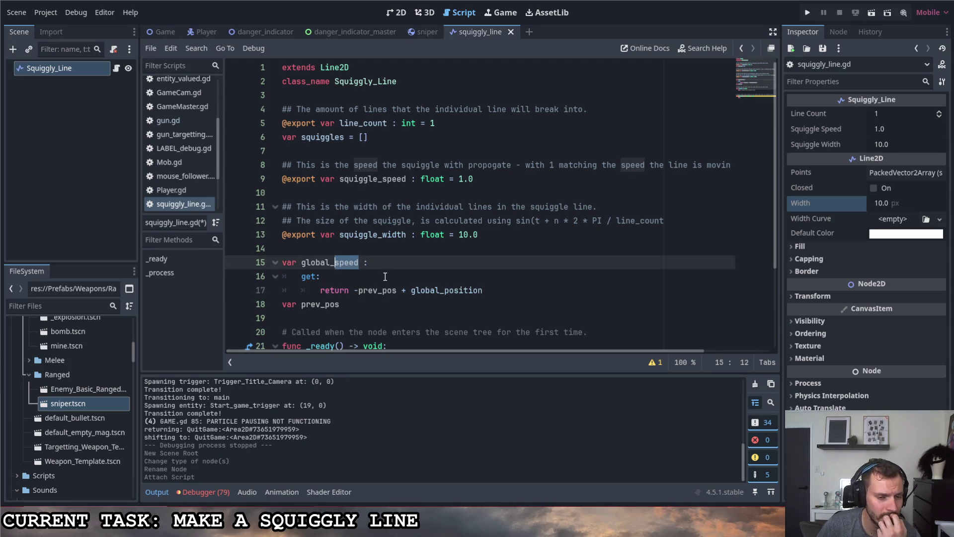
text(velocity)
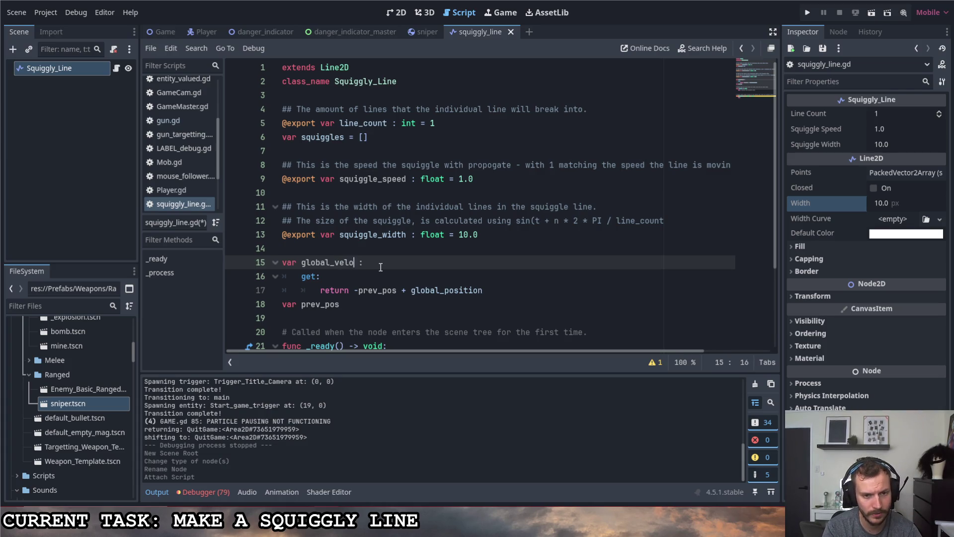
scroll(380, 267, down, 3)
click(475, 299)
key(Return)
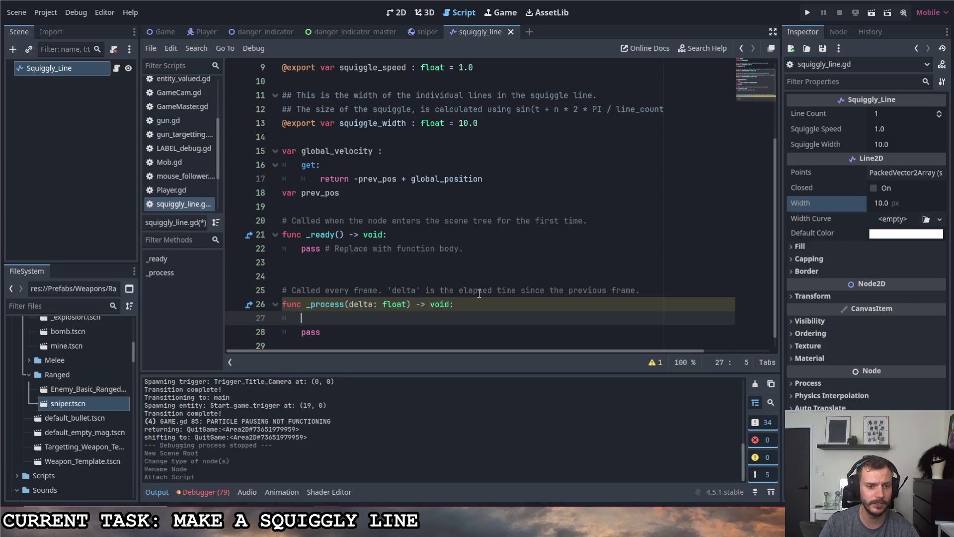
Step: Add 'prev_pos = global_position' inside _process, correcting the autocompleted rotation
text(prev_pos = )
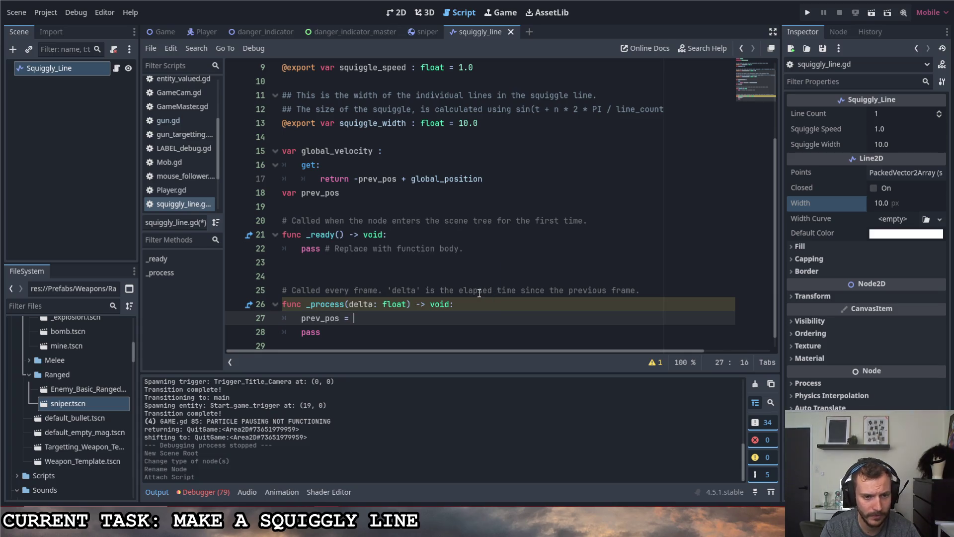
text(global)
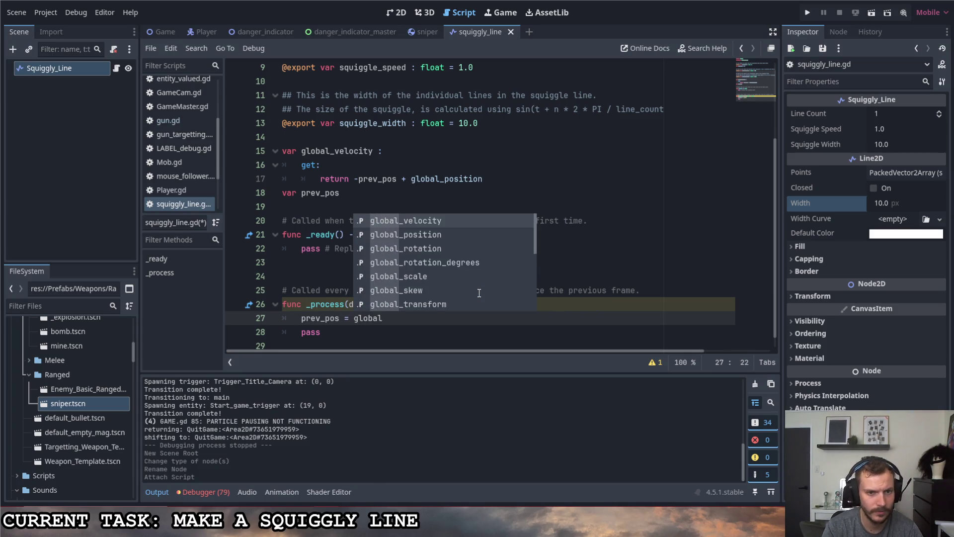
key(Down)
key(Down)
key(Return)
drag(426, 318, 387, 312)
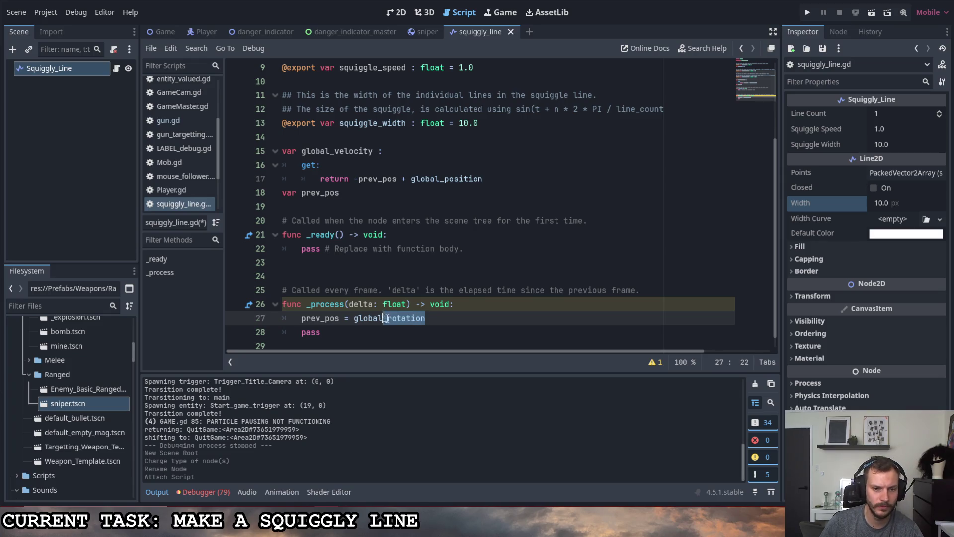
text(position)
key(Home)
key(Return)
Step: Delete the placeholder pass from _process and recheck the prev_pos and global_velocity declarations
scroll(348, 328, down, 1)
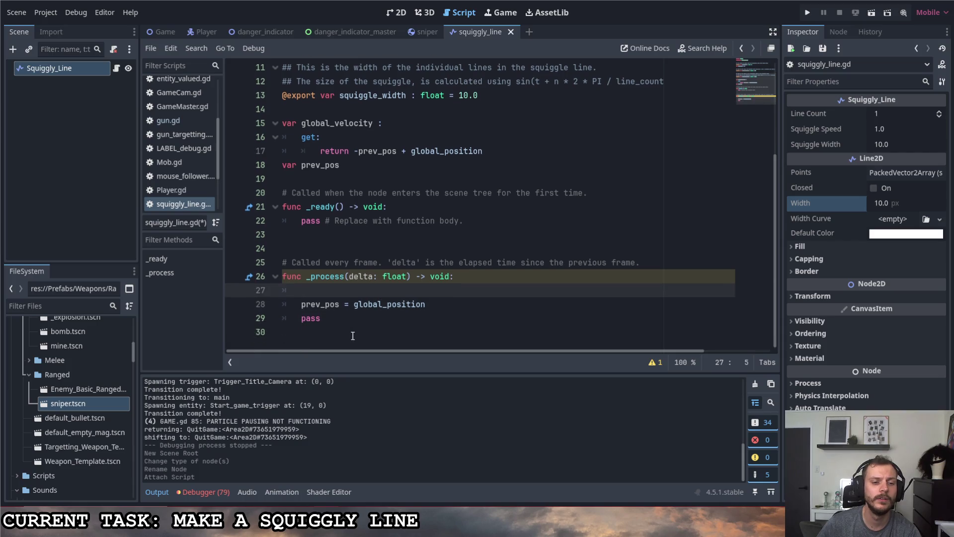
click(349, 319)
double_click(348, 318)
key(BackSpace)
key(BackSpace)
key(BackSpace)
click(394, 291)
scroll(437, 297, up, 2)
scroll(436, 297, down, 1)
scroll(433, 294, up, 1)
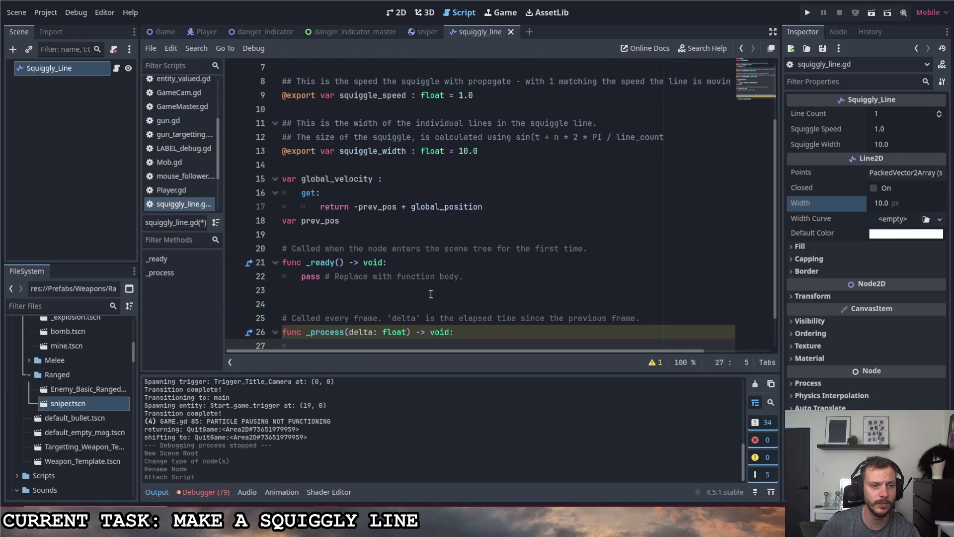
click(400, 222)
click(387, 178)
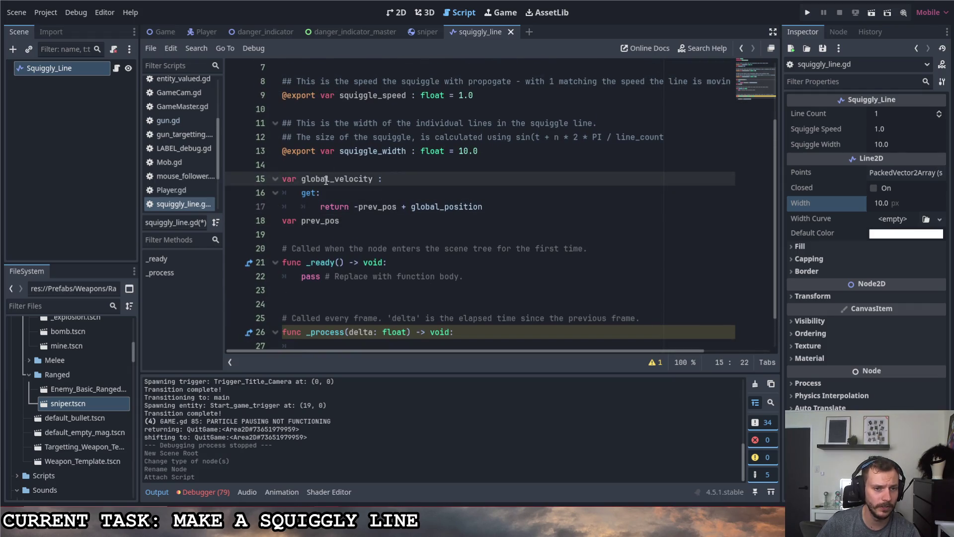
click(355, 224)
scroll(355, 223, up, 2)
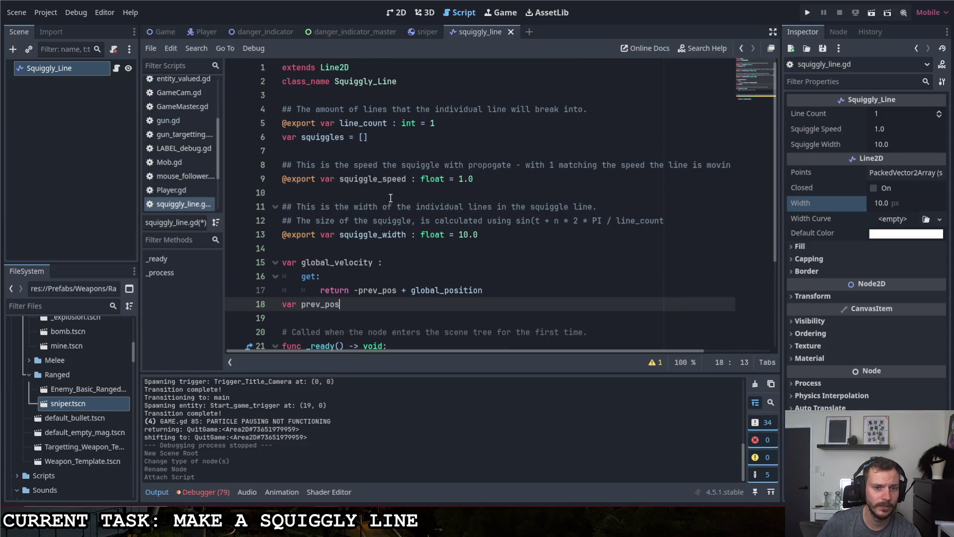
click(358, 160)
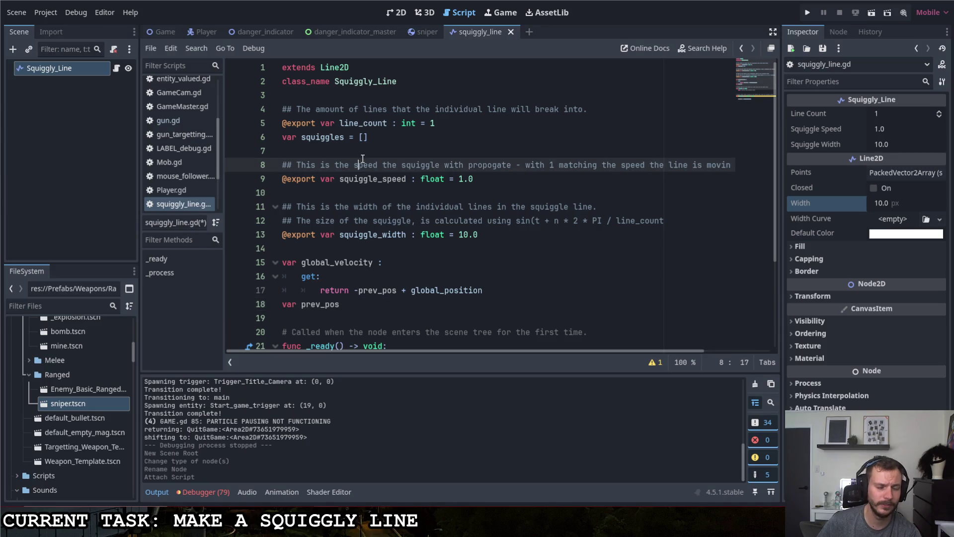
key(ctrl+shift+Return)
key(ctrl+shift+Return)
text(@export var )
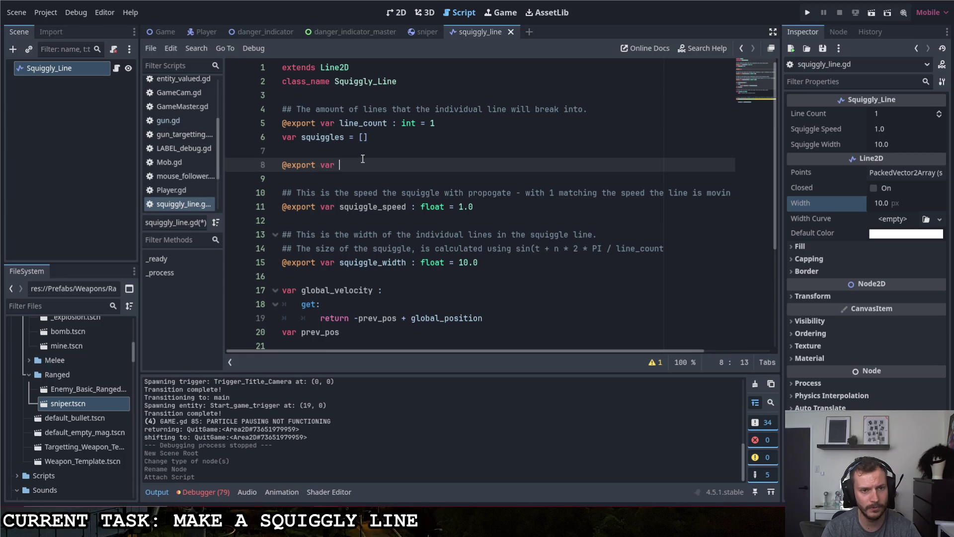
text(squiggle_)
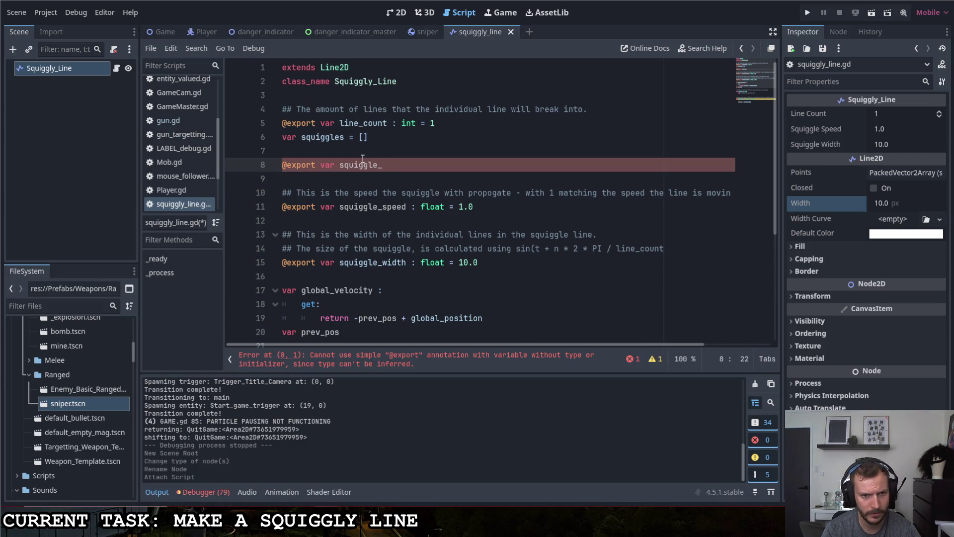
text(through_line)
key(BackSpace)
key(BackSpace)
key(BackSpace)
text(_time = )
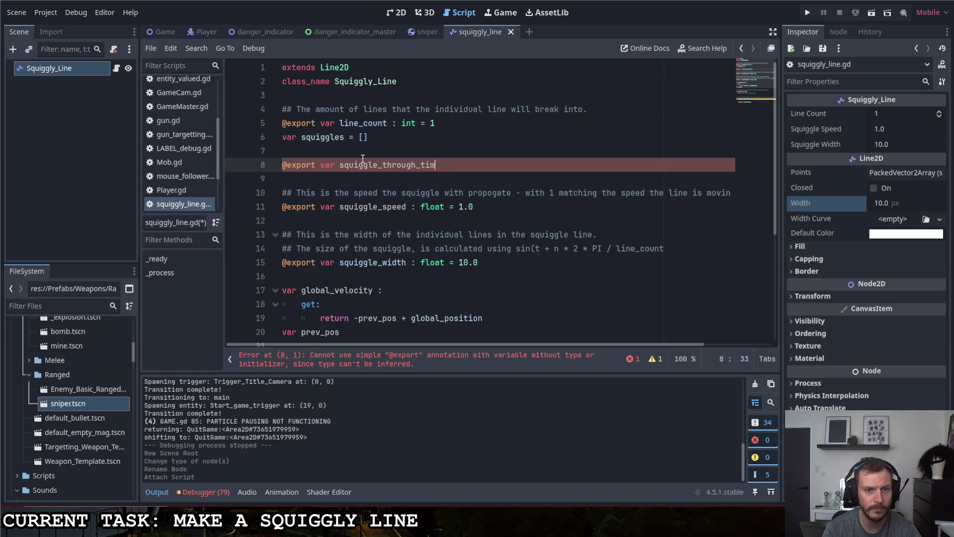
text(false)
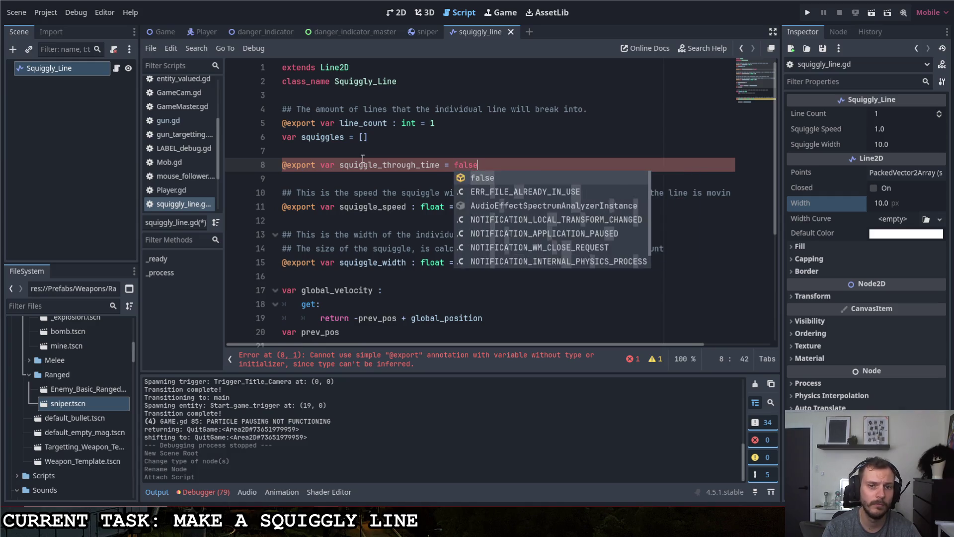
key(ctrl+shift+Return)
text(## )
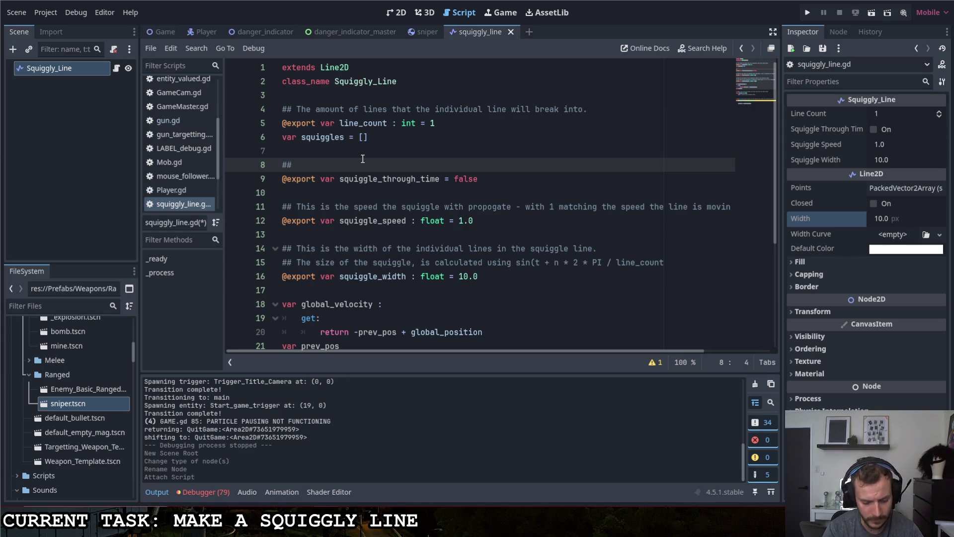
text(Whether or n)
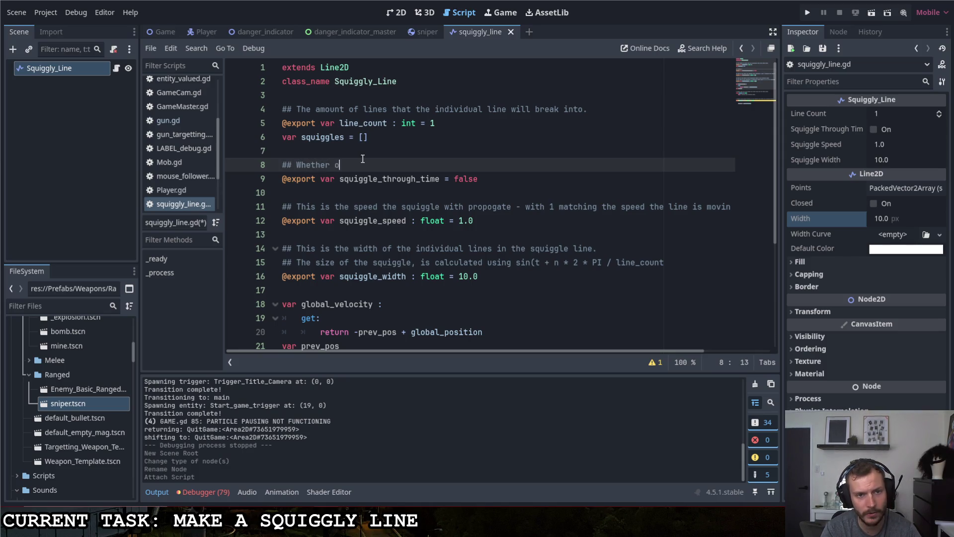
text(ot the squi)
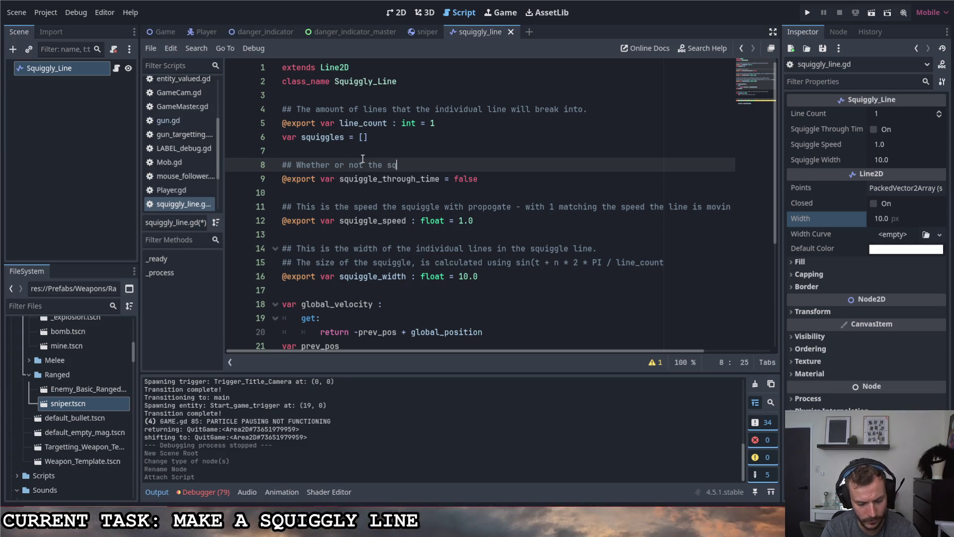
text(ggle will )
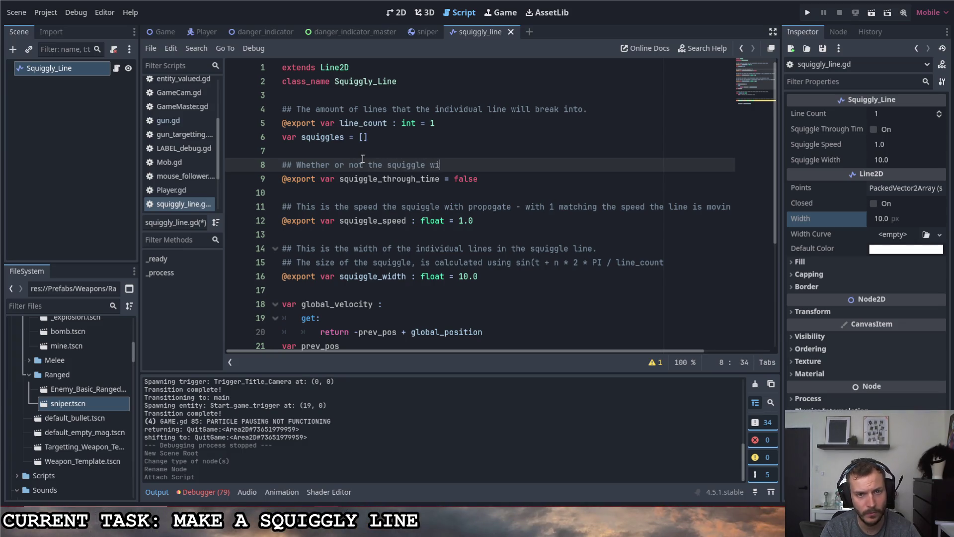
text(move based )
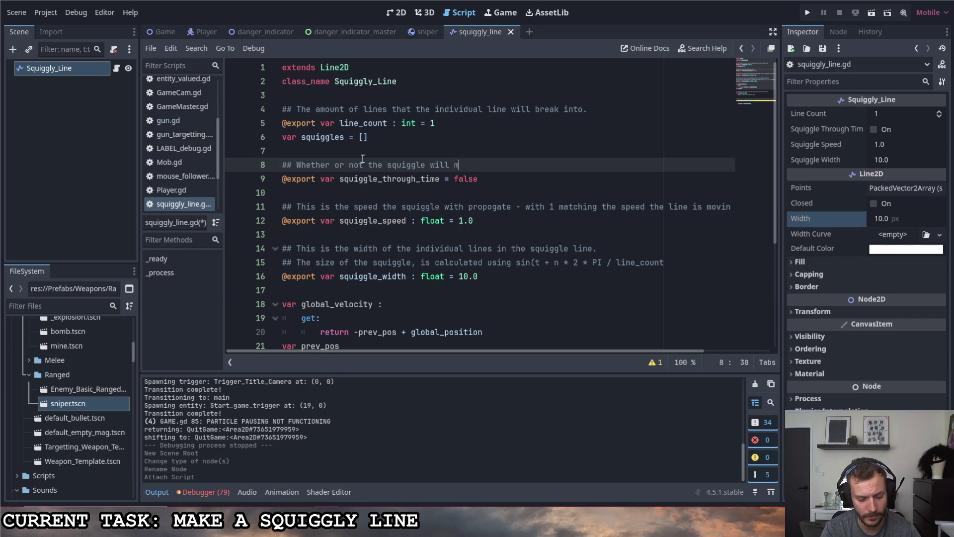
text(on the )
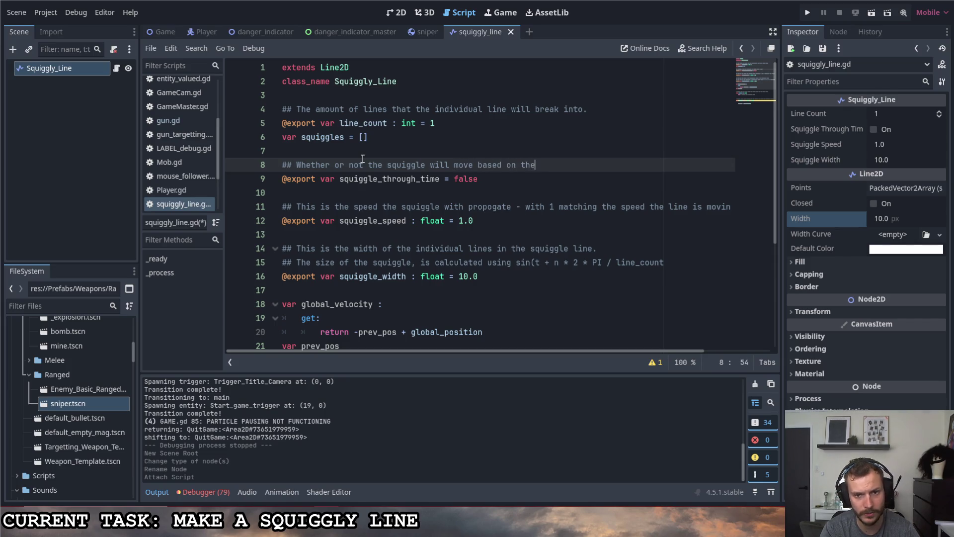
text(movement of the)
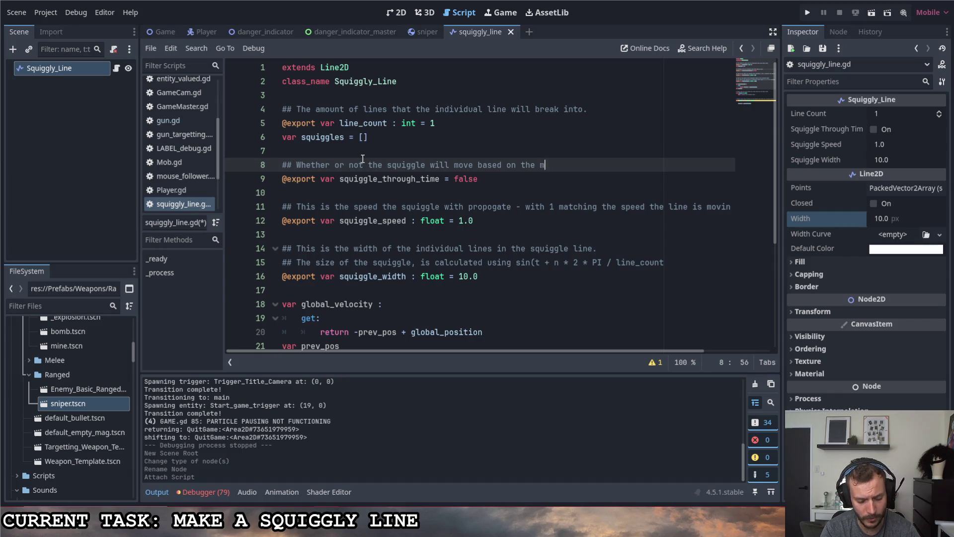
Step: Finish the comment: global movement of the Line2D element, or as a factor of t = seconds since starting
key(BackSpace)
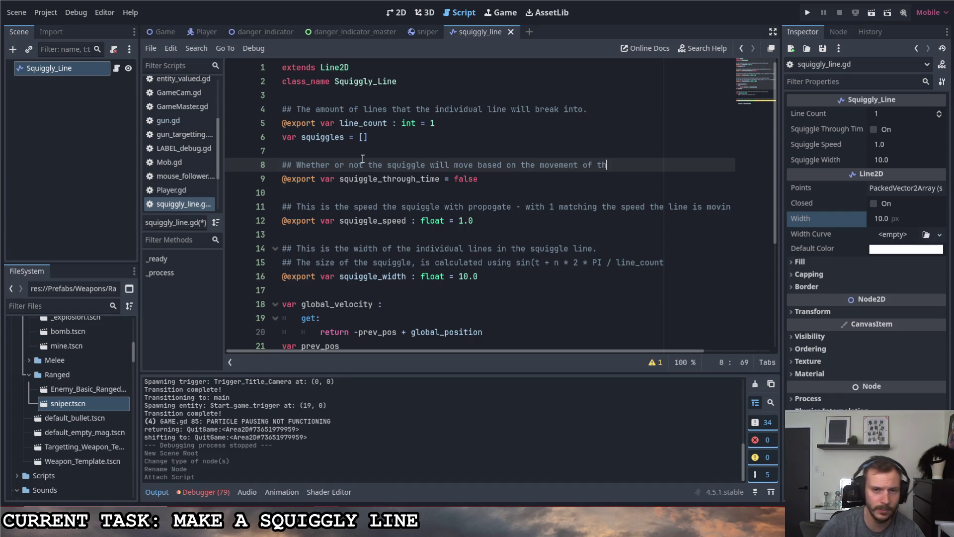
click(542, 164)
text(global)
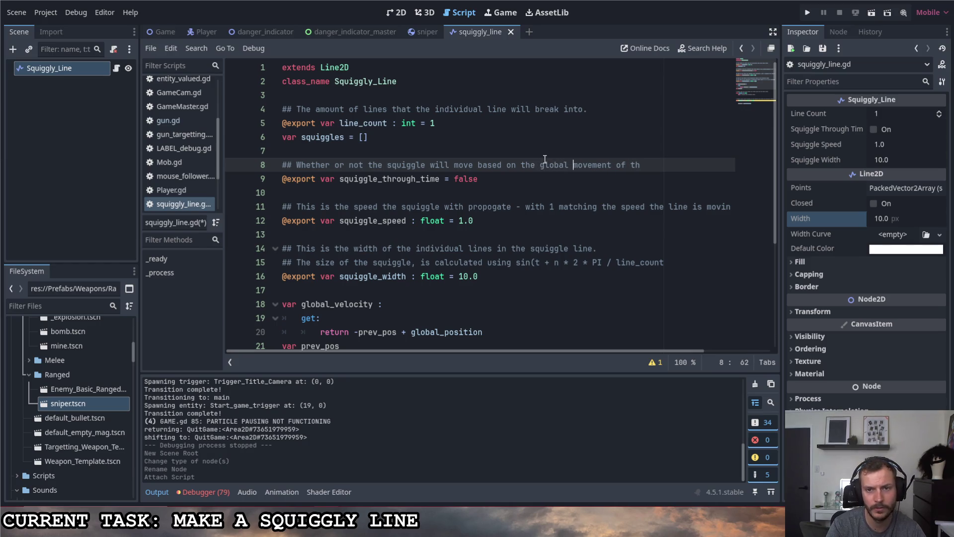
click(652, 165)
text(e Line2D element, or )
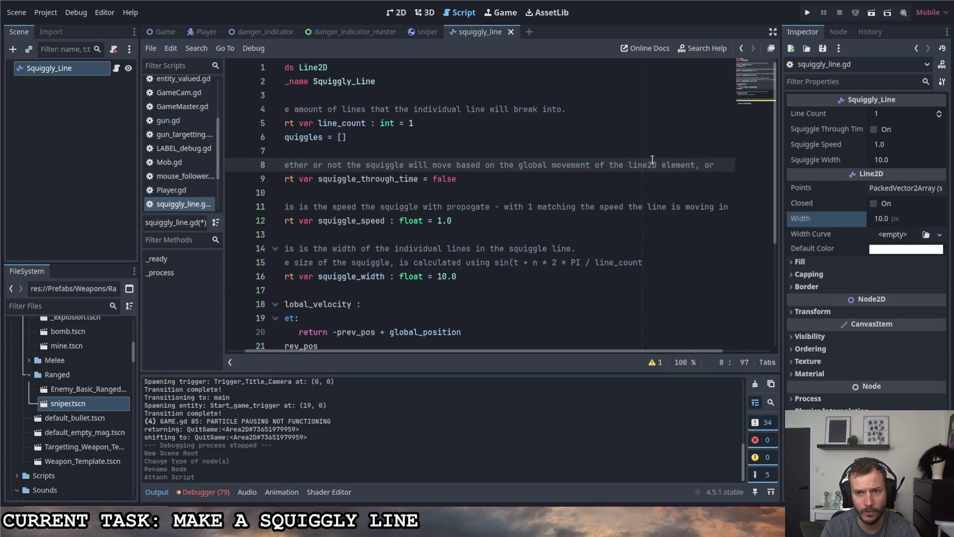
text(the)
key(BackSpace)
key(BackSpace)
key(BackSpace)
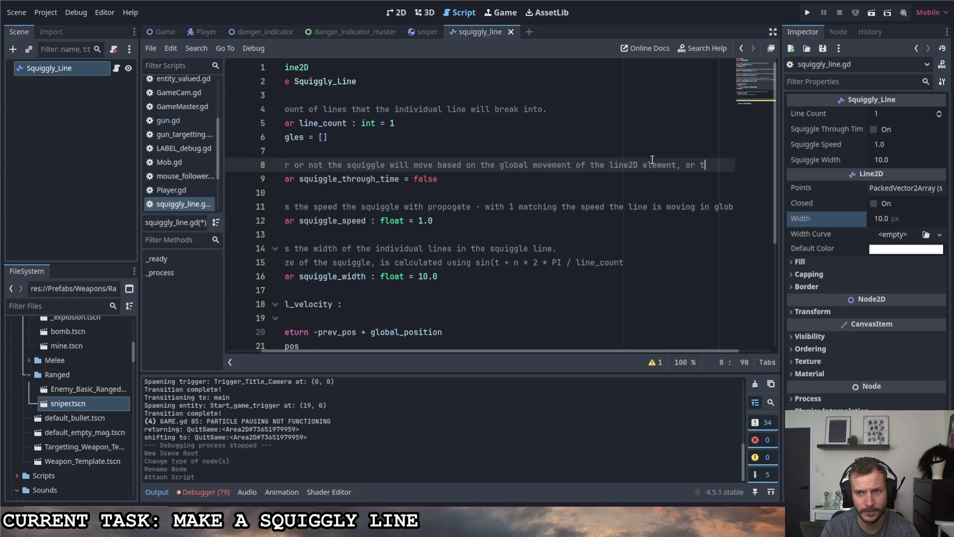
text(as a factor of t)
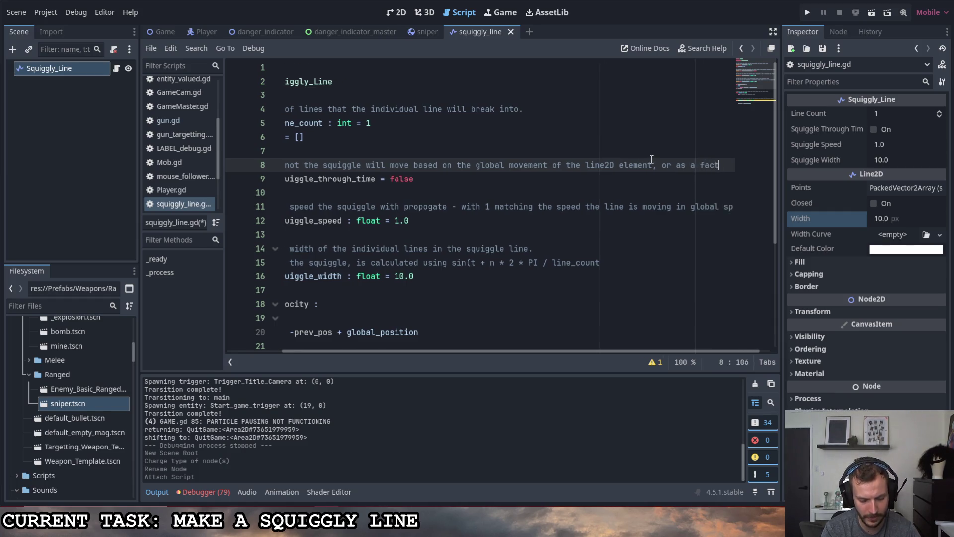
text( = d)
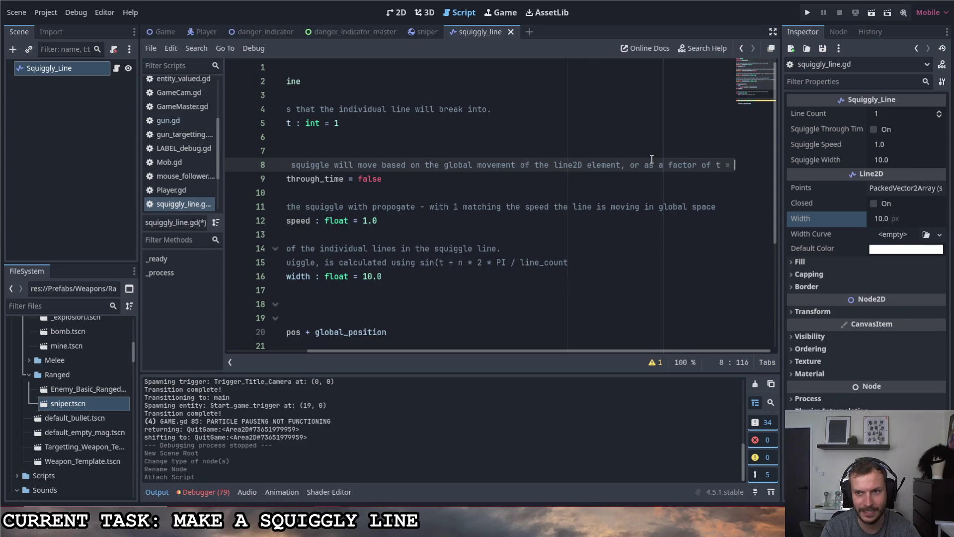
text(econds since begining)
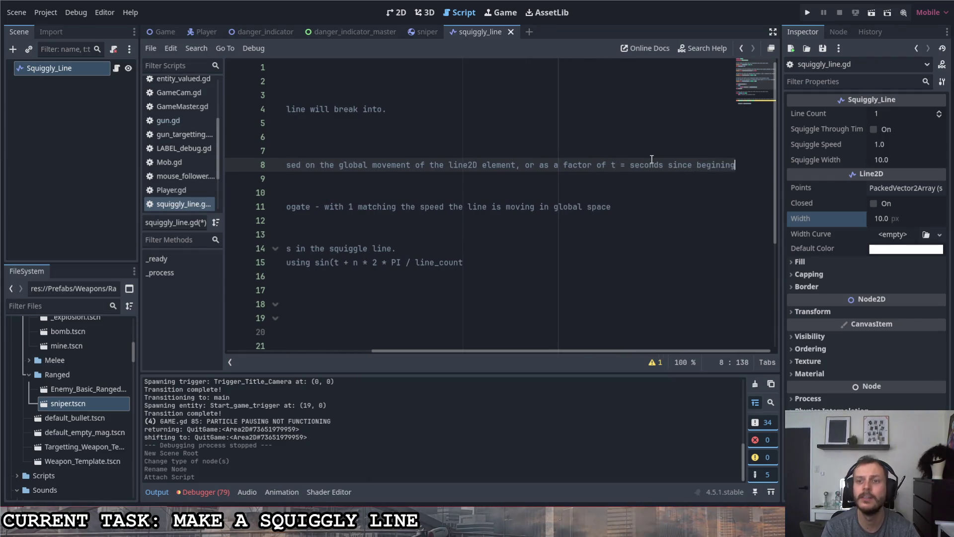
drag(696, 165, 737, 166)
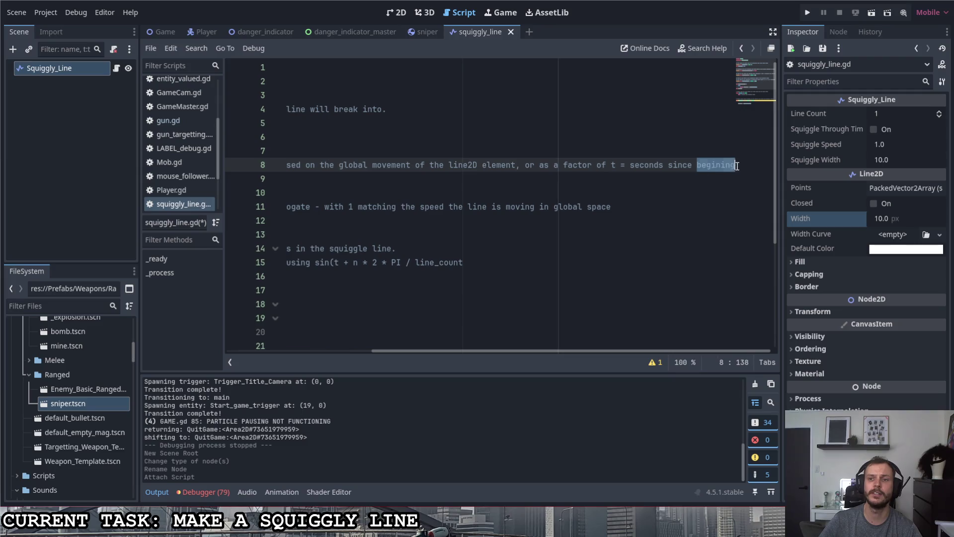
text(starting)
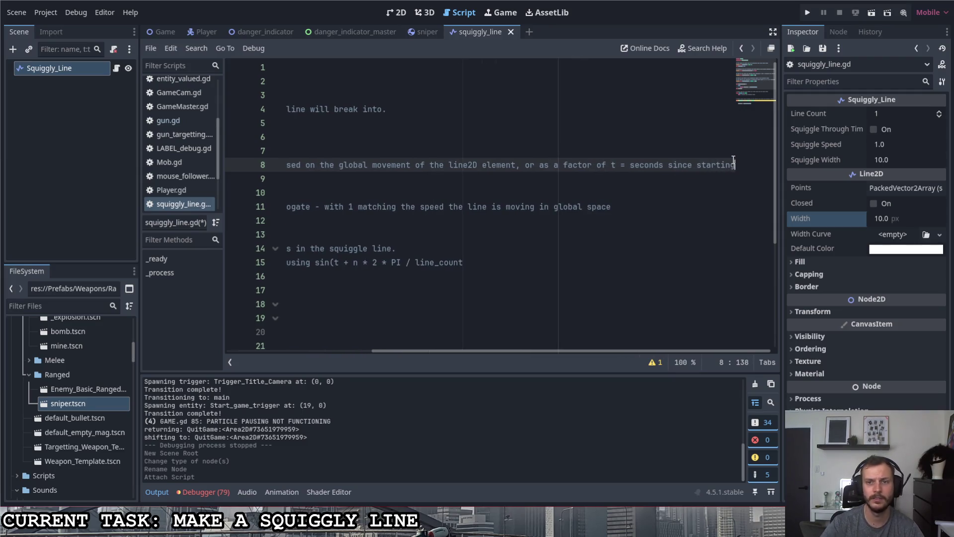
drag(527, 351, 319, 345)
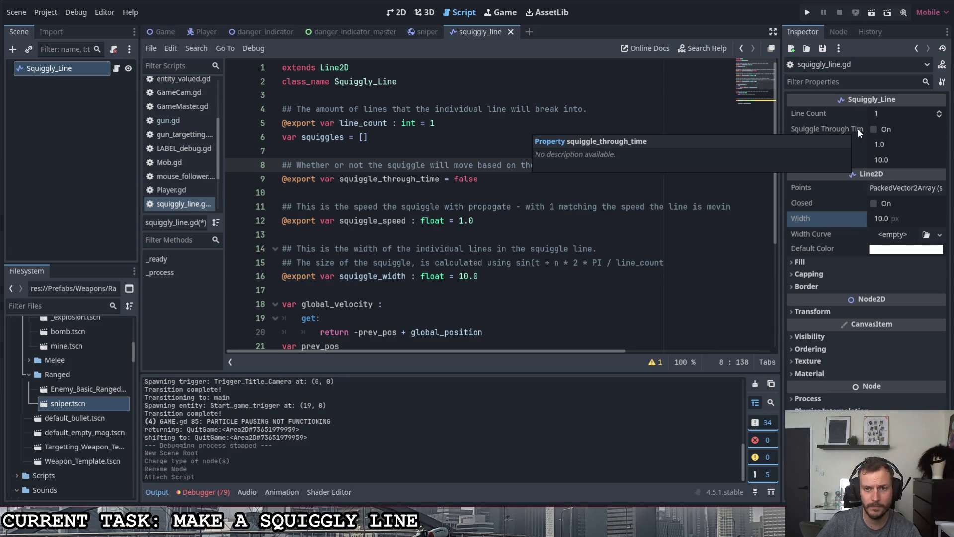
click(487, 182)
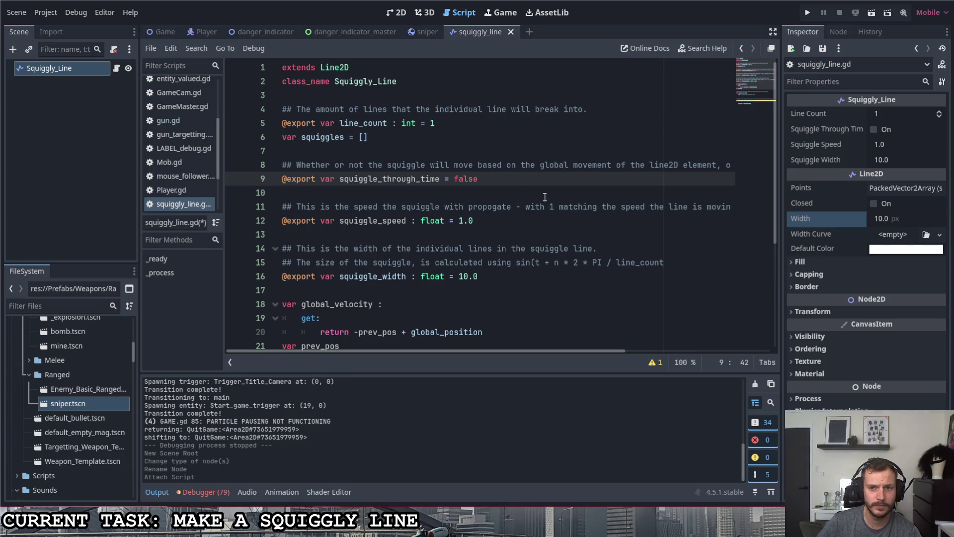
Step: End the speed comment at 'propogate.' and add an '## If squiggle_through_time:' line
mouse_move(577, 350)
mouse_down()
mouse_move(680, 341)
mouse_move(706, 350)
mouse_up()
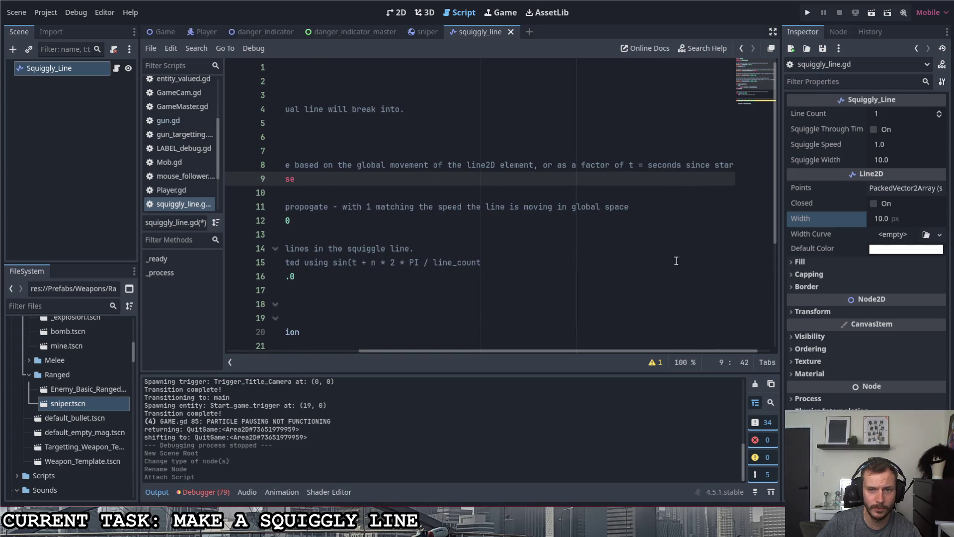
click(650, 205)
click(343, 207)
key(BackSpace)
key(BackSpace)
key(BackSpace)
key(BackSpace)
text(e.)
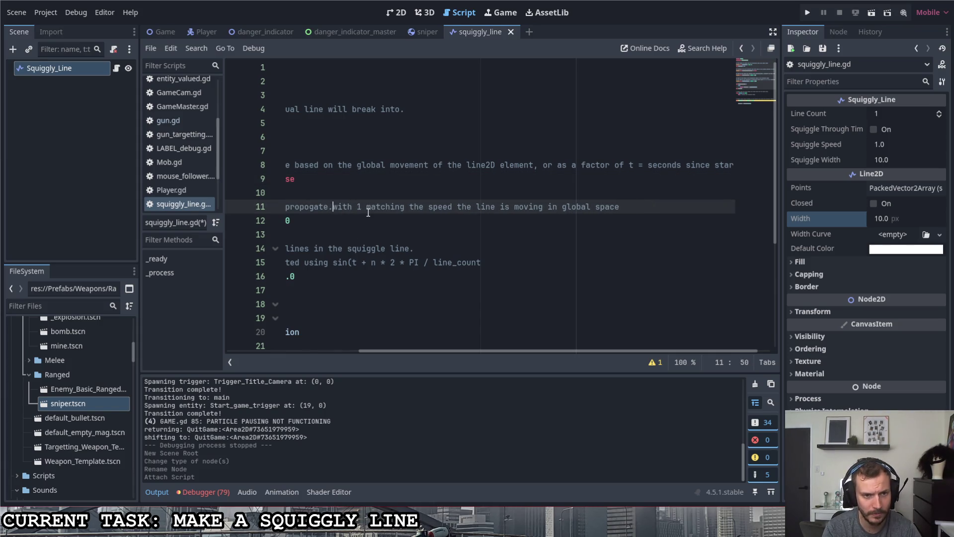
key(Return)
text(## )
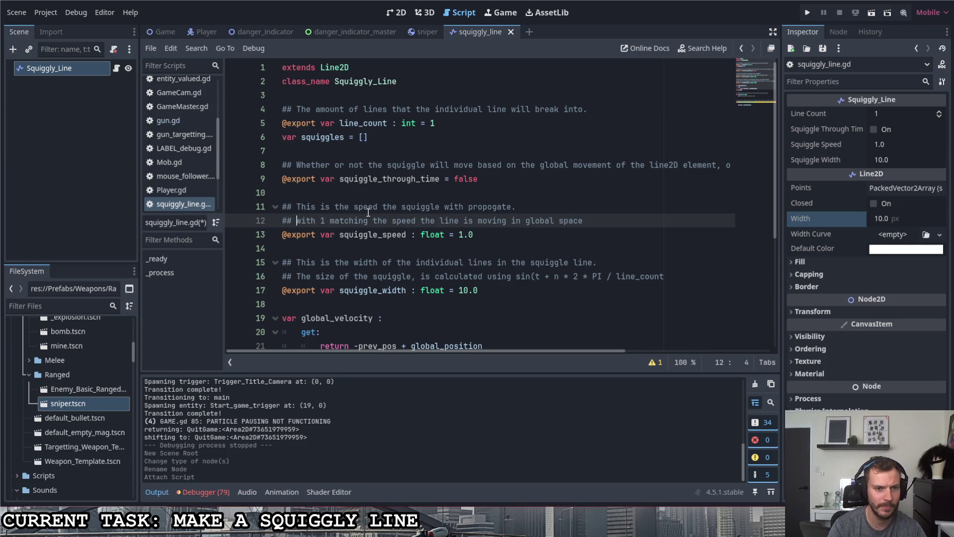
text(If )
text(squiggle_throu)
text(gh_ti)
text(me =)
key(BackSpace)
key(BackSpace)
key(BackSpace)
text(:)
key(Return)
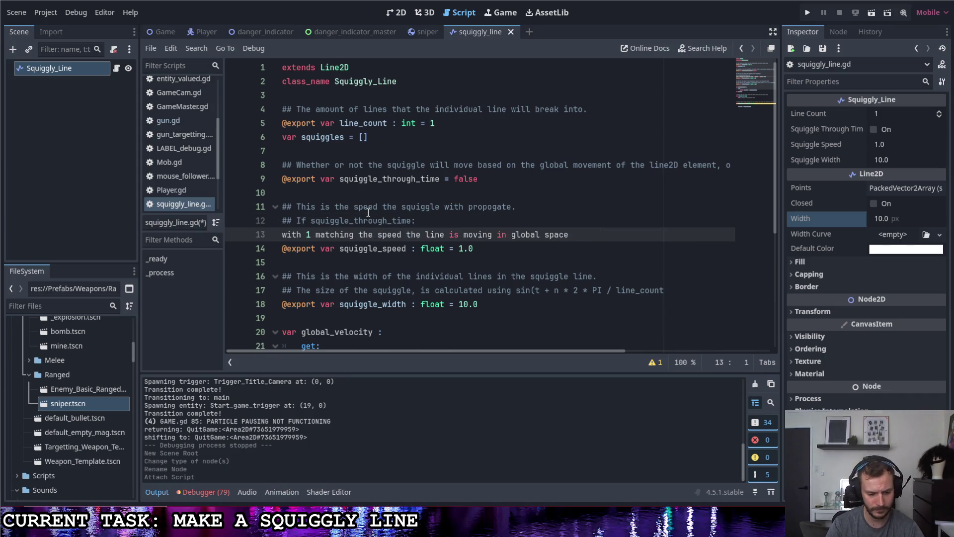
text(##)
key(Tab)
Step: Add an '## else:' case reading 'matches the speed the Line2D element is moving through global space'
click(589, 232)
key(Return)
text(## else:)
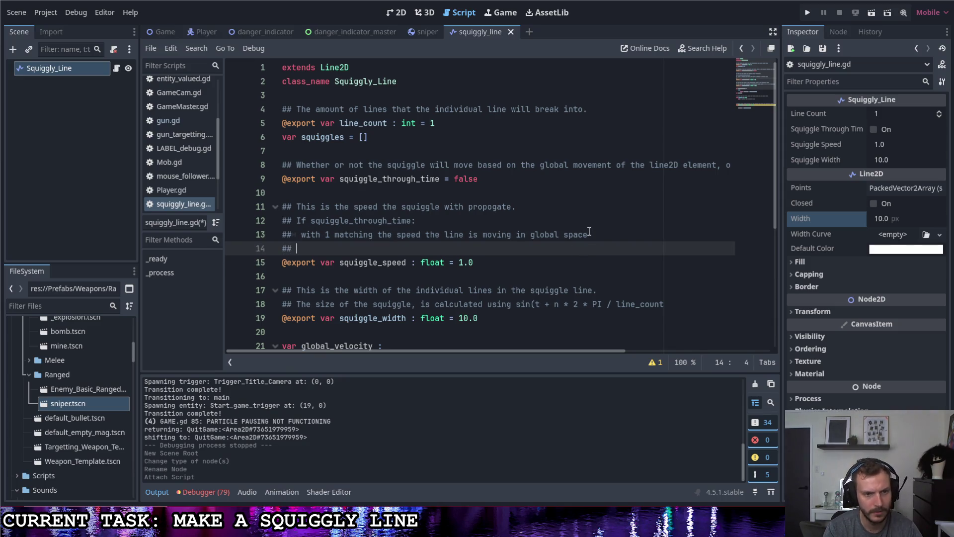
key(Return)
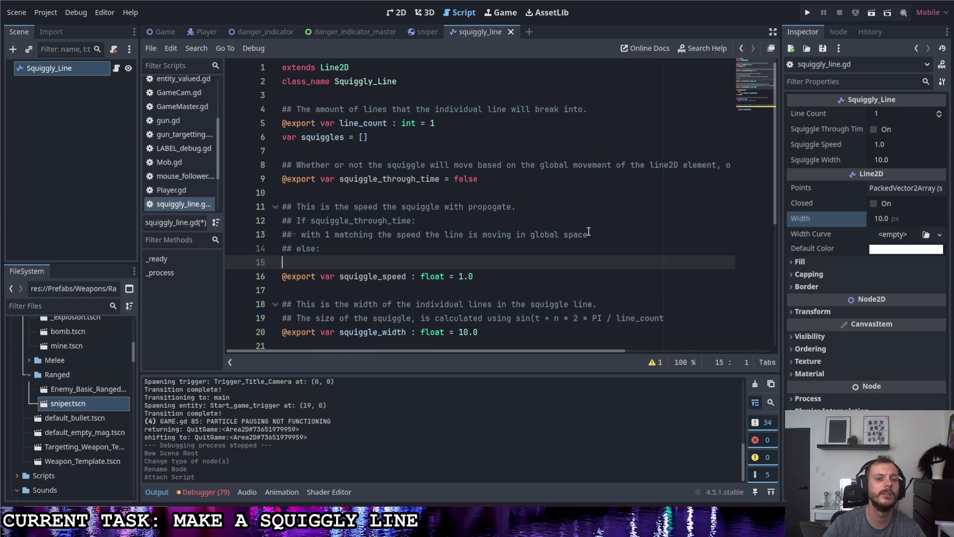
text(##)
key(Tab)
mouse_move(589, 233)
mouse_down()
mouse_move(303, 237)
mouse_move(326, 262)
mouse_move(301, 262)
mouse_move(582, 265)
mouse_up()
key(BackSpace)
text(mat)
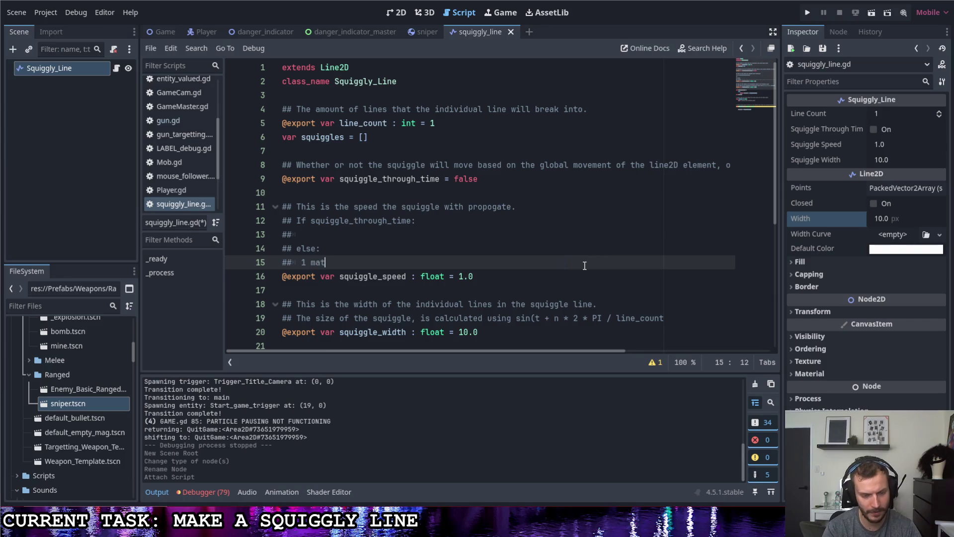
text(ches the speed the )
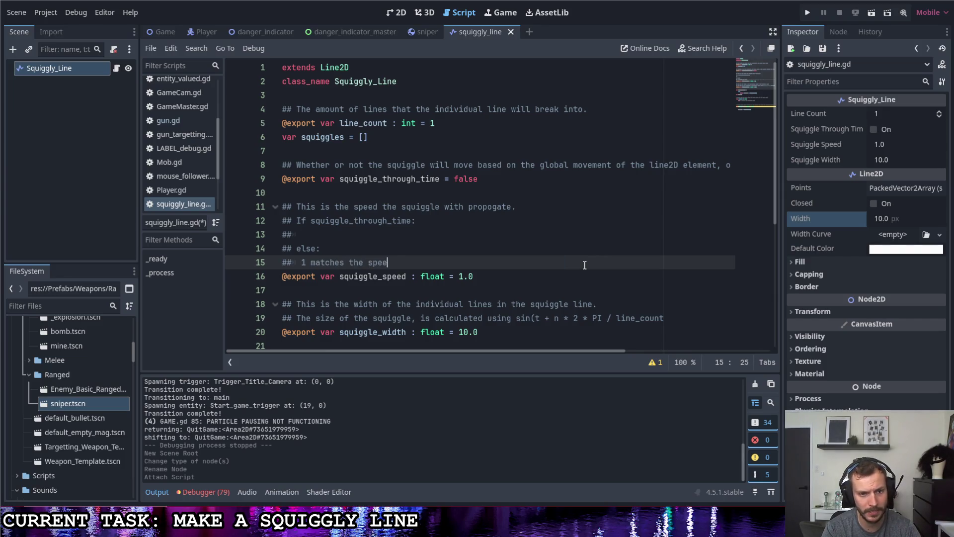
text(line)
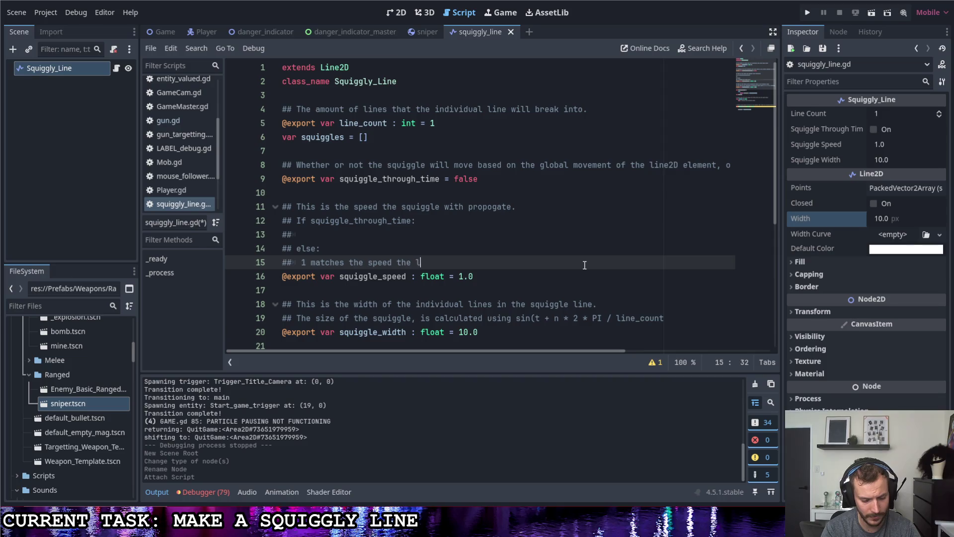
key(BackSpace)
key(BackSpace)
key(BackSpace)
text(Line2D element is)
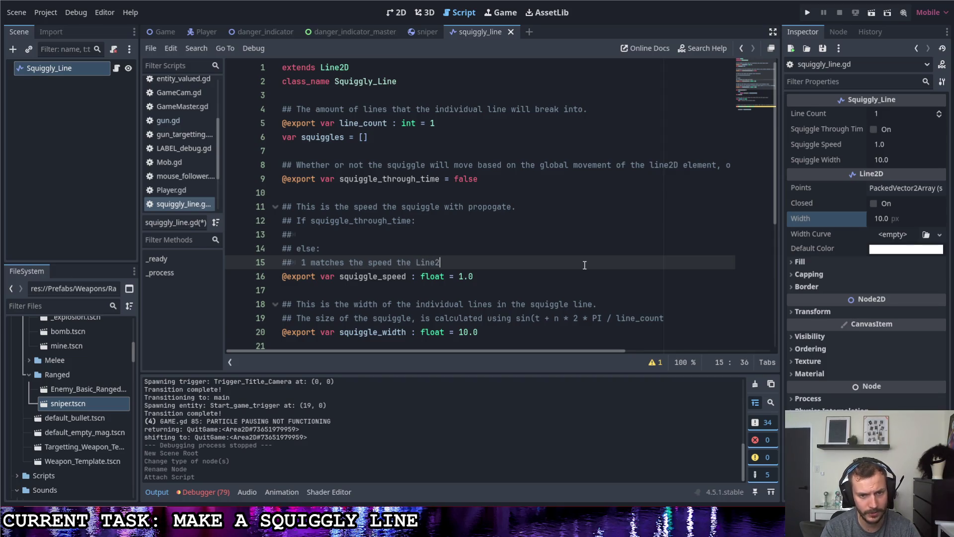
text( moving through )
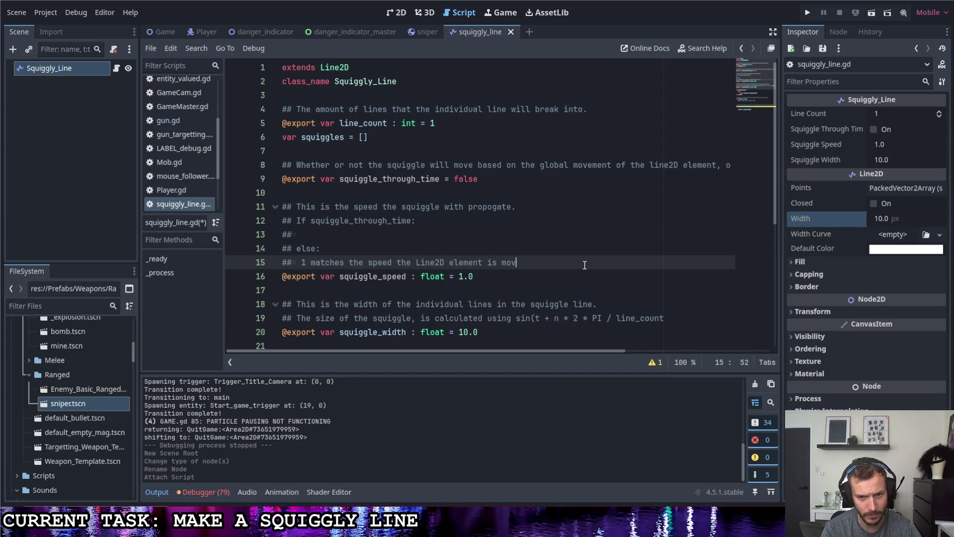
text(global space)
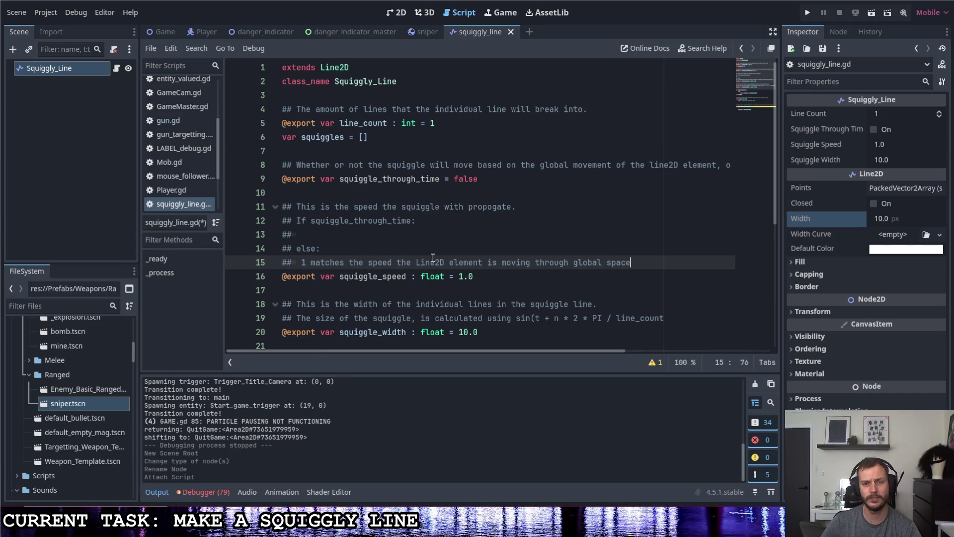
Step: Write the squiggle_speed comment '1 equals an increase of 2*PI per second - sin(t * ...'
click(443, 233)
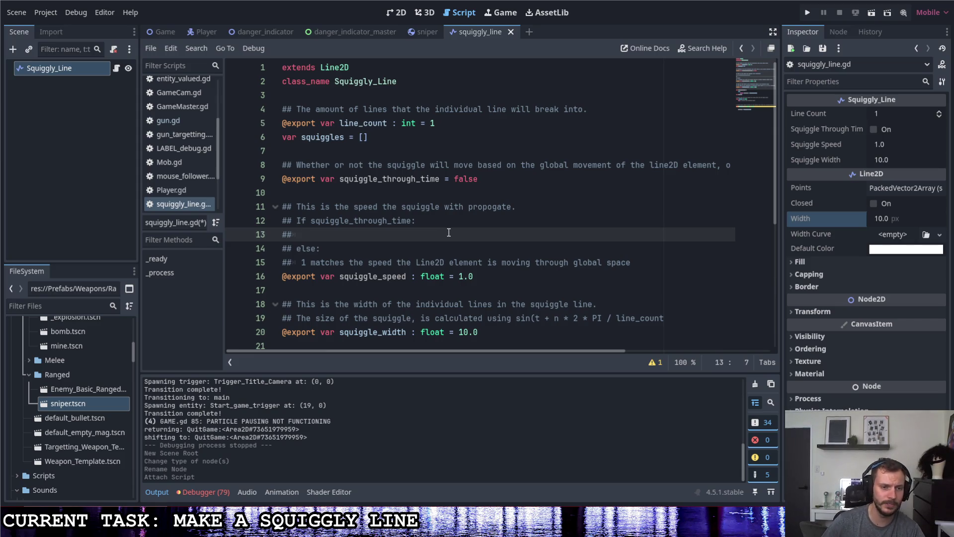
text(1 matches)
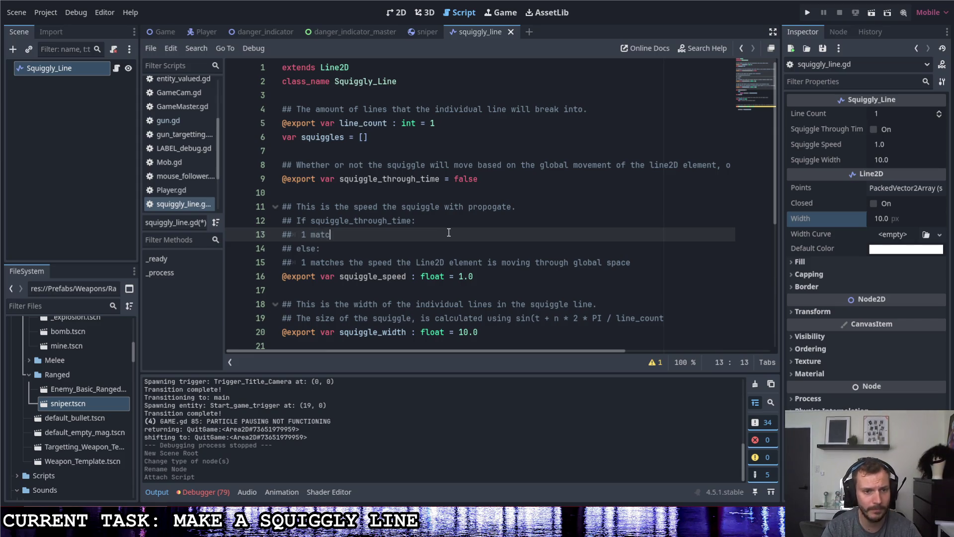
key(BackSpace)
key(BackSpace)
key(BackSpace)
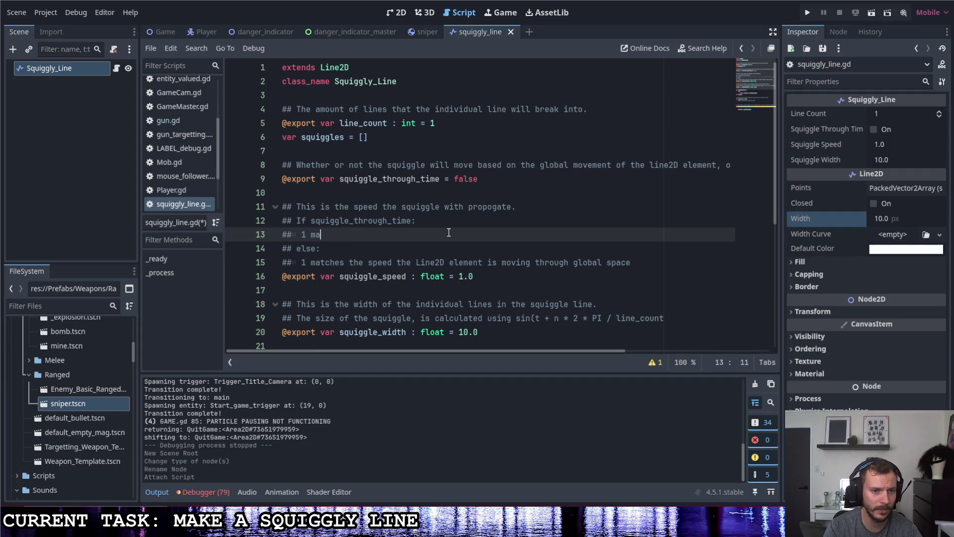
text(equals an )
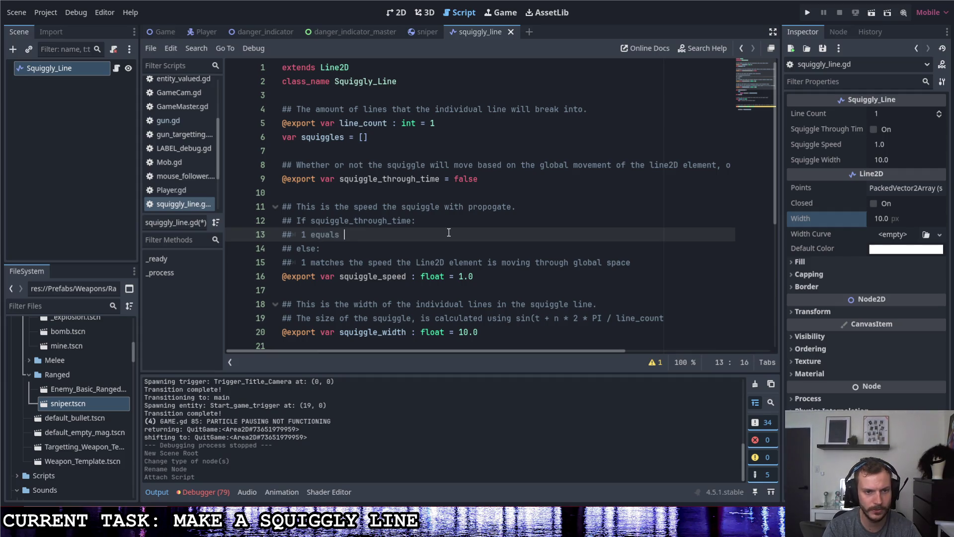
text(in crease of 2)
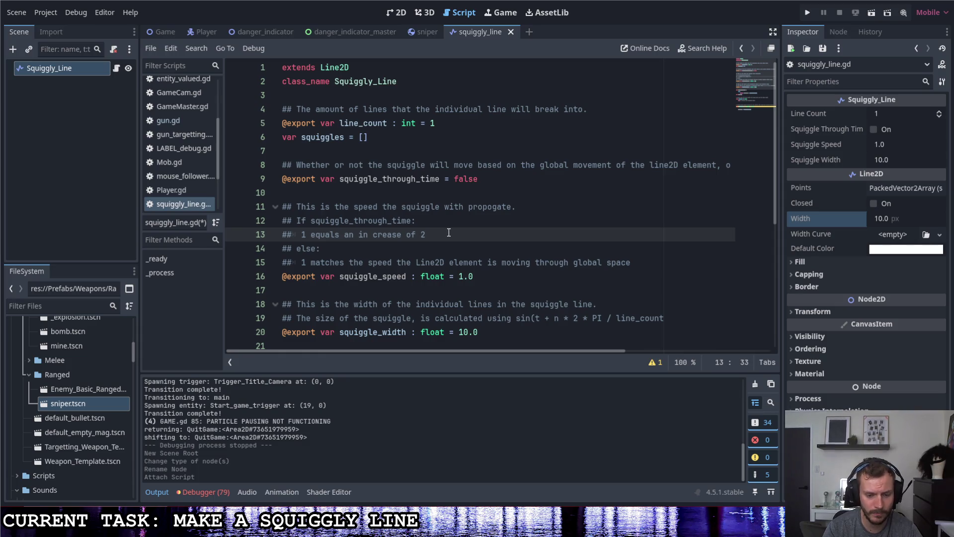
text(*PI)
text( per sec)
text(ong )
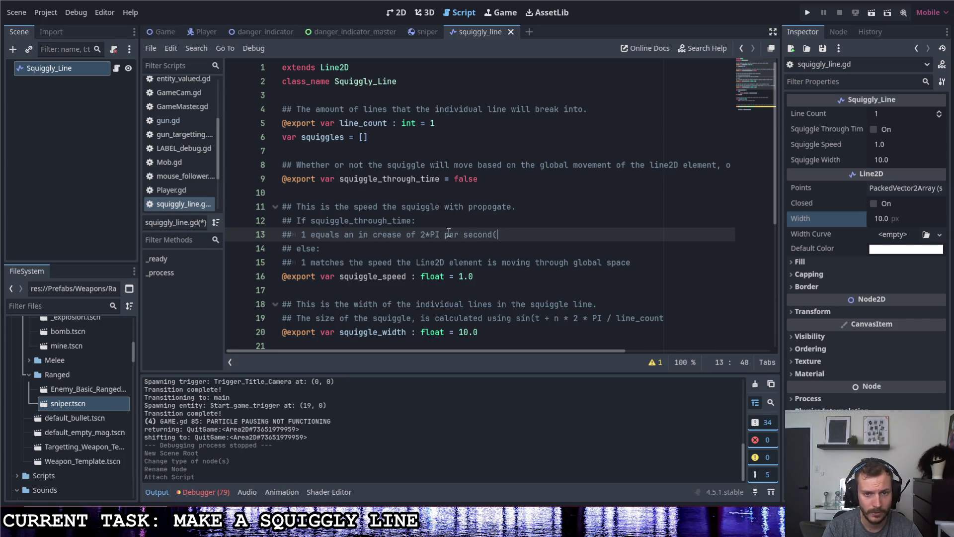
text( (sin)
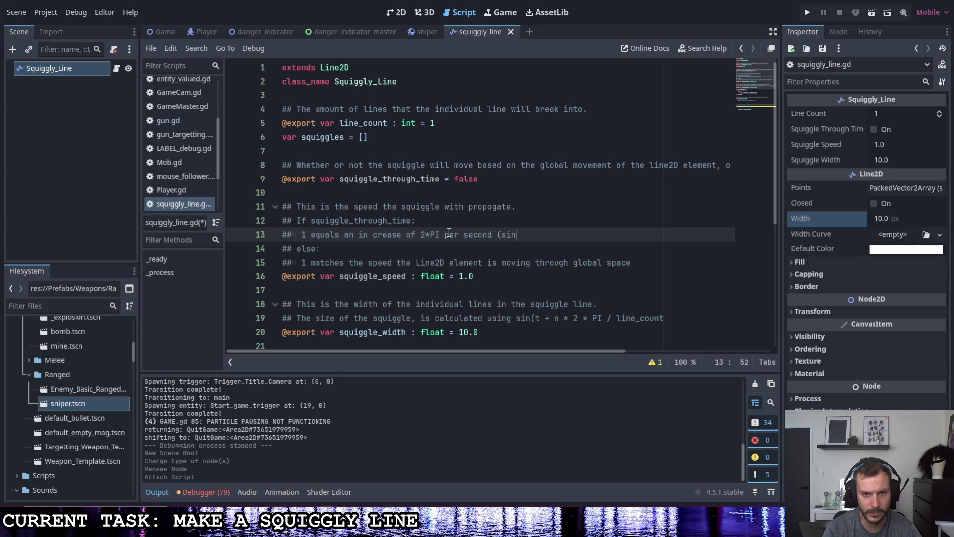
key(BackSpace)
key(BackSpace)
key(BackSpace)
text(- s)
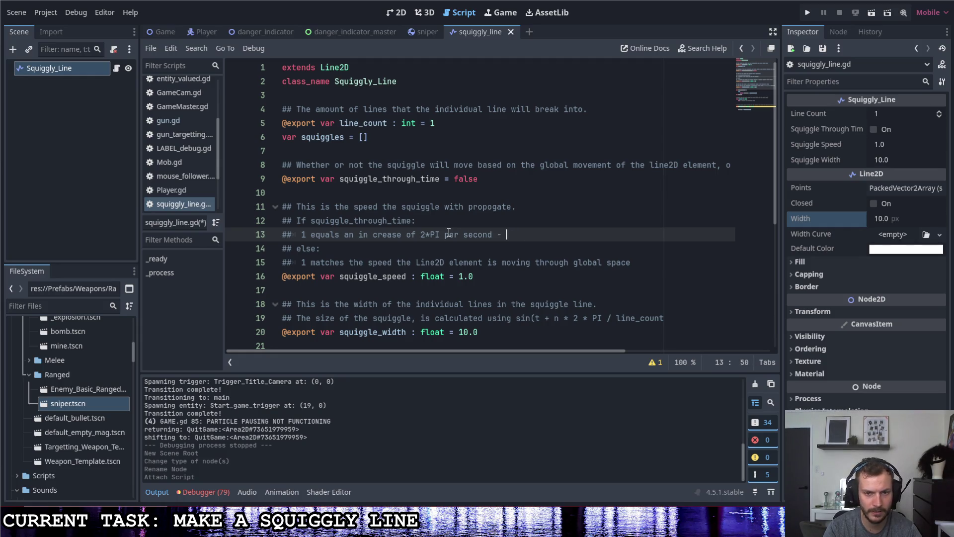
text(in(t)
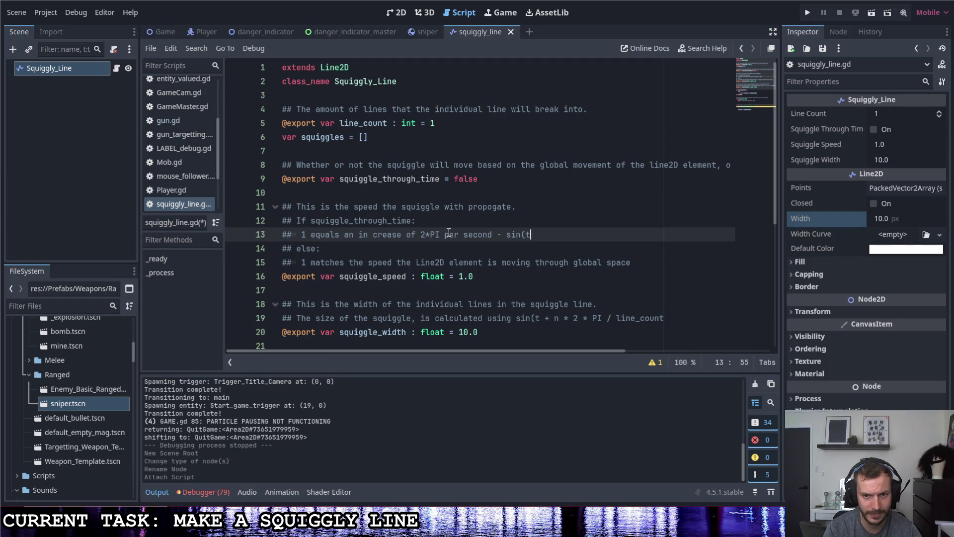
text( * w)
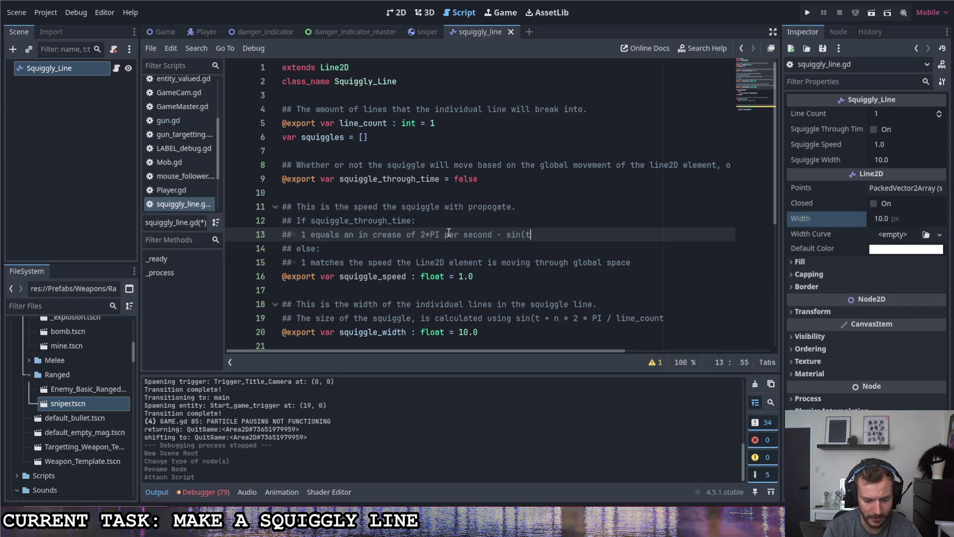
Step: Complete the formula as sin(t * 2*PI) and fix the misspelled 'increase'
key(BackSpace)
text(2)
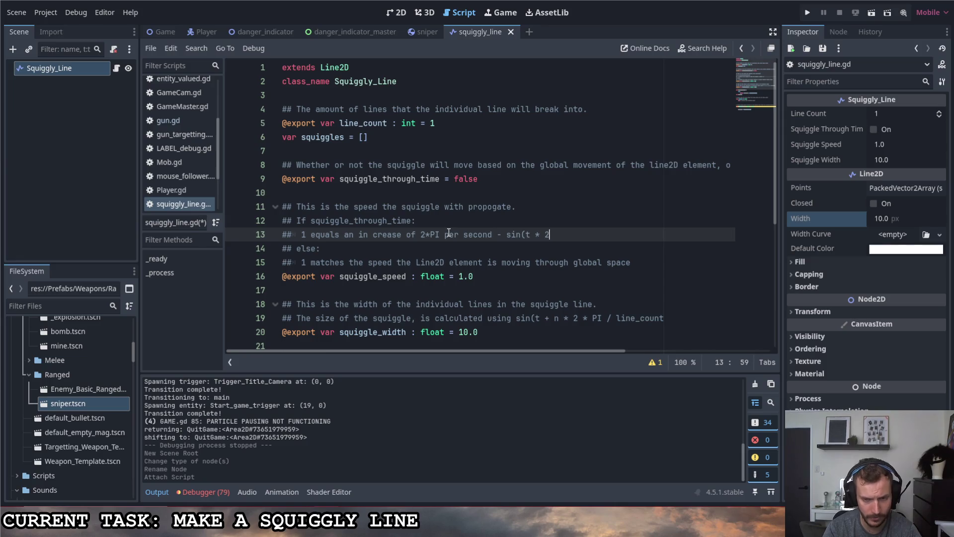
text(*PI))
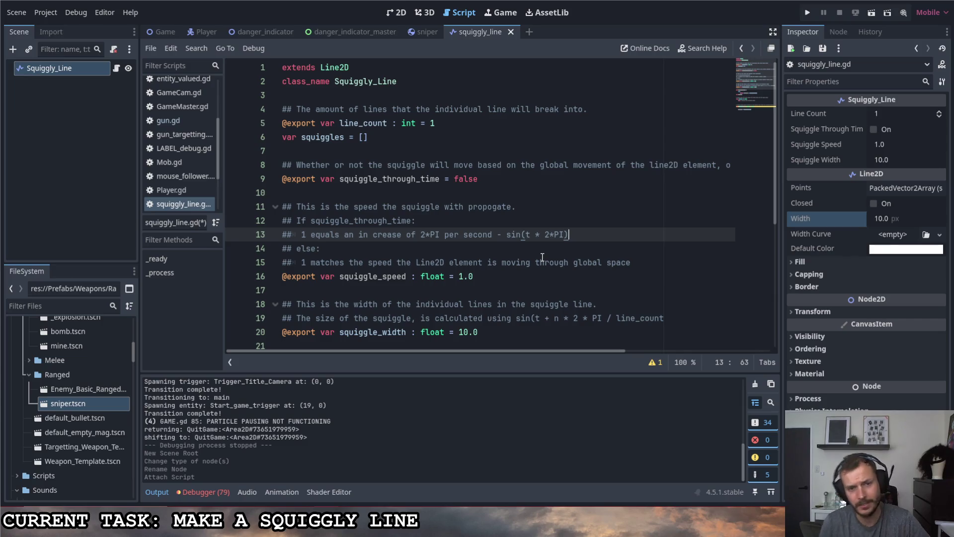
click(370, 234)
key(BackSpace)
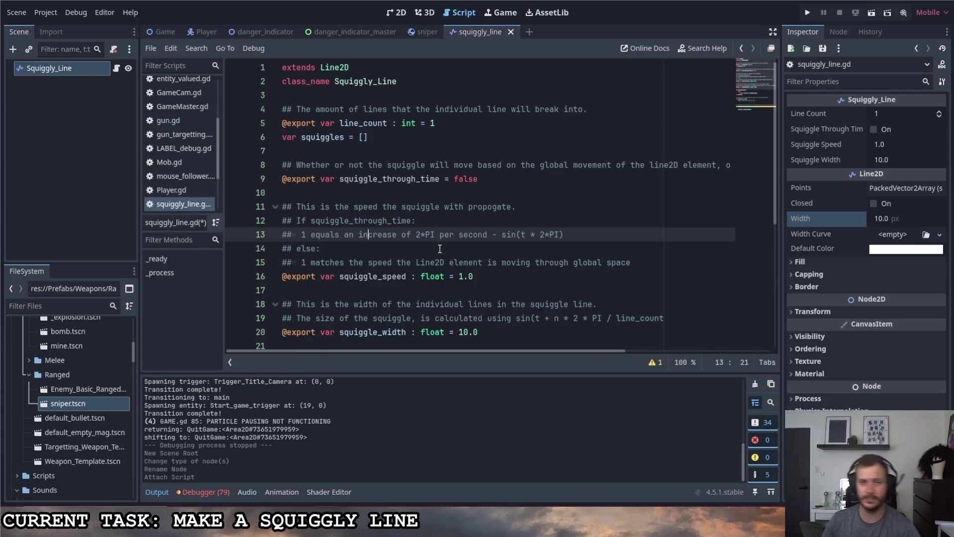
click(580, 228)
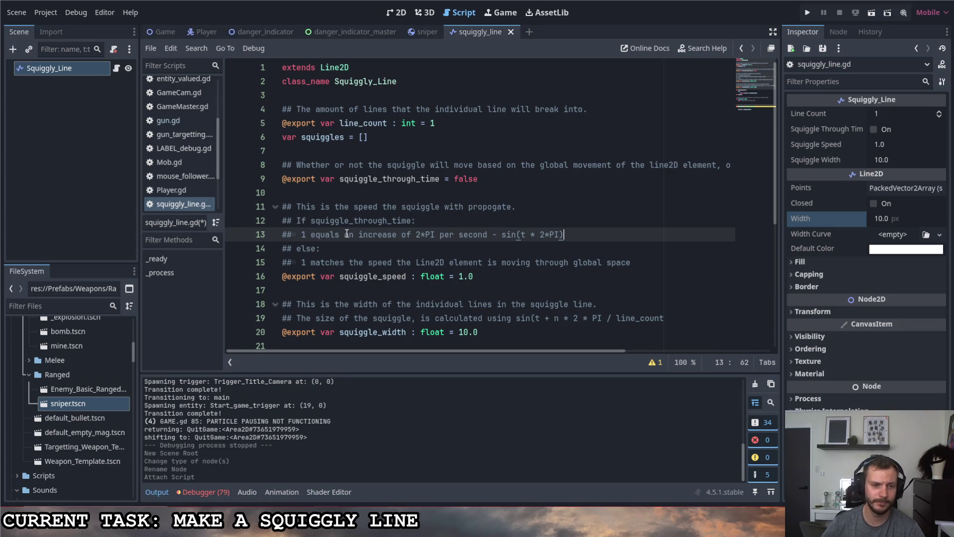
Step: Change the squiggle_width default value from 10.0 to 1.0
scroll(427, 254, down, 2)
drag(479, 248, 463, 249)
text(1.0)
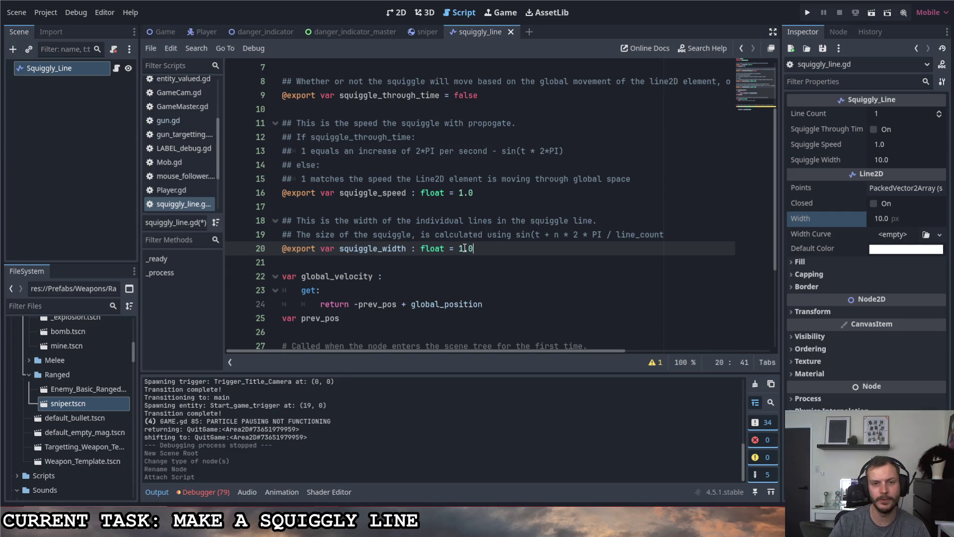
Step: Rewrite the comment: squiggle is based on the Width and Width Curve of the parent line2D element
click(485, 234)
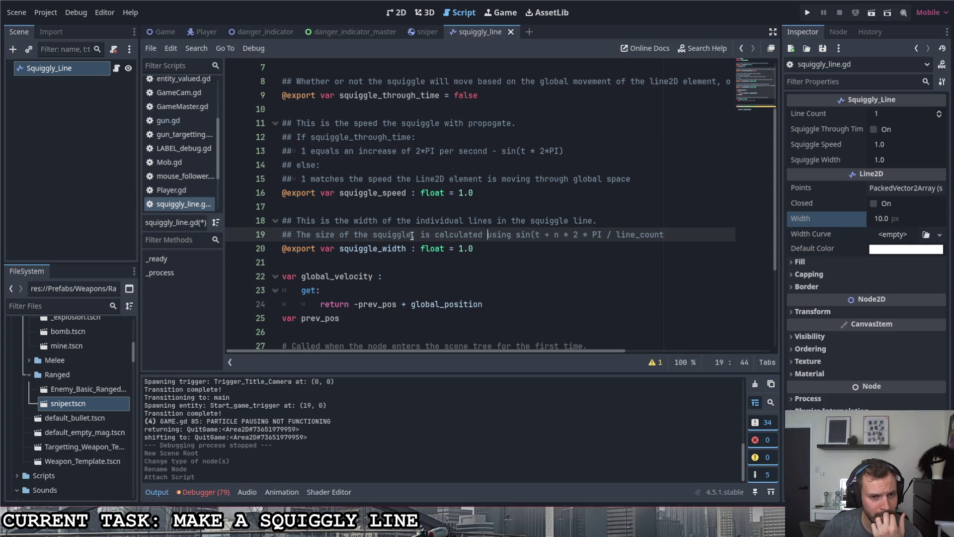
drag(412, 235, 678, 238)
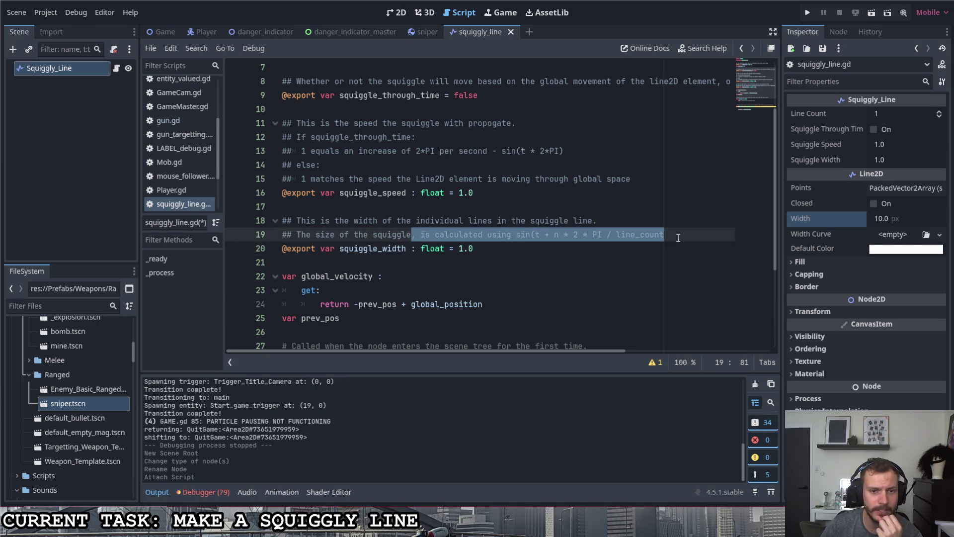
key(BackSpace)
text(is based on the)
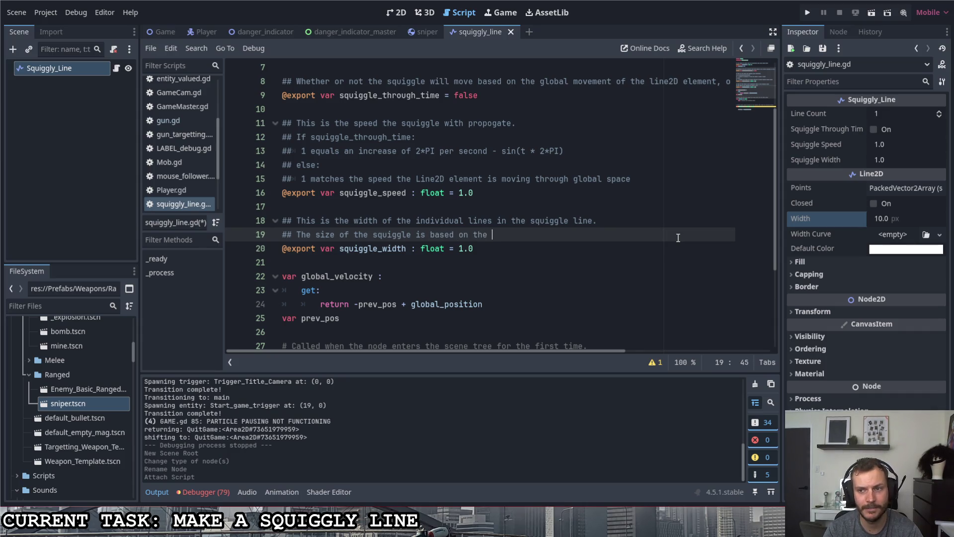
text(Width V)
text(al)
key(BackSpace)
key(BackSpace)
key(BackSpace)
text(Witth and )
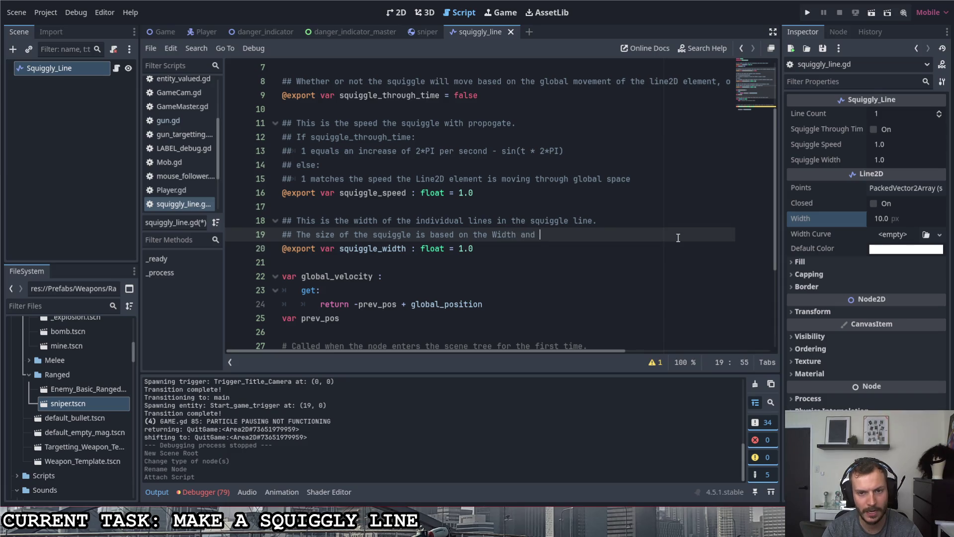
text(Width Curv)
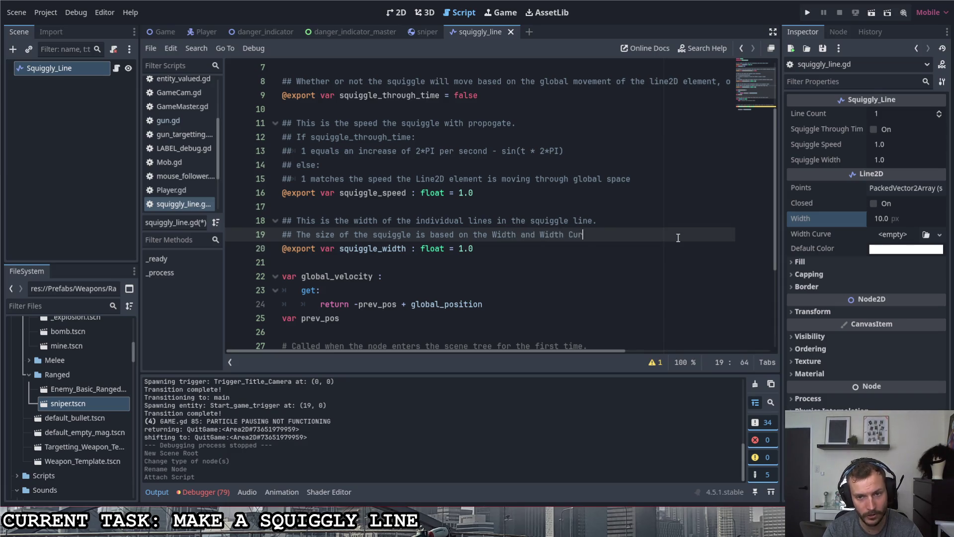
text(e of the)
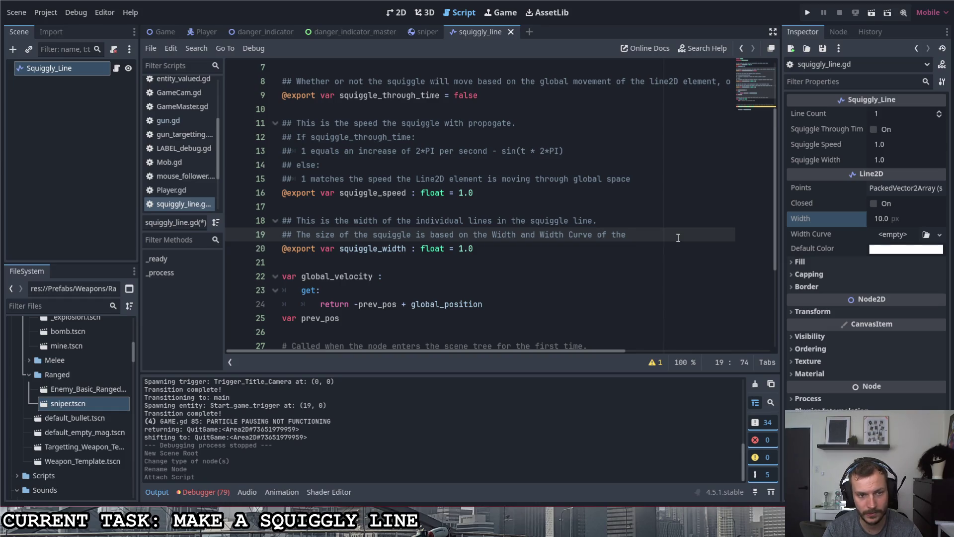
text(parent line2)
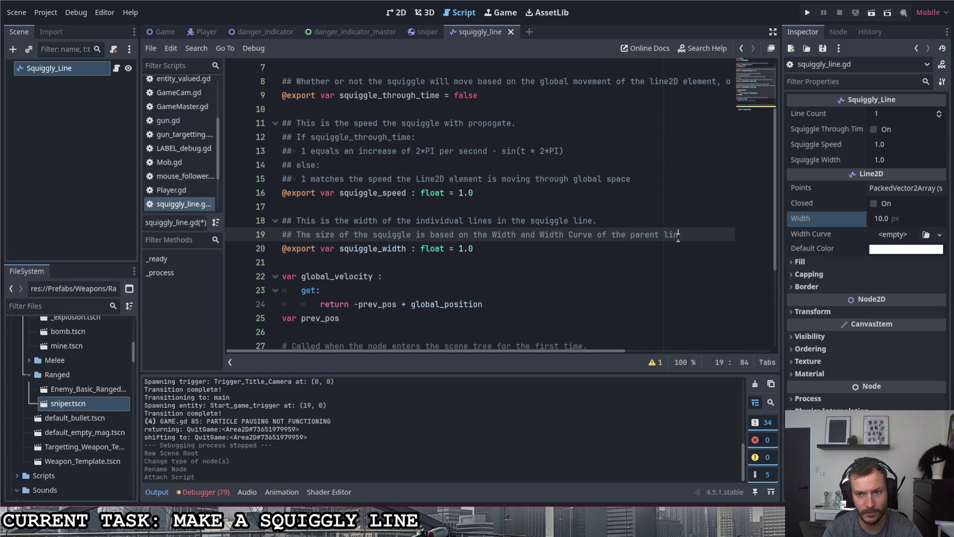
text(D elemen)
text(t)
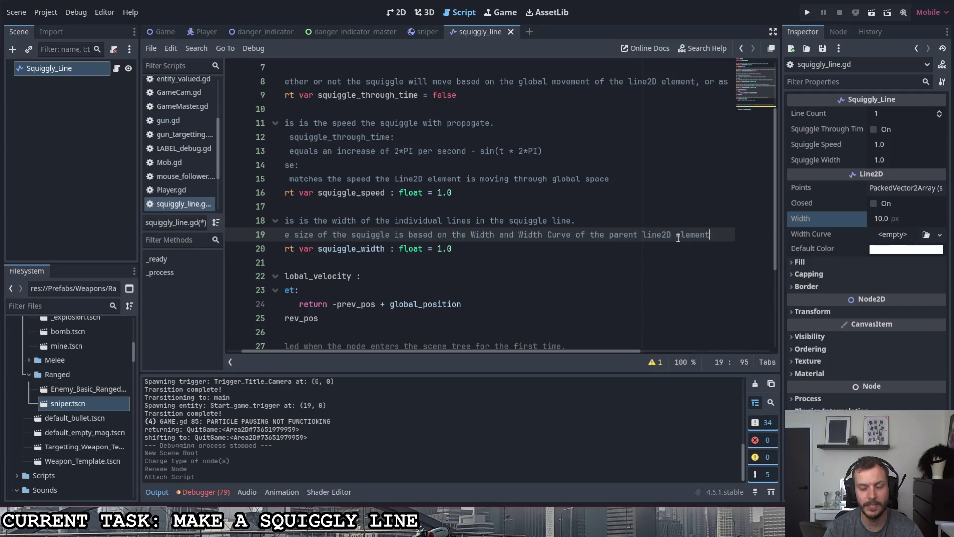
click(677, 235)
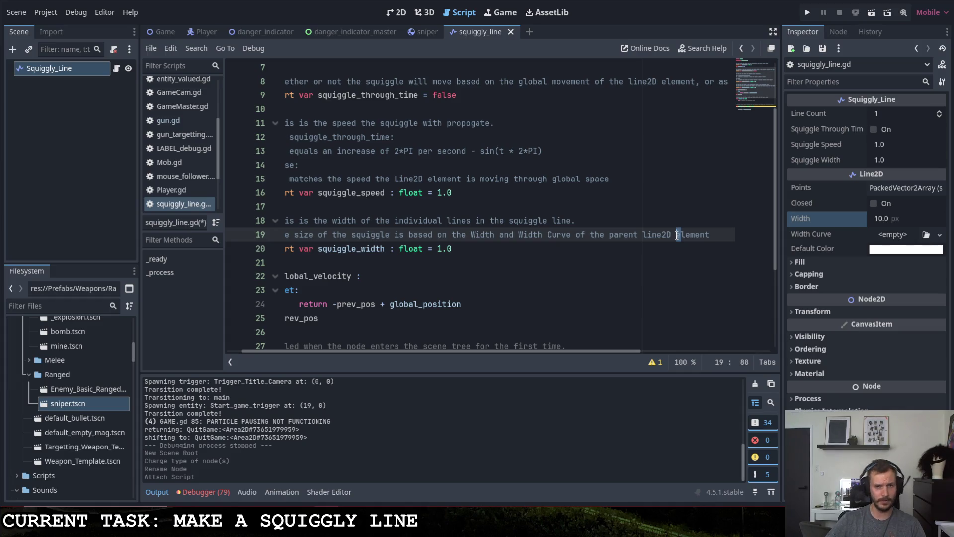
scroll(497, 199, up, 3)
scroll(300, 132, left, 2)
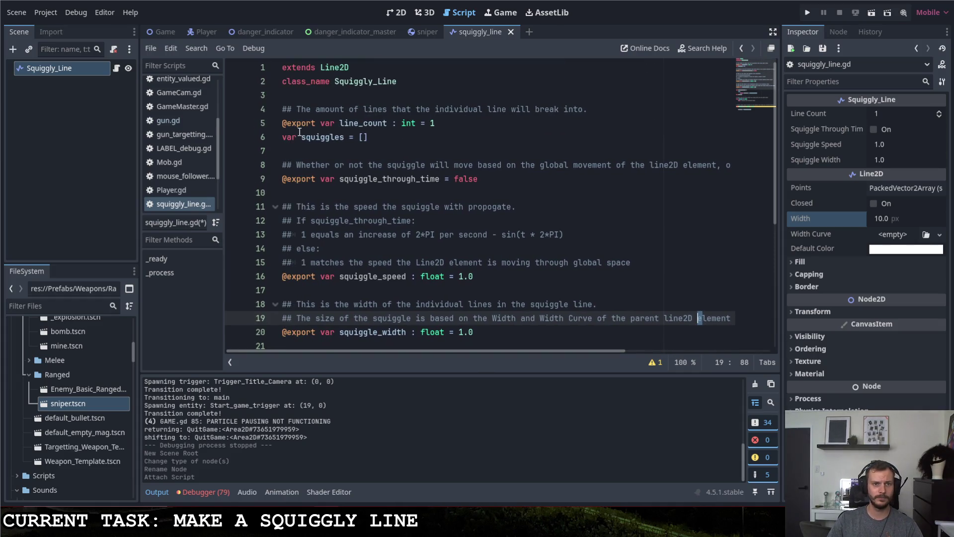
click(325, 97)
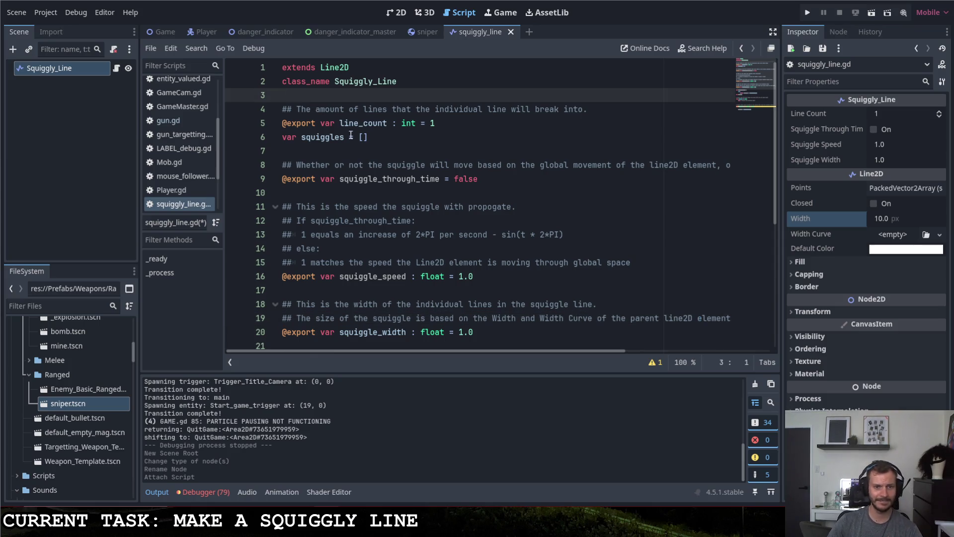
scroll(351, 135, down, 3)
scroll(398, 234, up, 3)
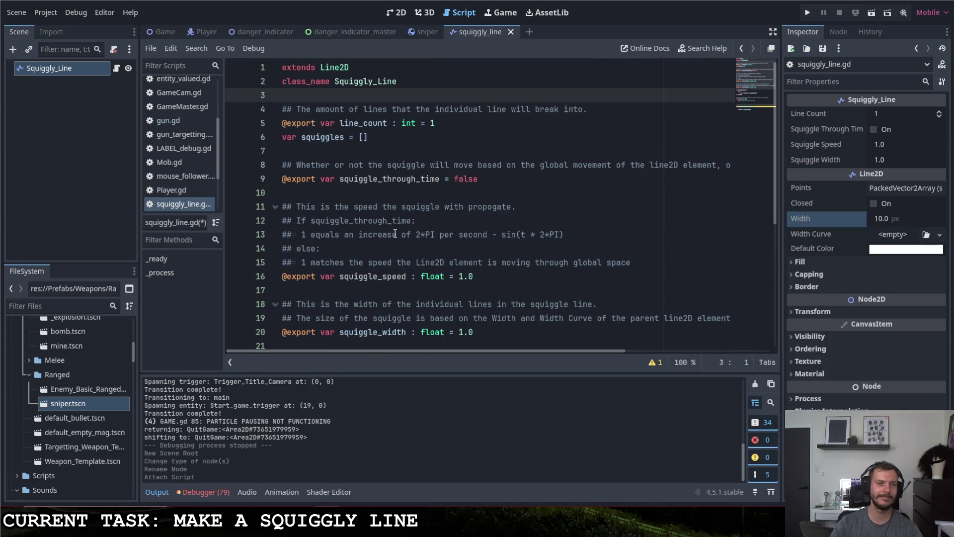
key(Return)
key(Return)
key(Up)
text(var resolution)
key(Left)
key(Left)
key(Left)
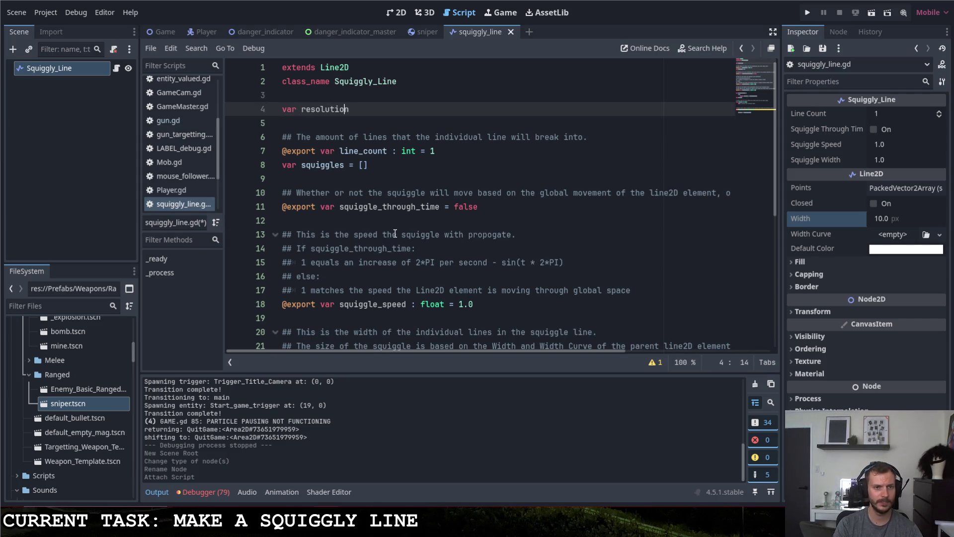
text(@export)
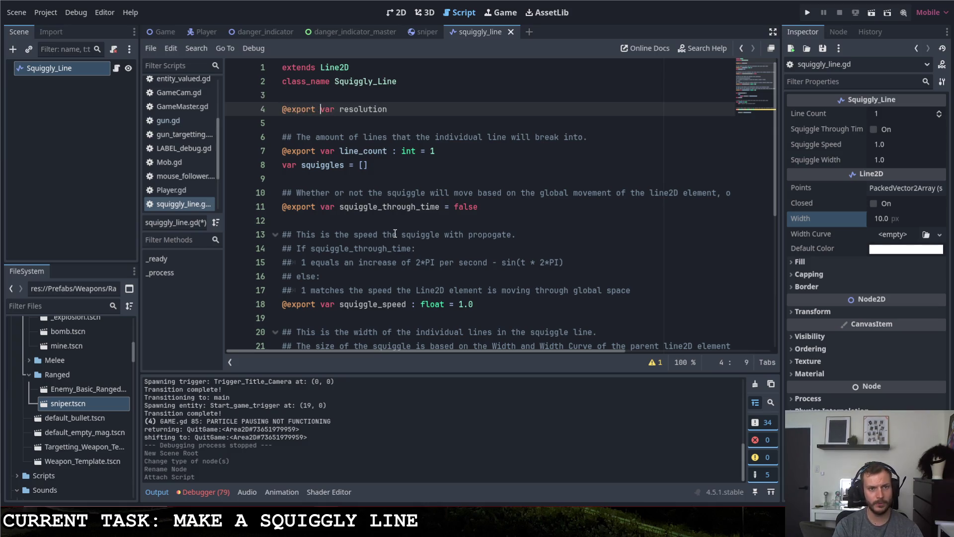
key(Right)
key(Right)
key(Right)
key(Right)
key(Right)
key(Right)
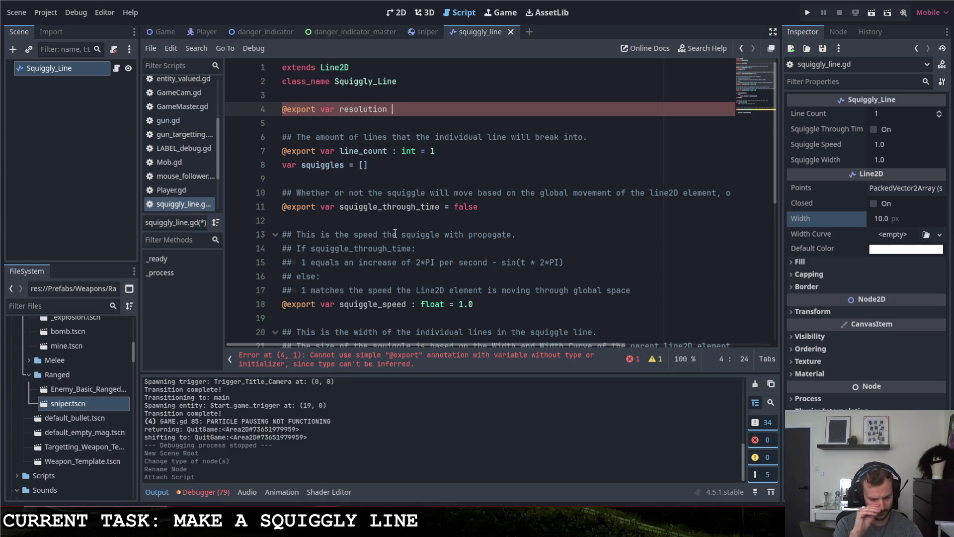
text(=)
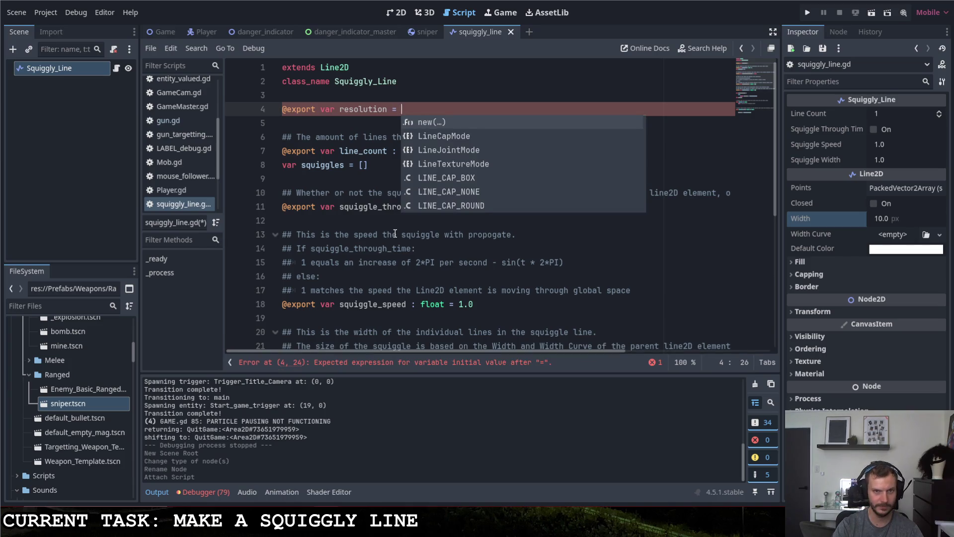
key(BackSpace)
key(BackSpace)
text(: float = )
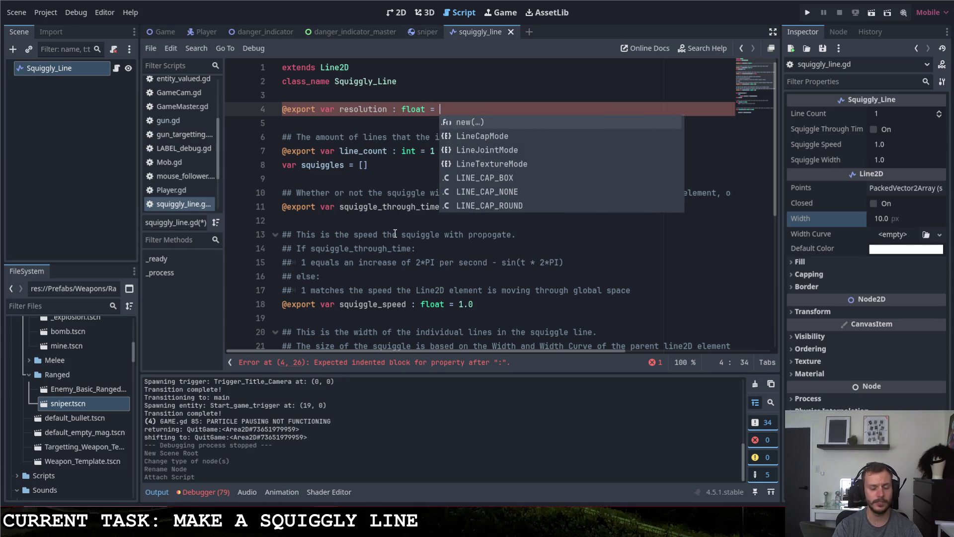
text(3.0)
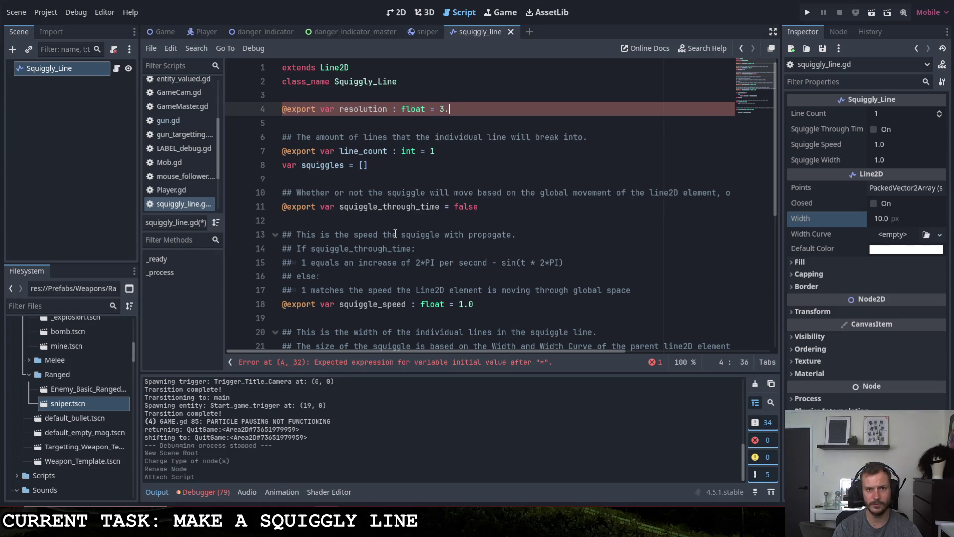
Step: Start a '## The amount of corners' doc comment above resolution
key(ctrl+shift+Return)
text(## THe)
key(BackSpace)
key(BackSpace)
key(BackSpace)
text(he amount of crners)
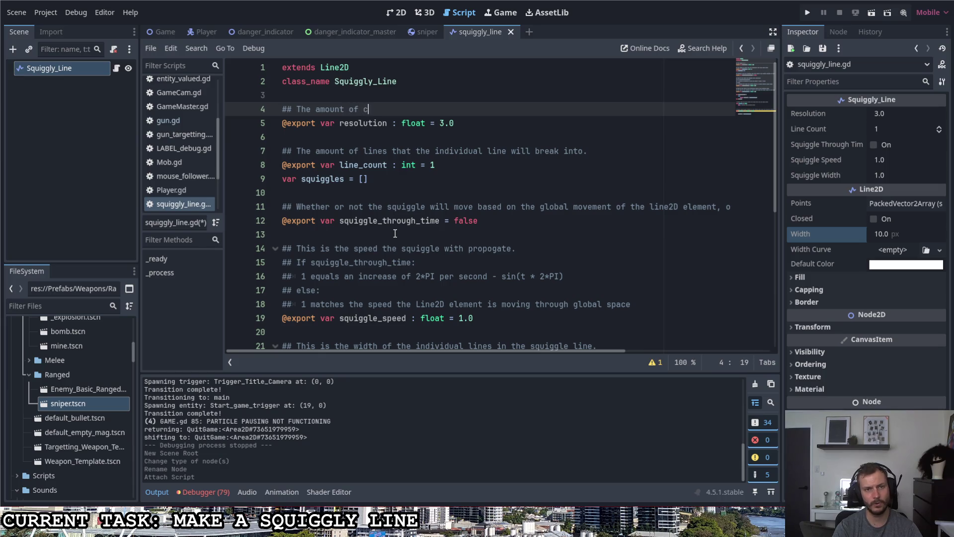
Step: Finish the comment as 'The amount of corners per period of 2*PI in the sine function'
key(BackSpace)
key(BackSpace)
key(BackSpace)
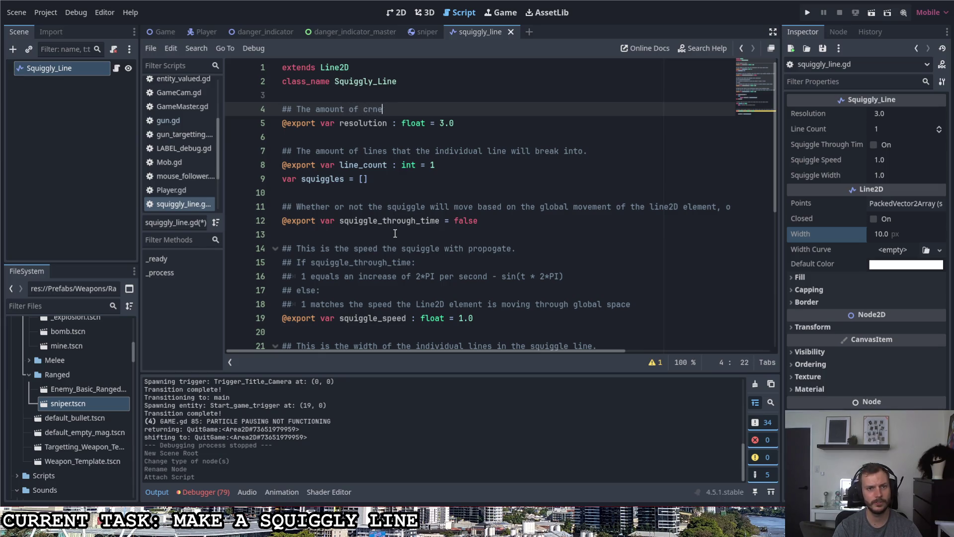
text(orners )
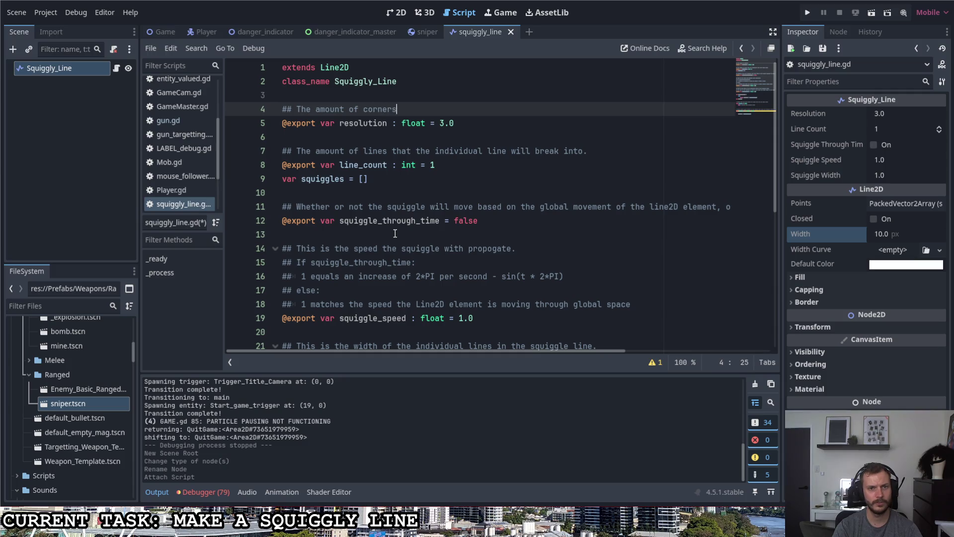
text(per period of t)
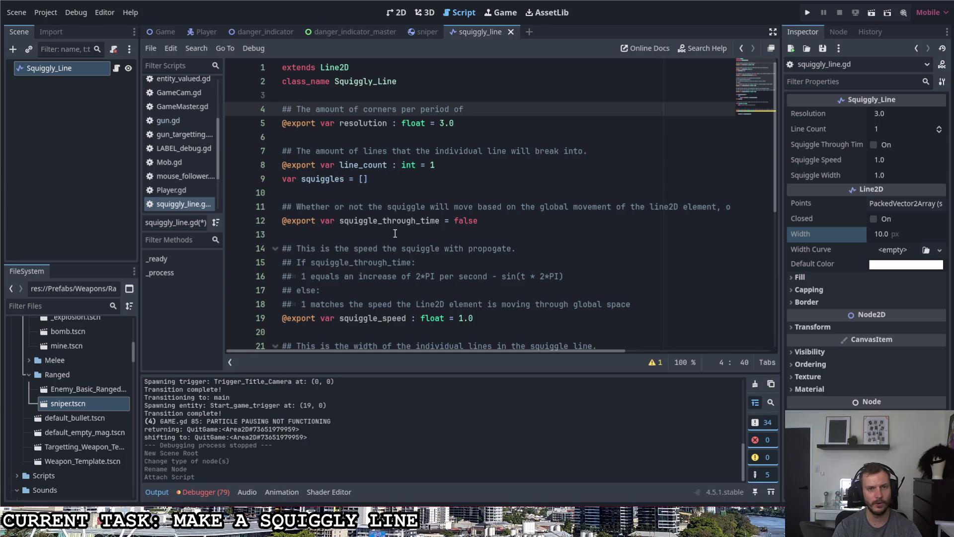
text(ime in the )
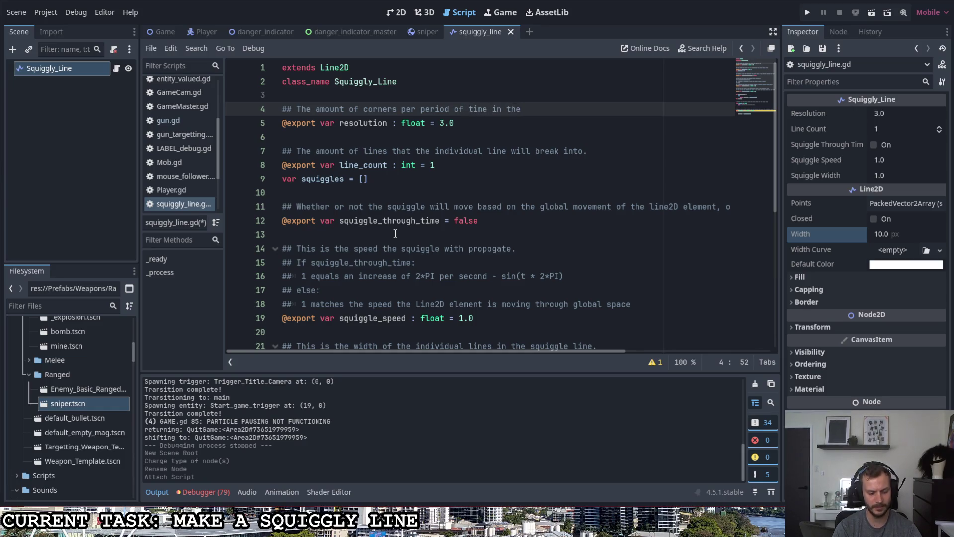
text(sine )
text(function)
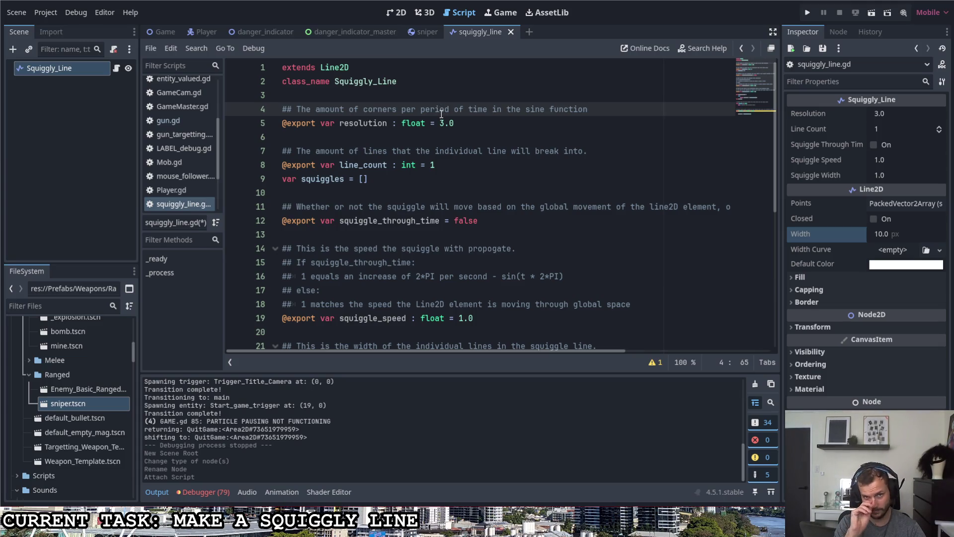
double_click(470, 110)
text(2*PI)
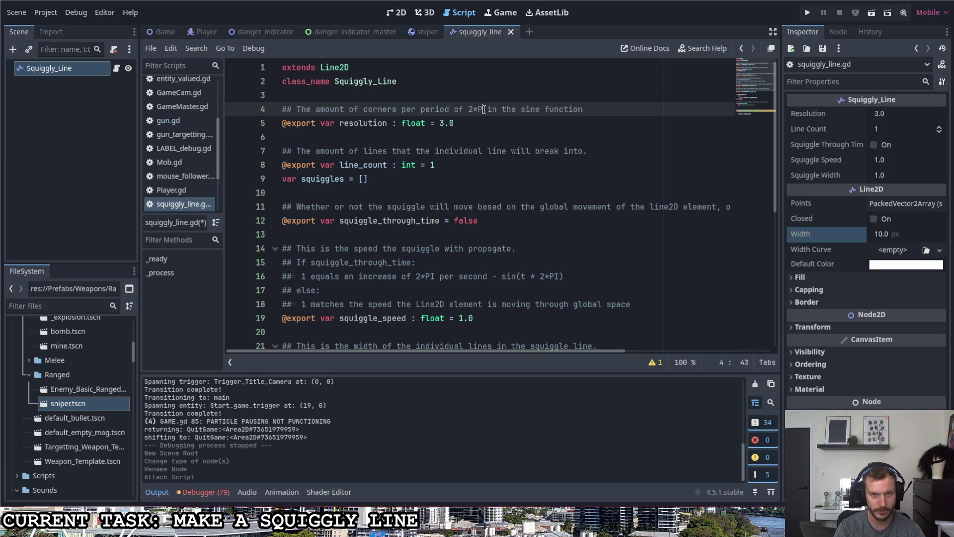
Step: Change the resolution default from 3.0 to 12.0
drag(454, 123, 439, 123)
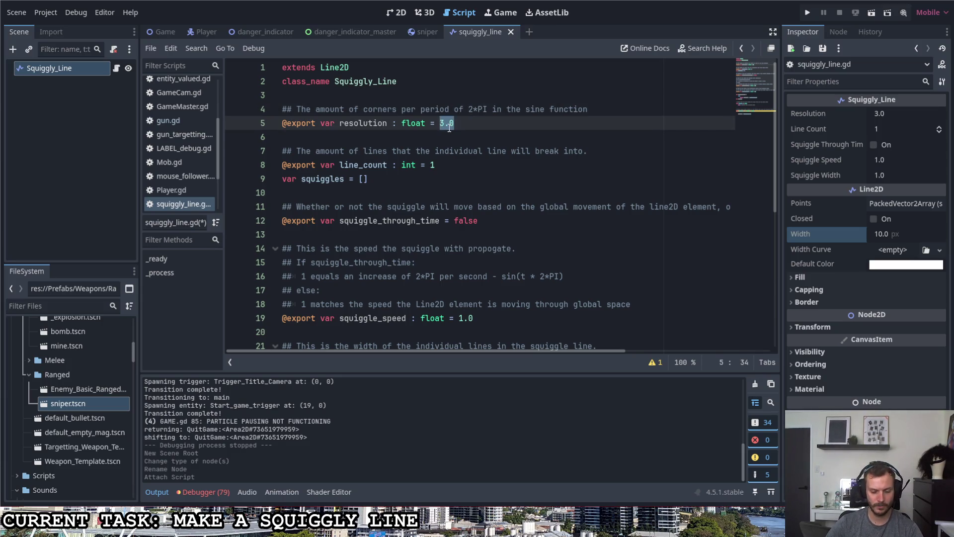
text(6.0)
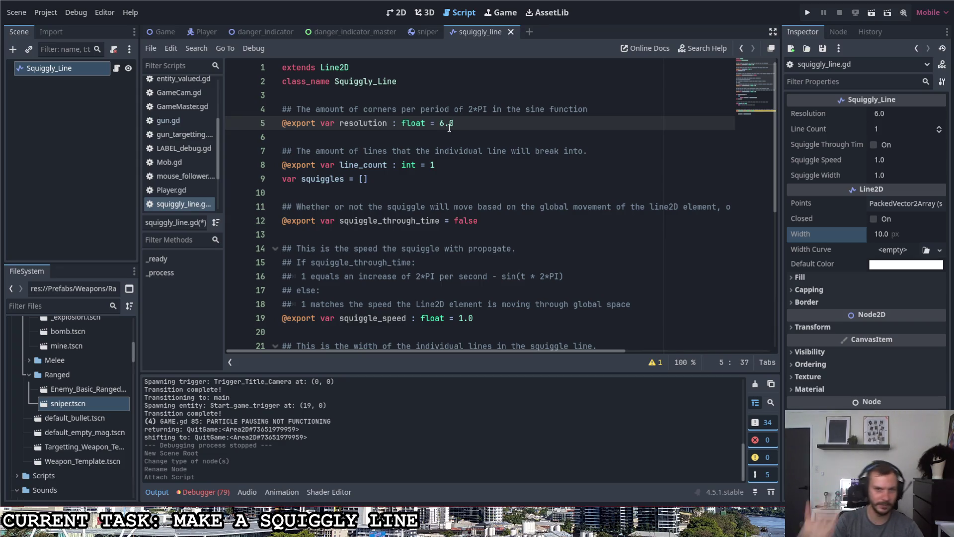
double_click(443, 123)
text(12.0)
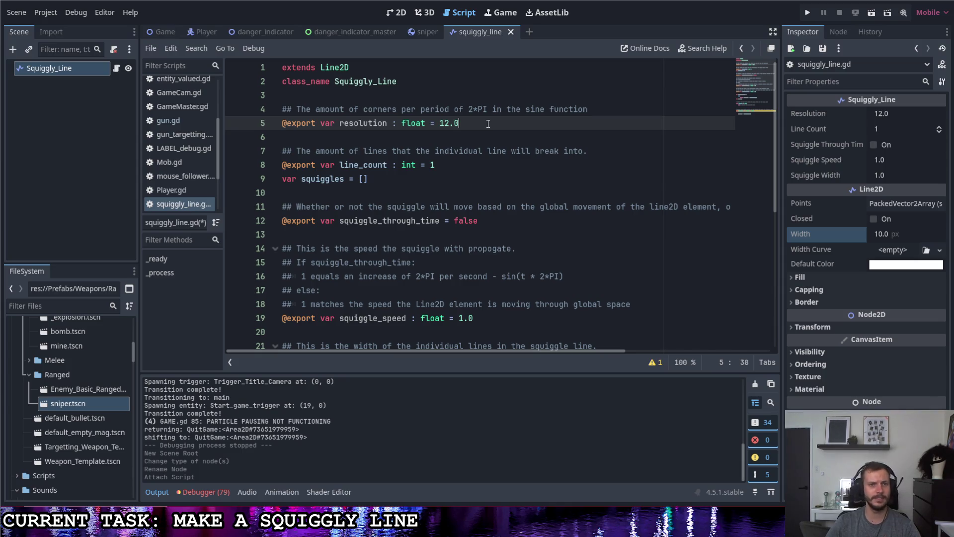
click(470, 95)
key(shift+Up)
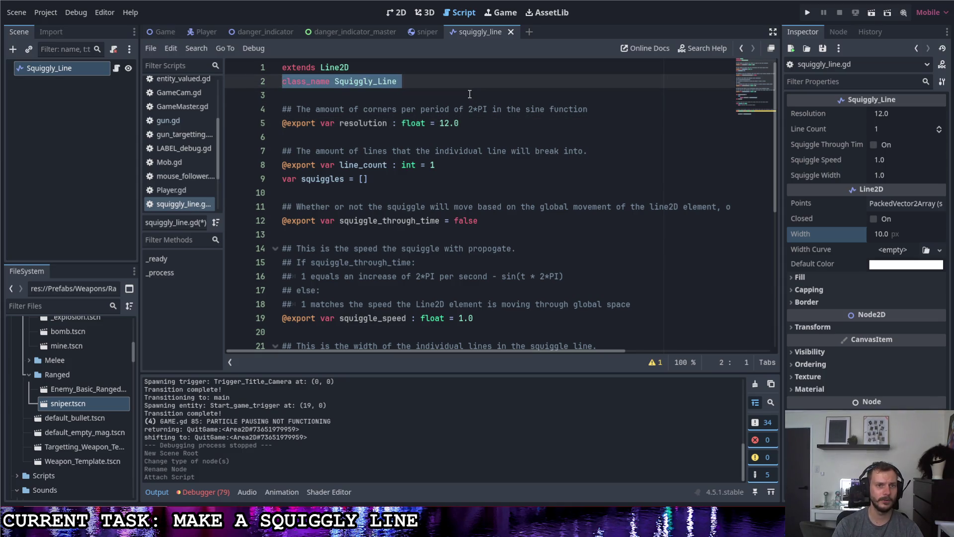
key(End)
key(Return)
key(Return)
text(@expor)
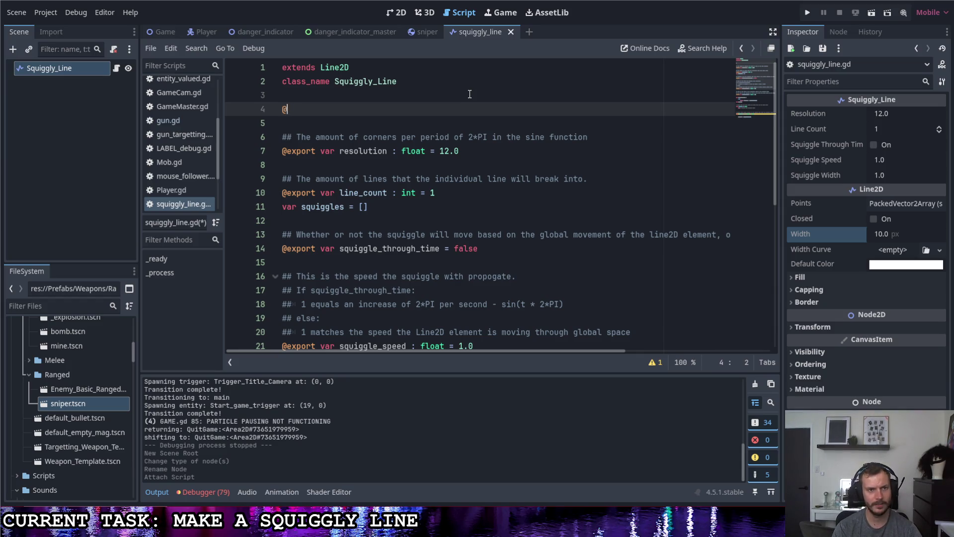
key(BackSpace)
key(BackSpace)
key(BackSpace)
text(xport var)
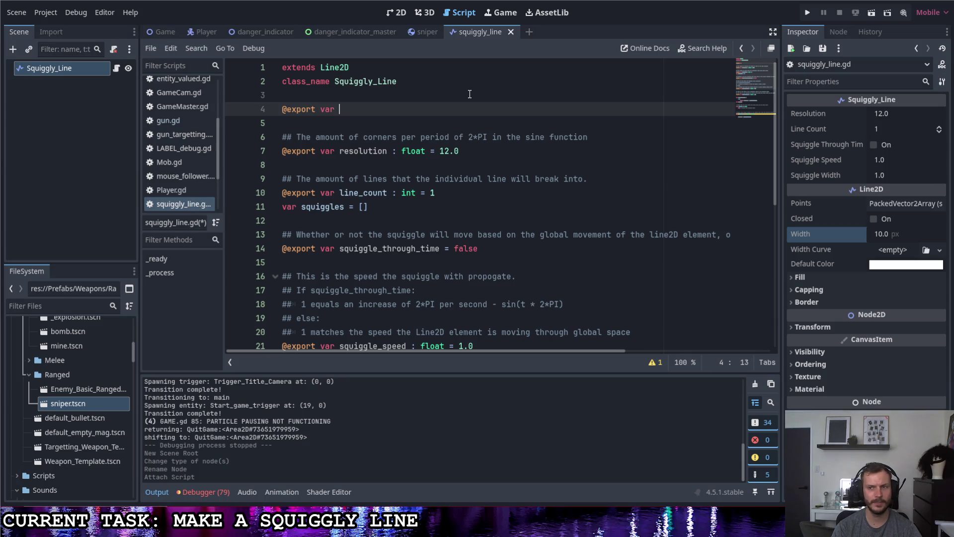
click(340, 151)
text(squiggle_)
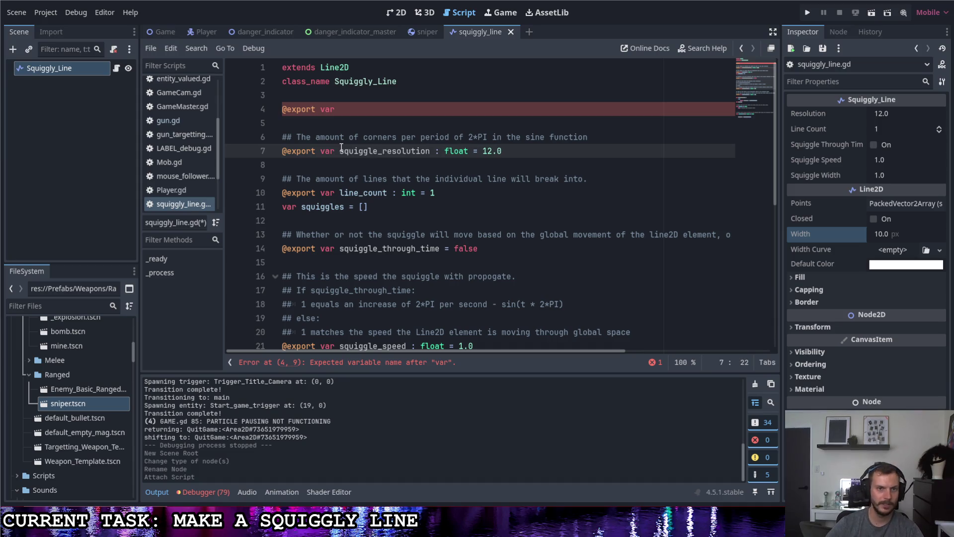
click(350, 113)
text(squiggle_)
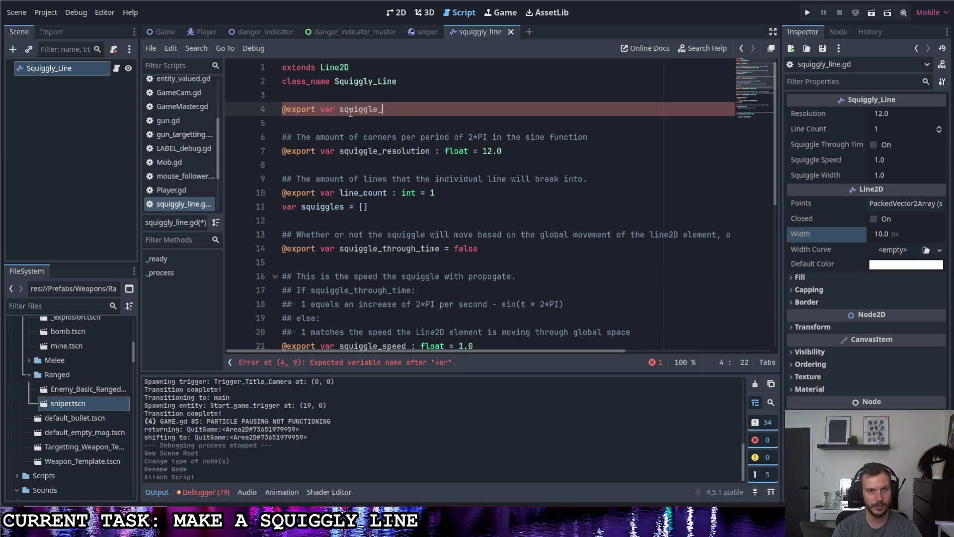
text(frequence: float)
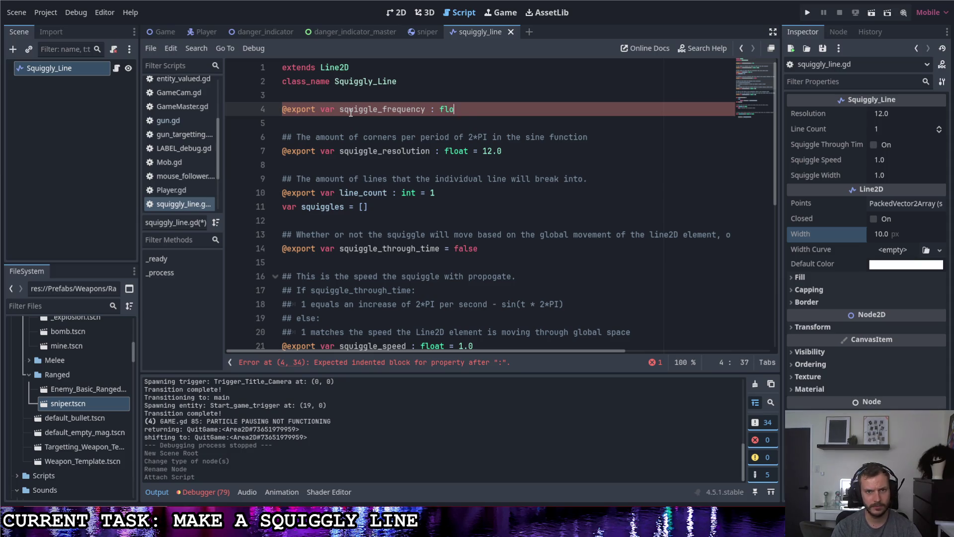
text(= 1.0)
Step: Begin a '## The frequency of the sine function' comment above squiggle_frequency
key(Up)
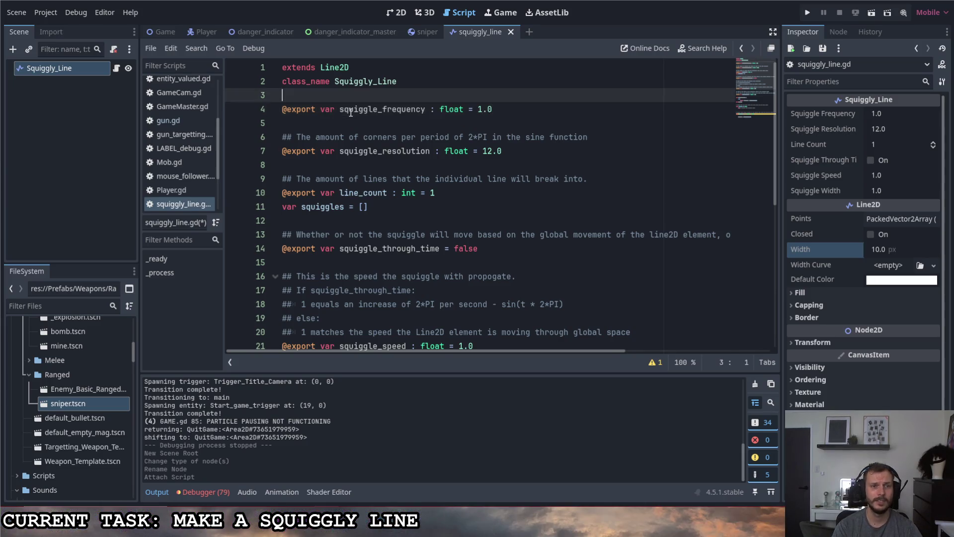
key(Return)
text(## The frequency of the )
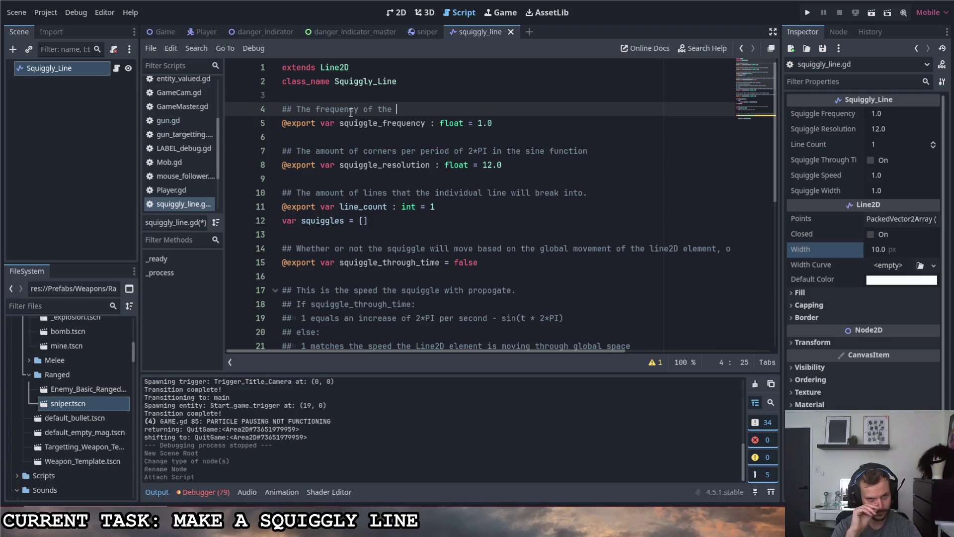
text(sine function ()
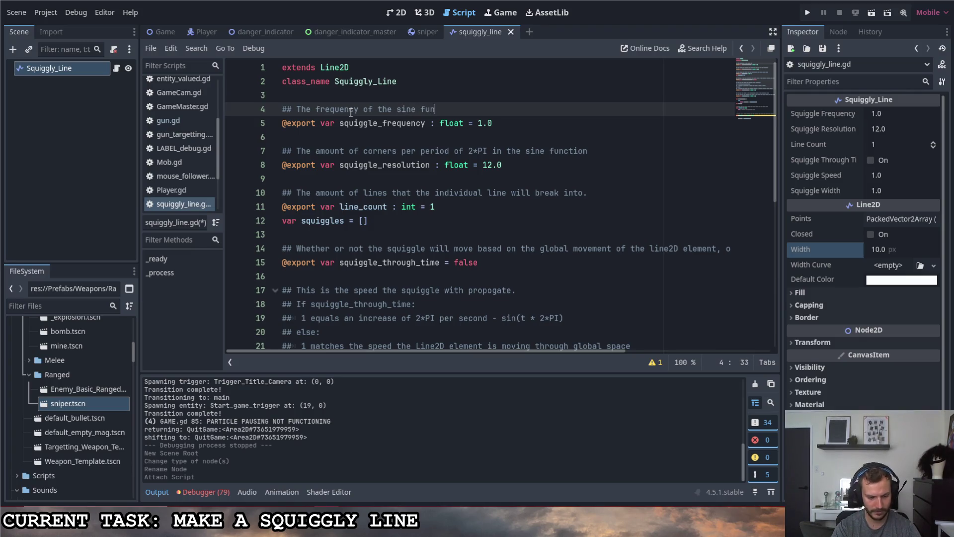
text(sin()
Step: Complete the comment as '... b in the function: a sin(t * b * 2*PI)'
key(BackSpace)
key(BackSpace)
key(BackSpace)
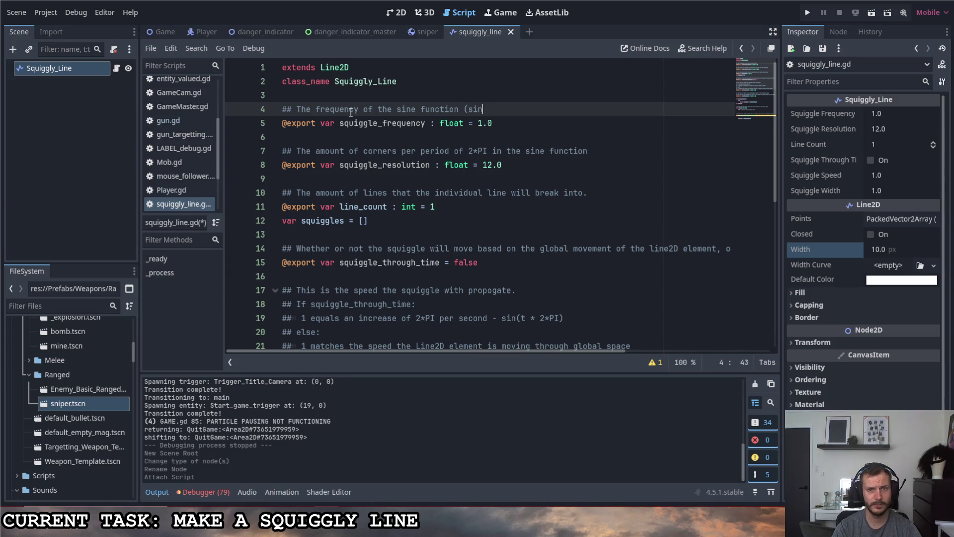
text(sin(t * b )
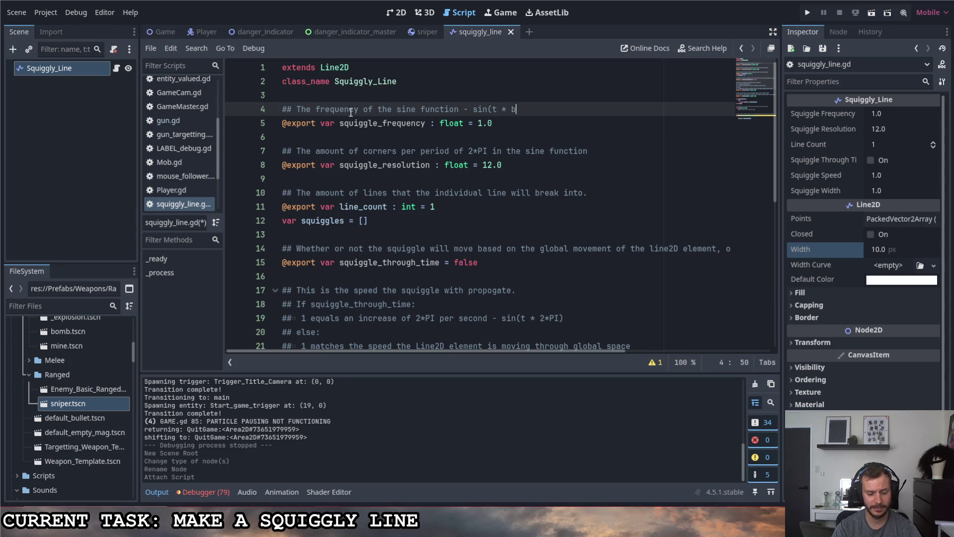
text(* 2*PI))
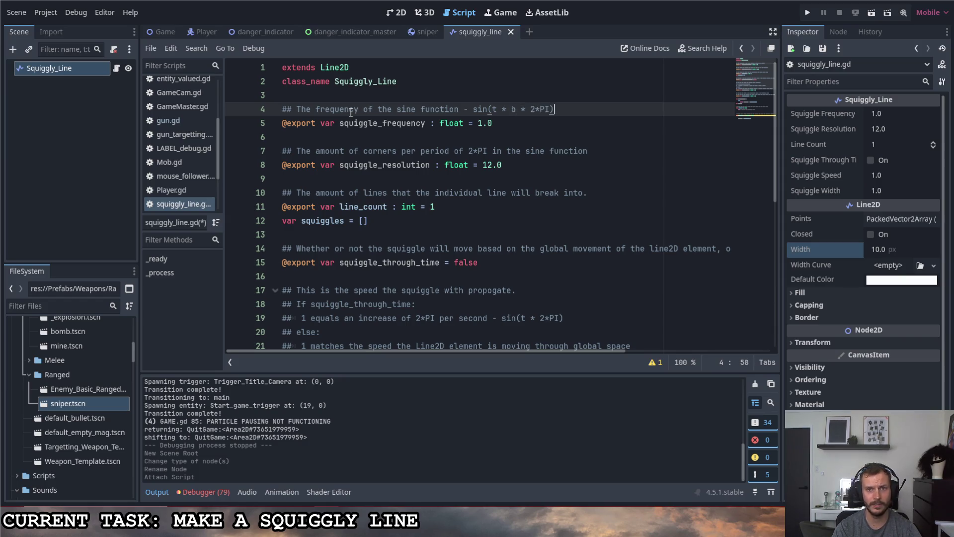
click(473, 109)
text(b in the function)
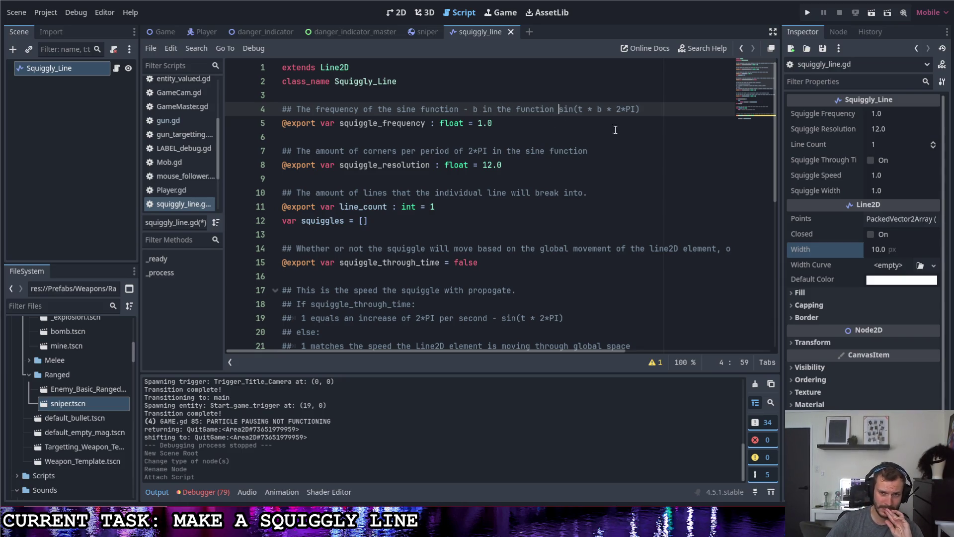
drag(640, 109, 561, 110)
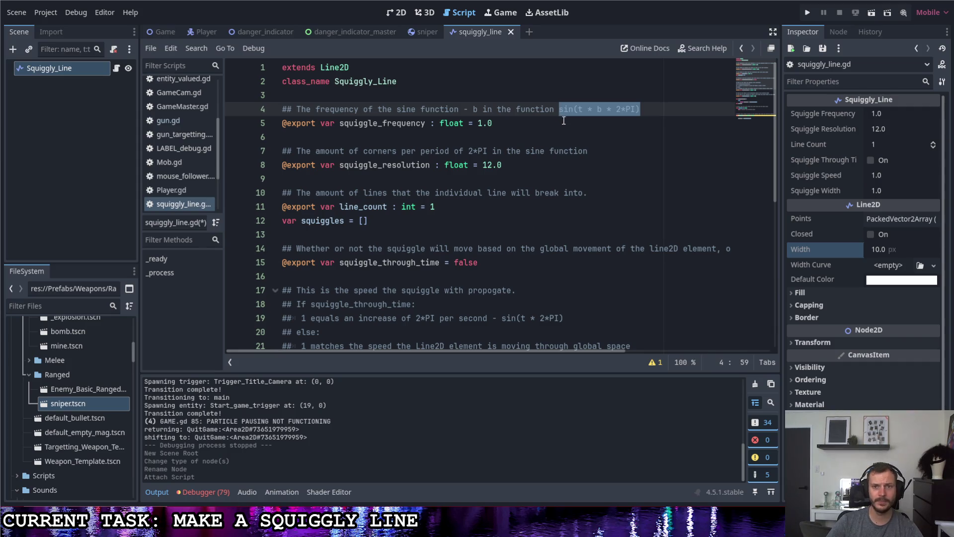
click(559, 109)
text(a)
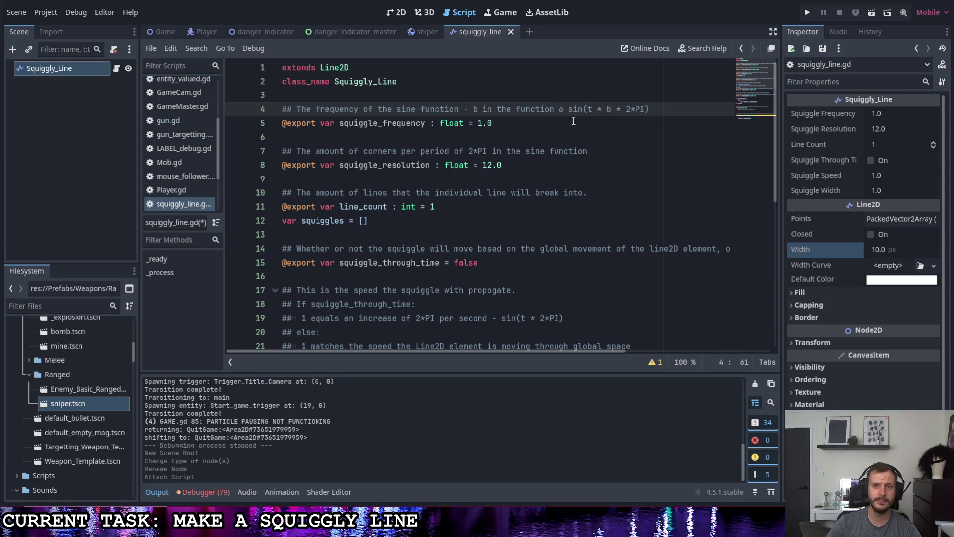
click(557, 109)
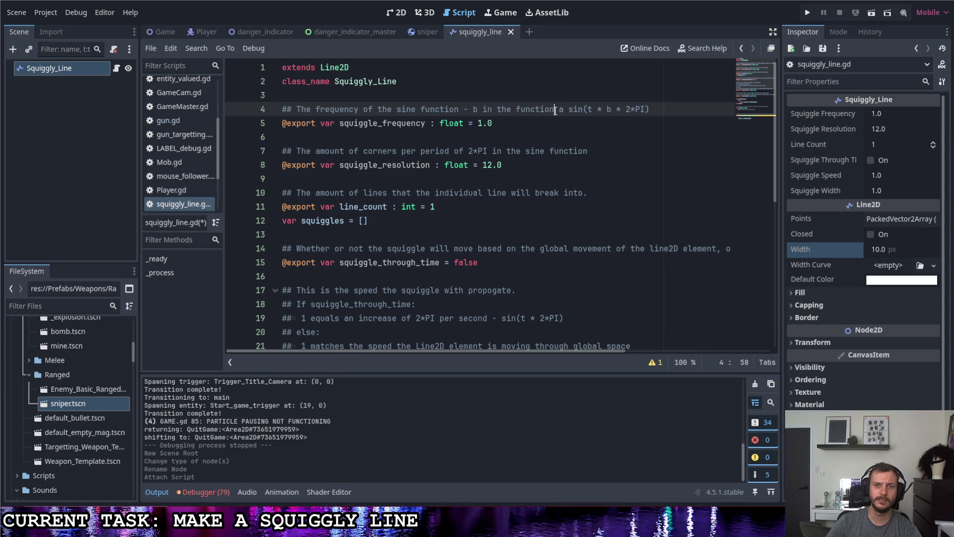
text(:)
Step: Try then remove a '+ c' term, and start a second comment line
click(666, 111)
text(+ c)
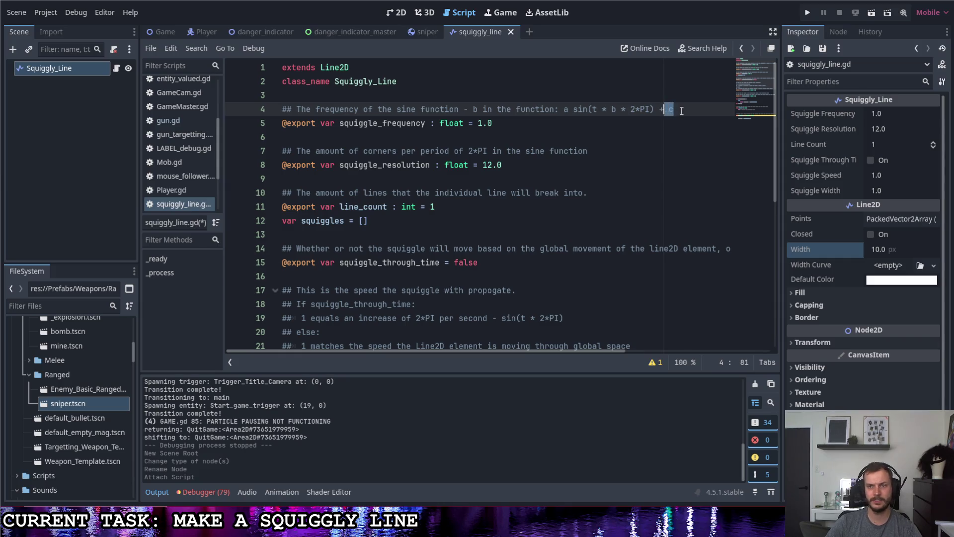
key(shift+Left)
key(BackSpace)
key(BackSpace)
key(BackSpace)
click(565, 110)
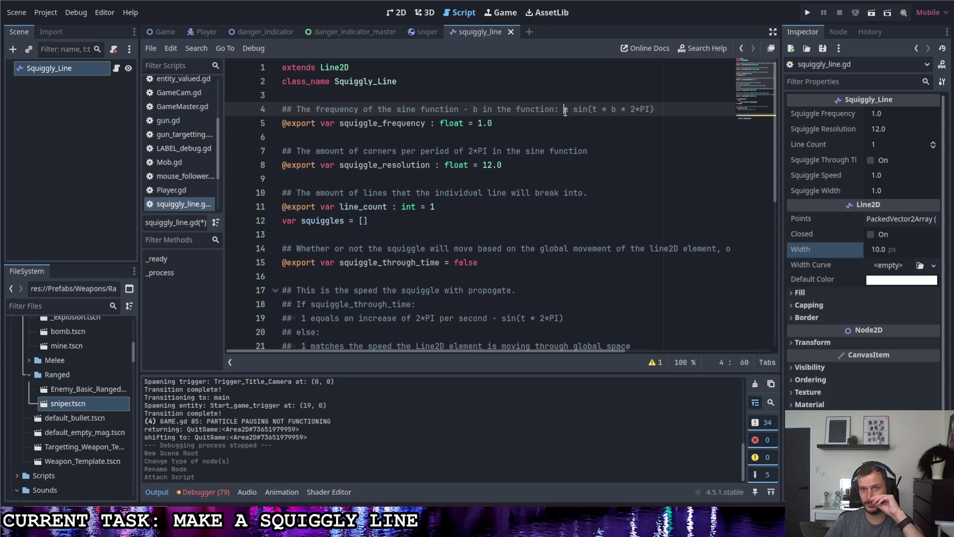
right_click(565, 109)
key(Escape)
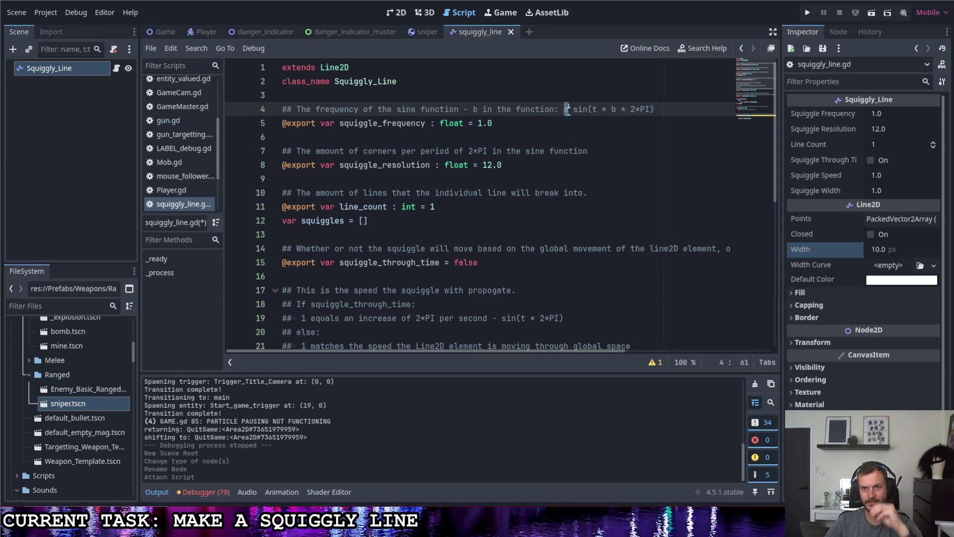
click(664, 107)
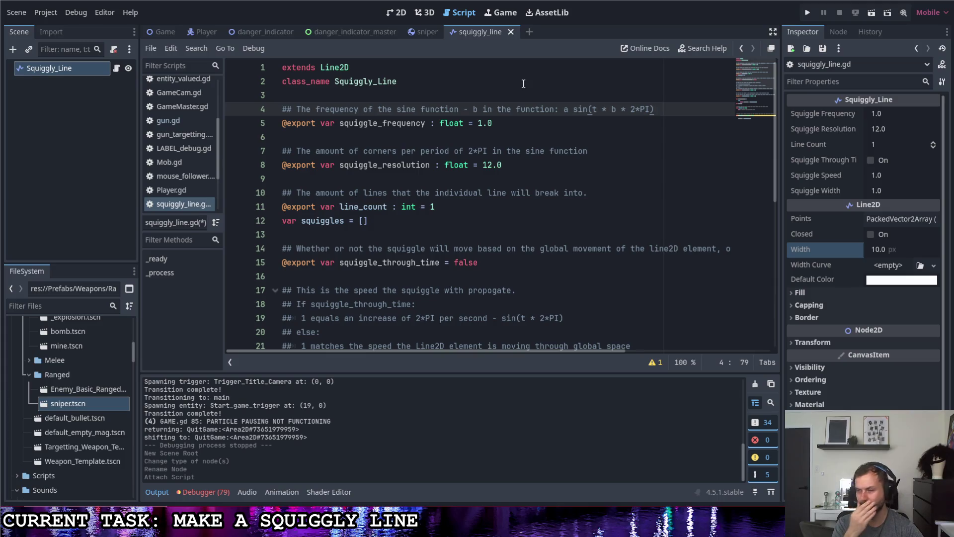
key(Return)
Step: Type '## a is calculated using the width of the line2D element', fixing 'element' and dropping 'parent'
text(## )
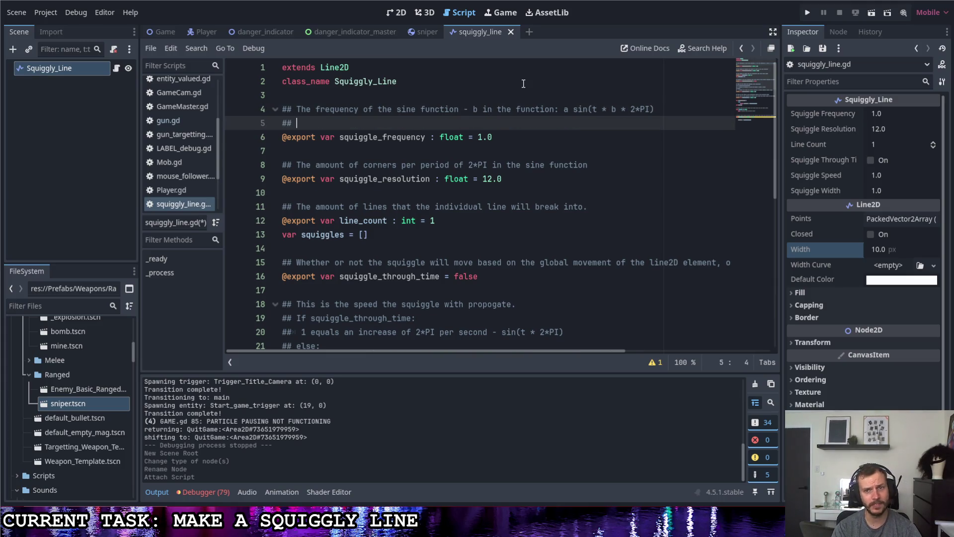
text(a is calculated using the width of the par)
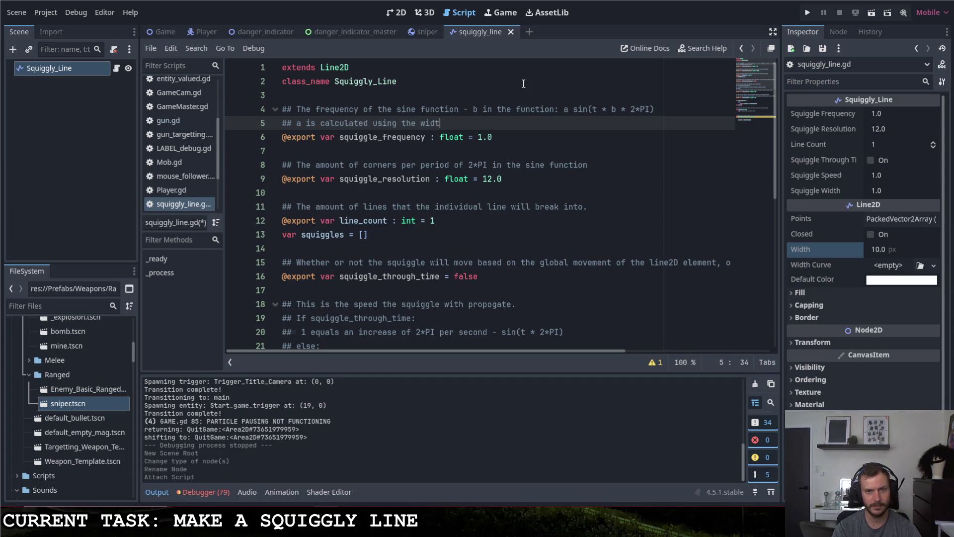
text(ent' )
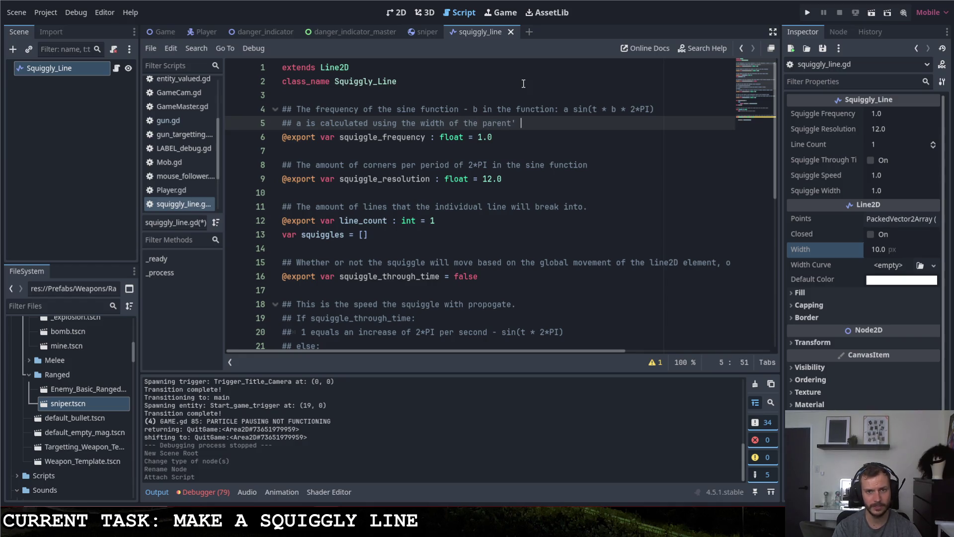
text(line2D e)
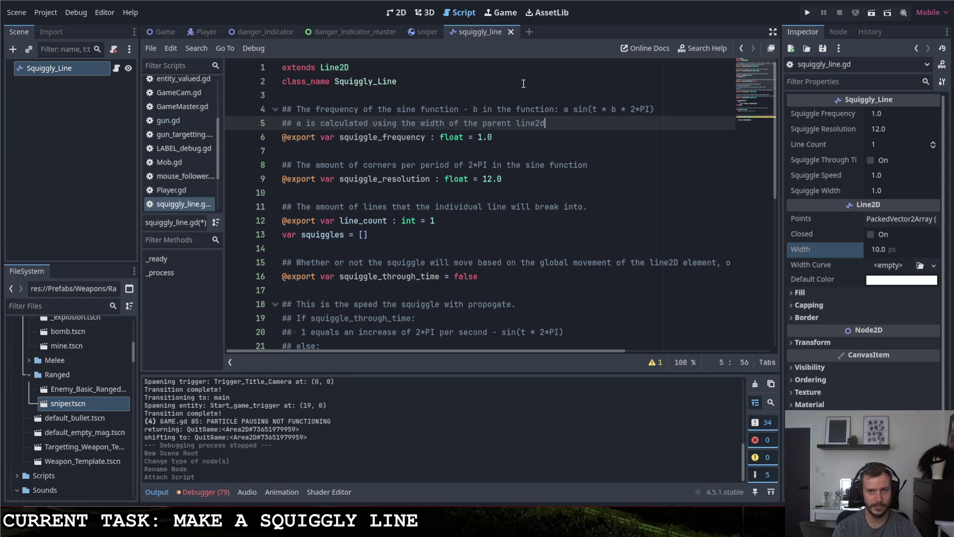
text(lemetn)
key(BackSpace)
key(BackSpace)
text(nt)
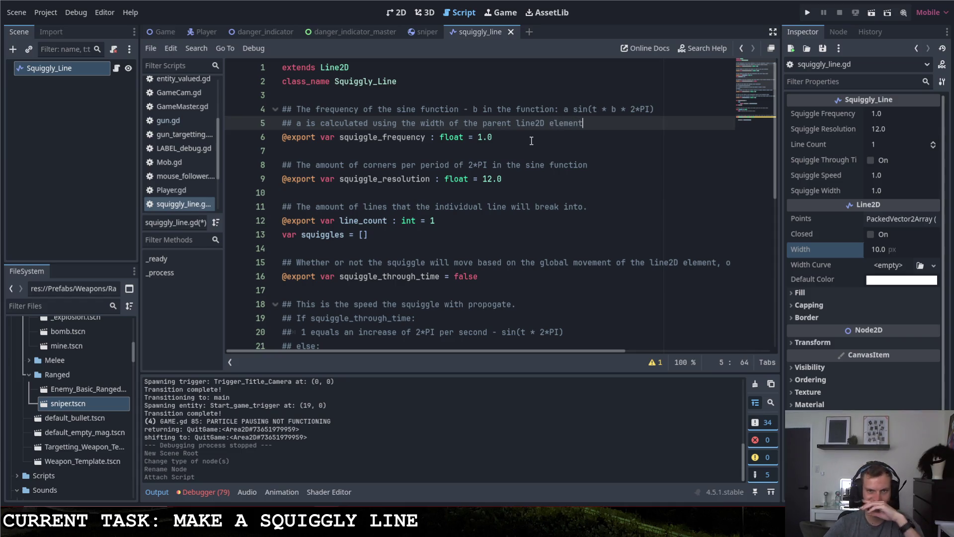
drag(512, 125, 481, 125)
key(BackSpace)
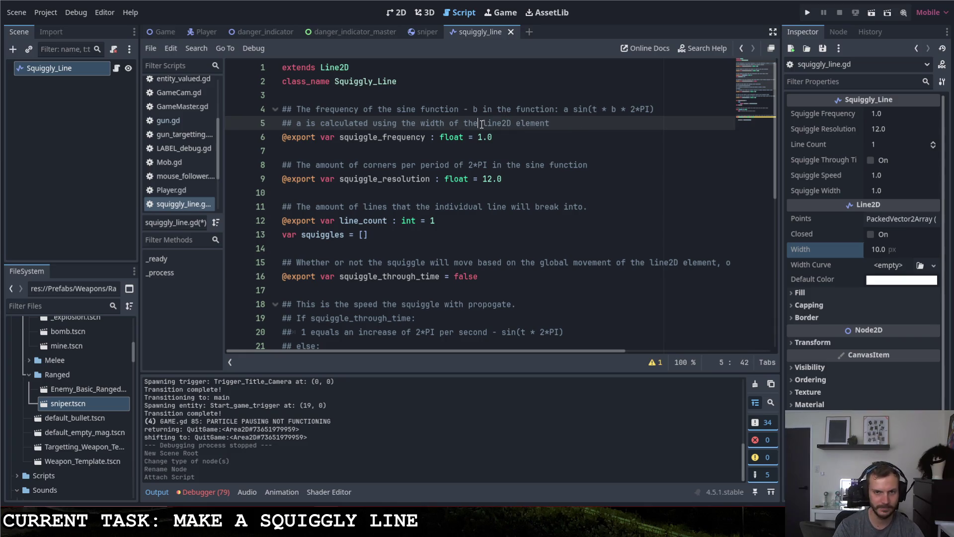
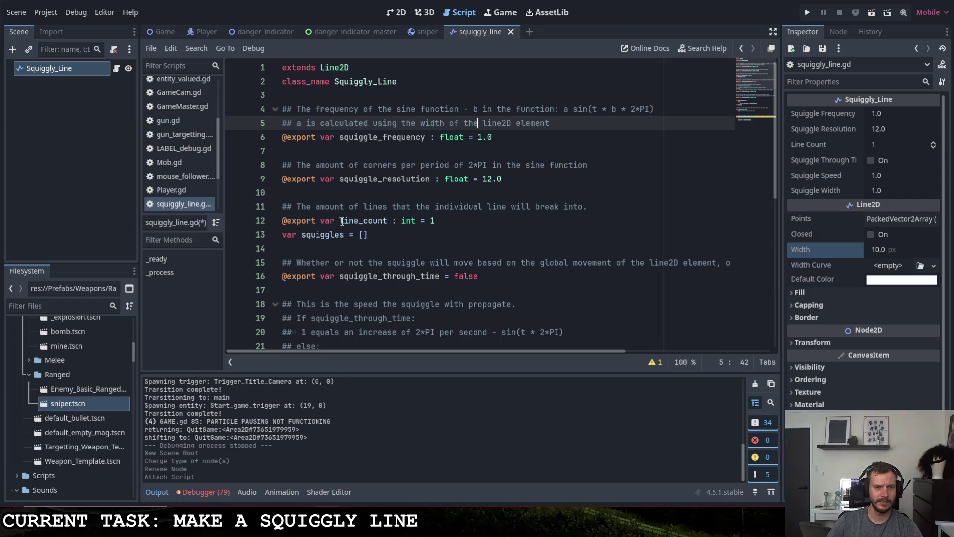
Step: Rename line_count to squiggle_count and move the 'var squiggles = []' declaration under class_name
drag(341, 220, 360, 220)
text(squiggle)
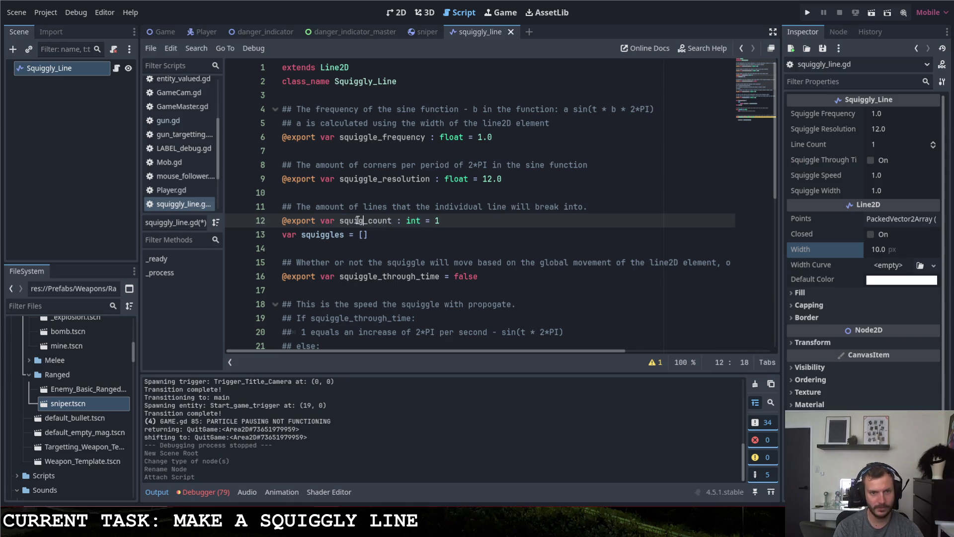
click(410, 238)
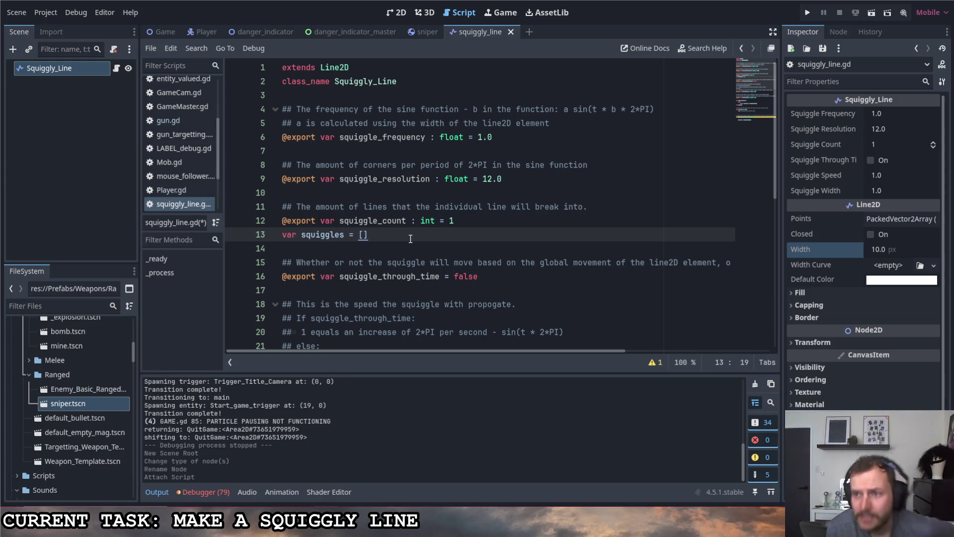
drag(465, 219, 276, 234)
key(ctrl+c)
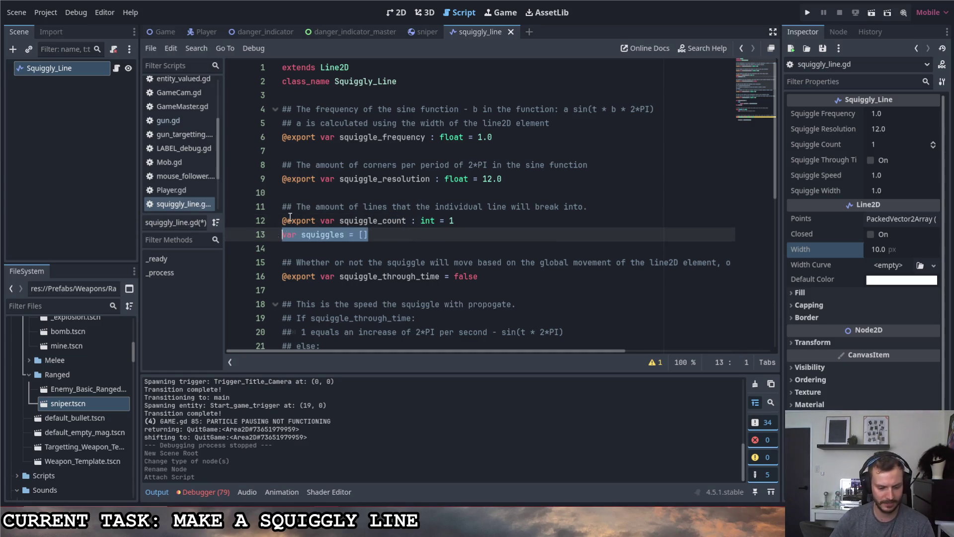
key(BackSpace)
click(340, 87)
key(End)
key(Return)
key(Return)
key(ctrl+v)
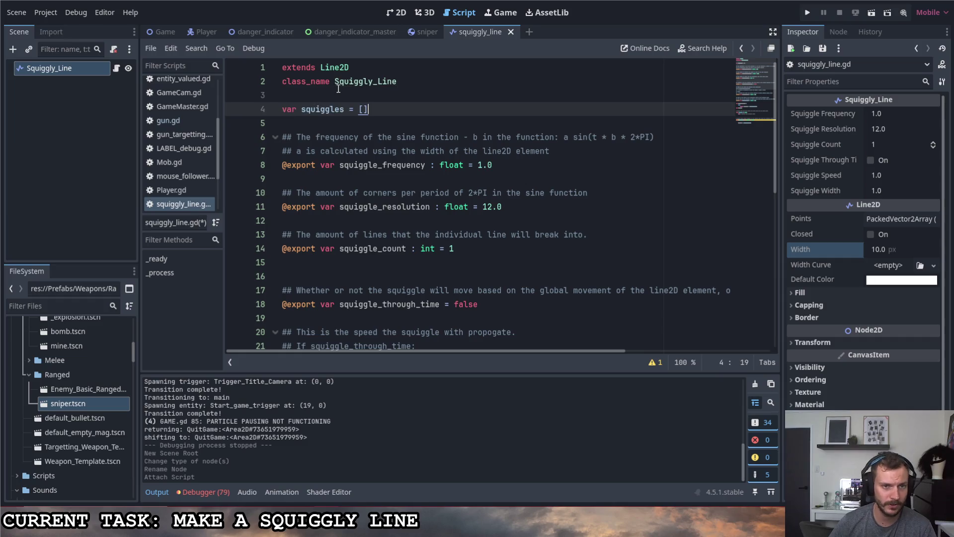
Step: Move the squiggle_count comment and export lines just below the squiggles array
mouse_move(455, 249)
mouse_down()
mouse_move(268, 243)
mouse_move(271, 235)
mouse_up()
key(ctrl+x)
click(392, 111)
key(Return)
key(Return)
key(ctrl+v)
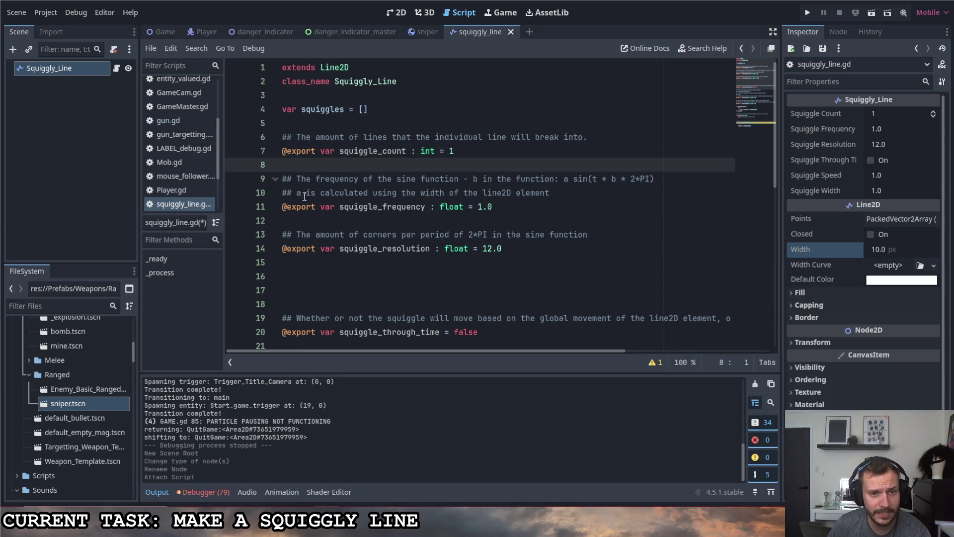
Step: Join the two lines of the squiggle_frequency doc comment into one line and save
click(560, 199)
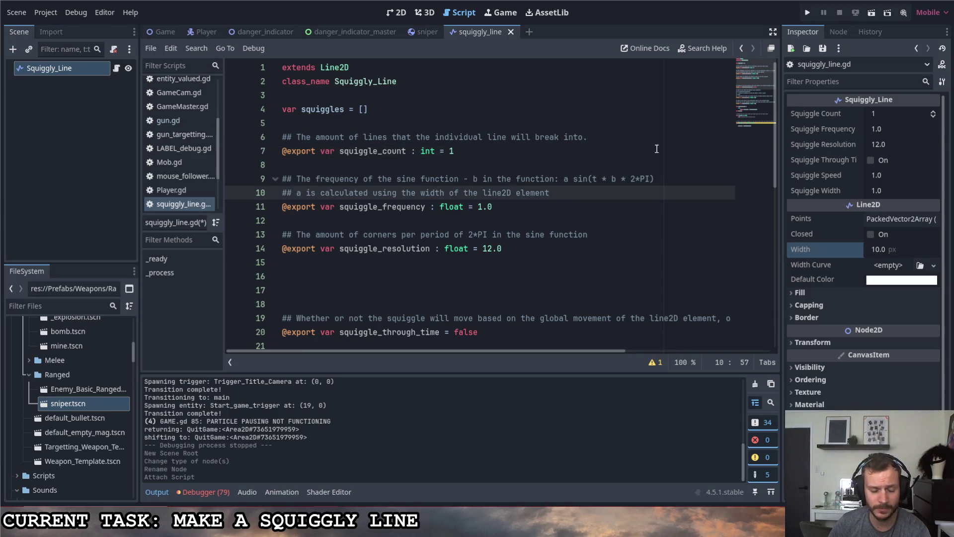
key(ctrl+s)
mouse_move(816, 127)
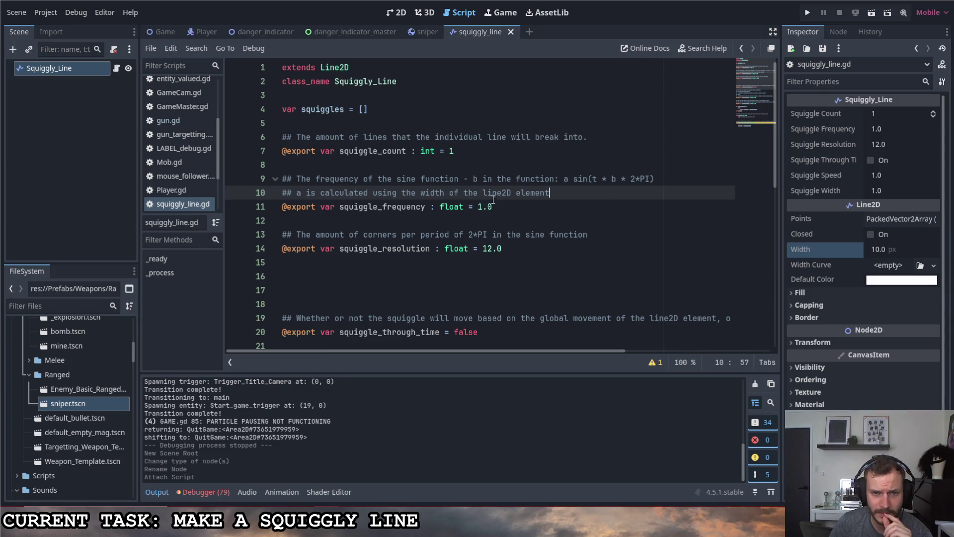
click(663, 178)
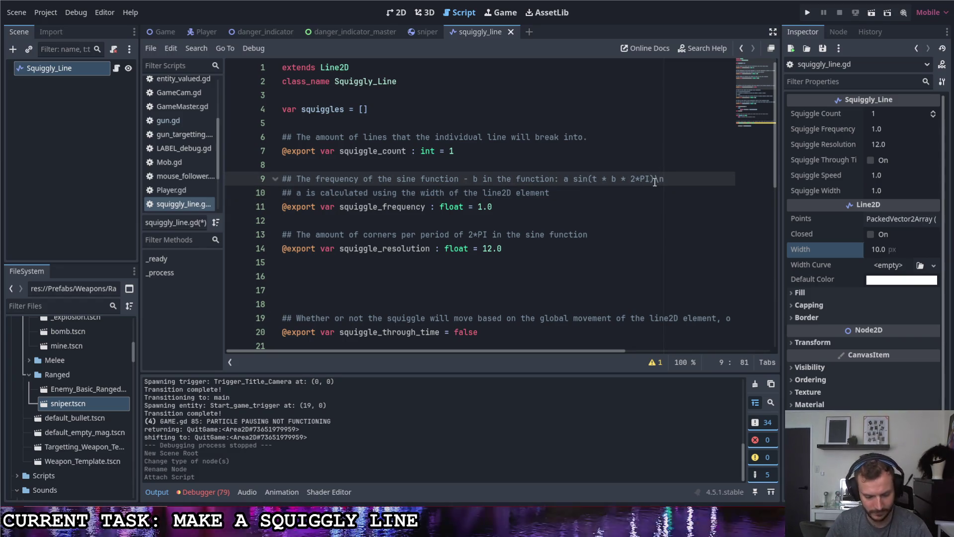
mouse_move(831, 130)
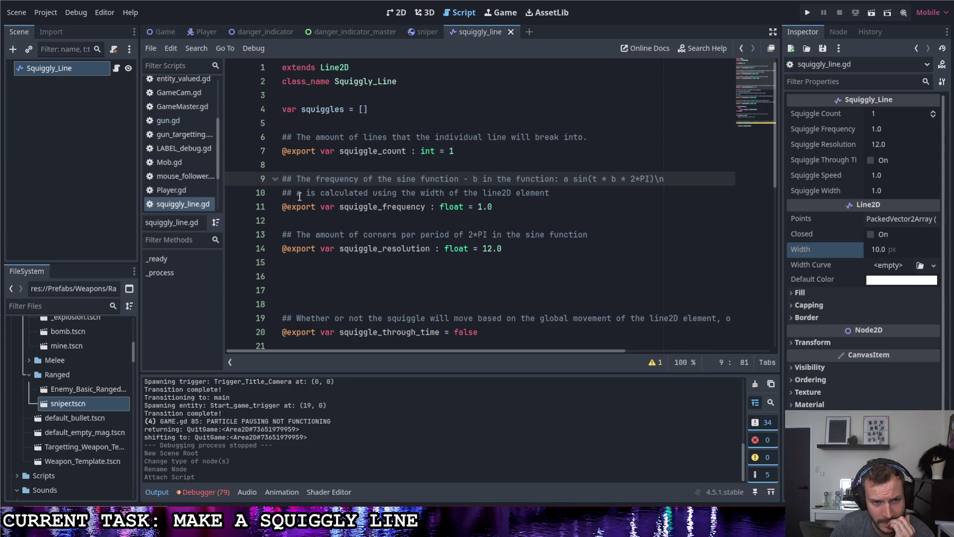
click(274, 196)
key(BackSpace)
key(BackSpace)
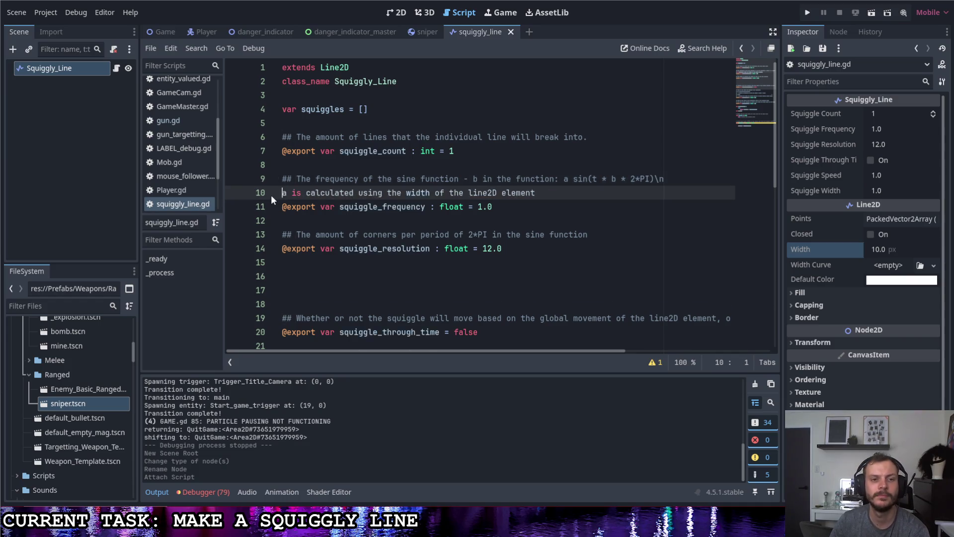
key(ctrl+s)
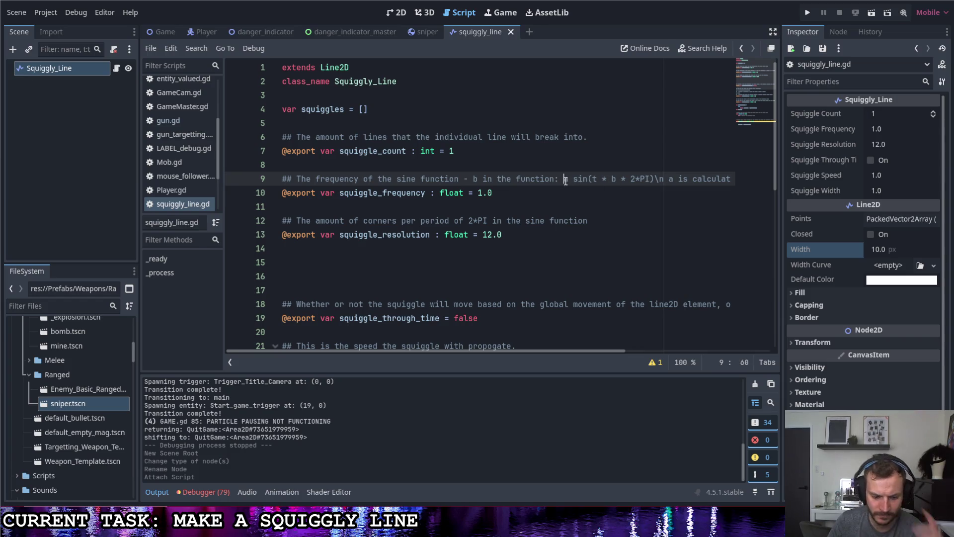
Step: Wrap the sine formula and the 'a' after \n in backticks, then save
text(`)
click(655, 180)
text(`)
click(679, 180)
text(`)
click(690, 180)
text(`)
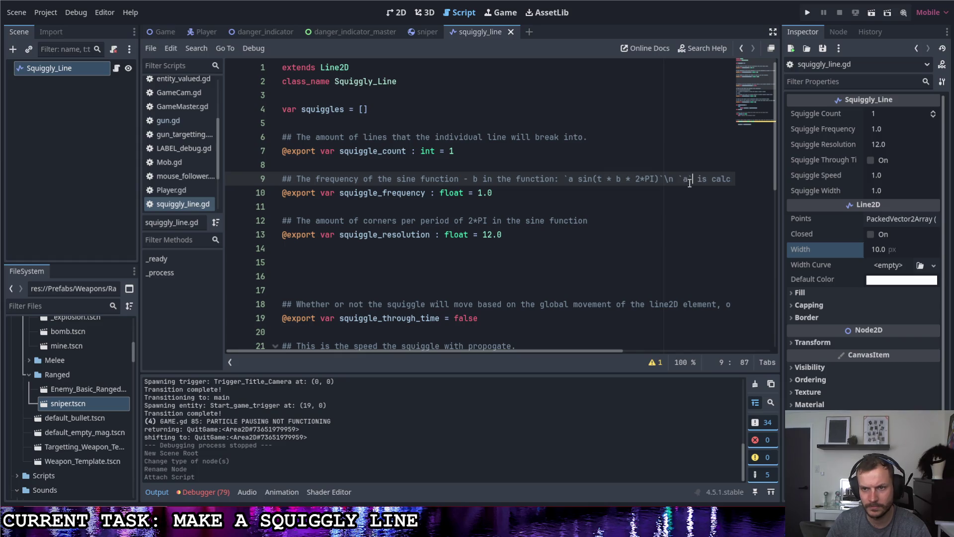
key(ctrl+s)
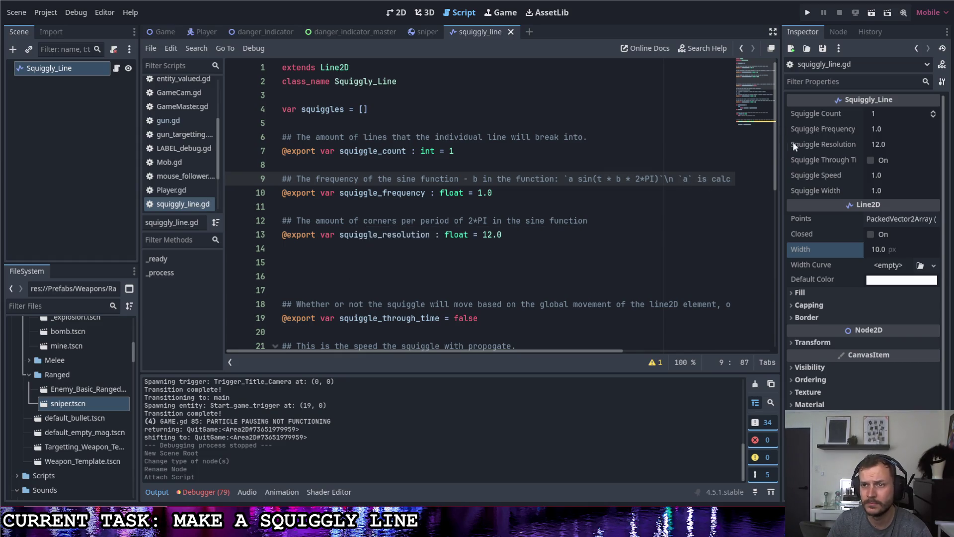
Step: Remove the backticks around the sine formula and around 'a' in the frequency comment
mouse_move(807, 129)
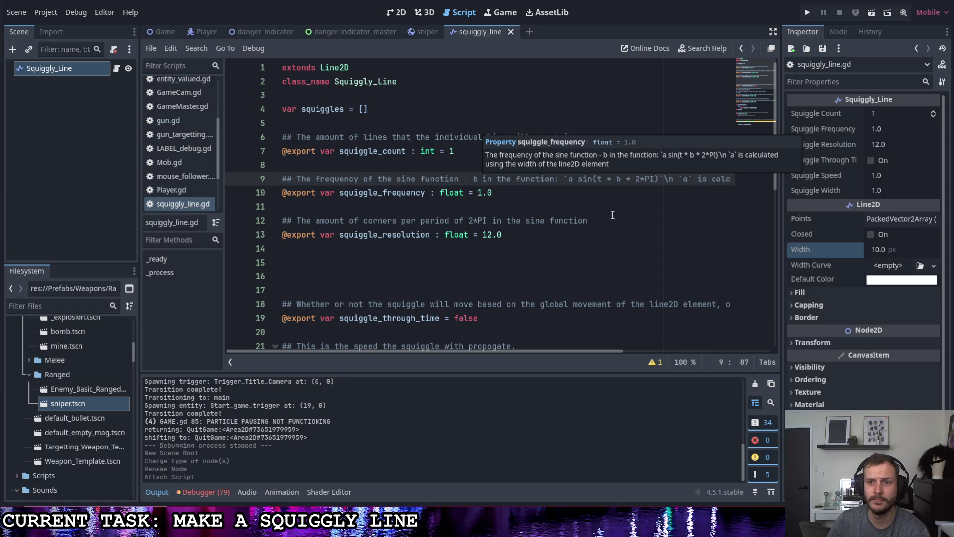
click(569, 179)
key(BackSpace)
click(660, 179)
key(BackSpace)
click(670, 179)
key(Delete)
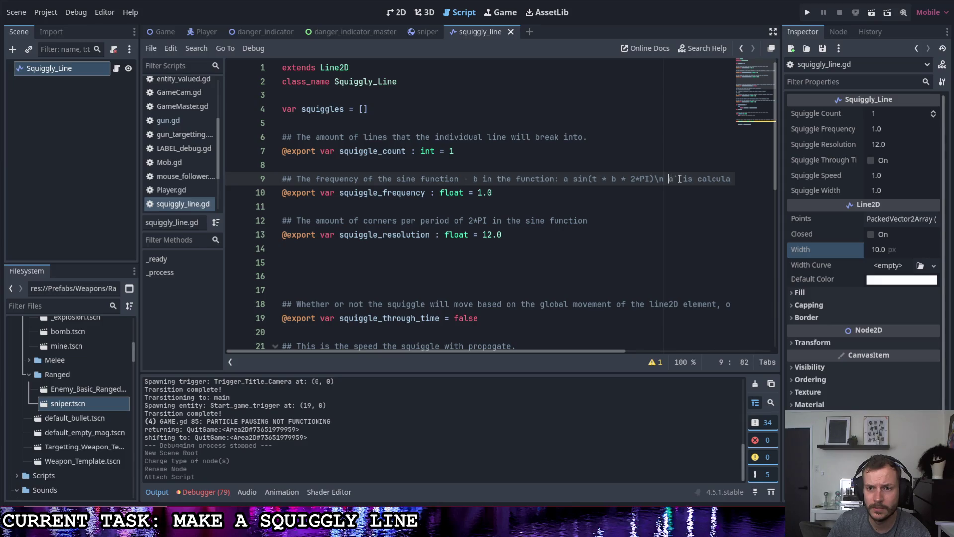
click(680, 179)
key(BackSpace)
Step: Try '|' separators in place of the dashes after \n and the sine function, and save
text(-)
key(BackSpace)
key(BackSpace)
text(|)
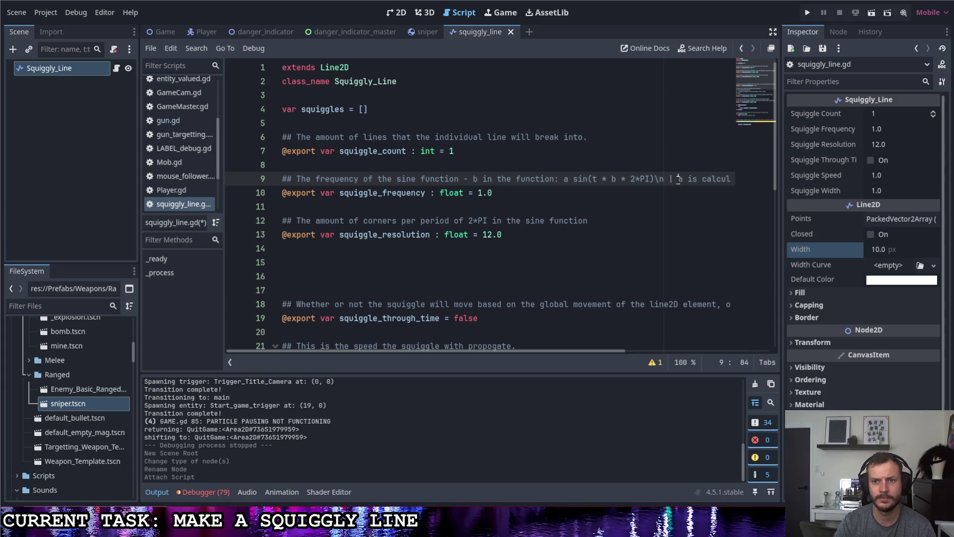
click(470, 179)
key(BackSpace)
text(|)
key(ctrl+s)
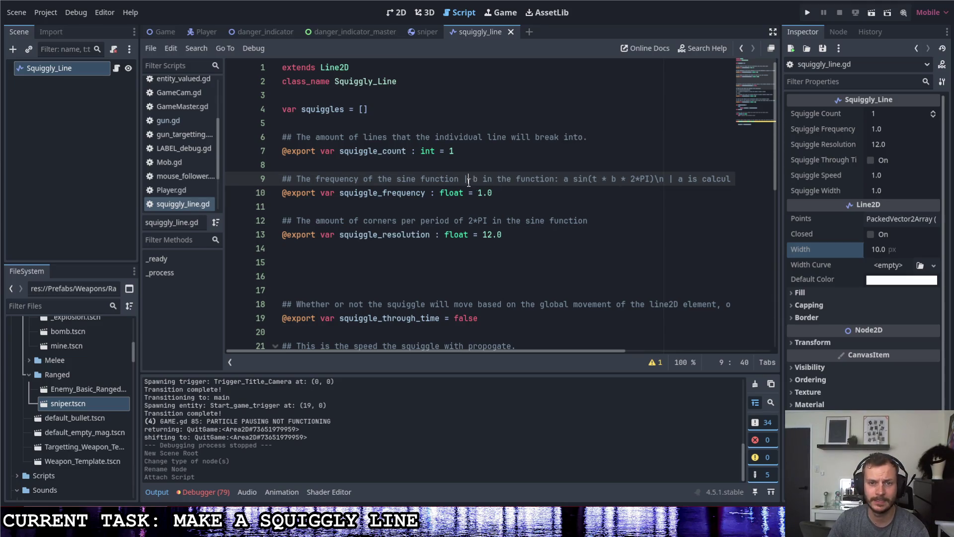
Step: Revert the separators back to dashes and save the script
click(688, 179)
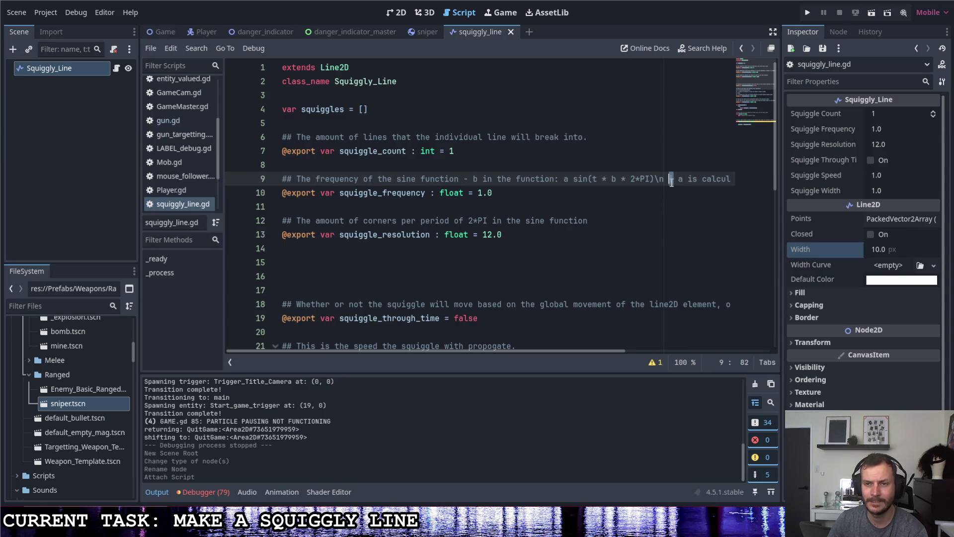
click(683, 194)
key(BackSpace)
key(ctrl+s)
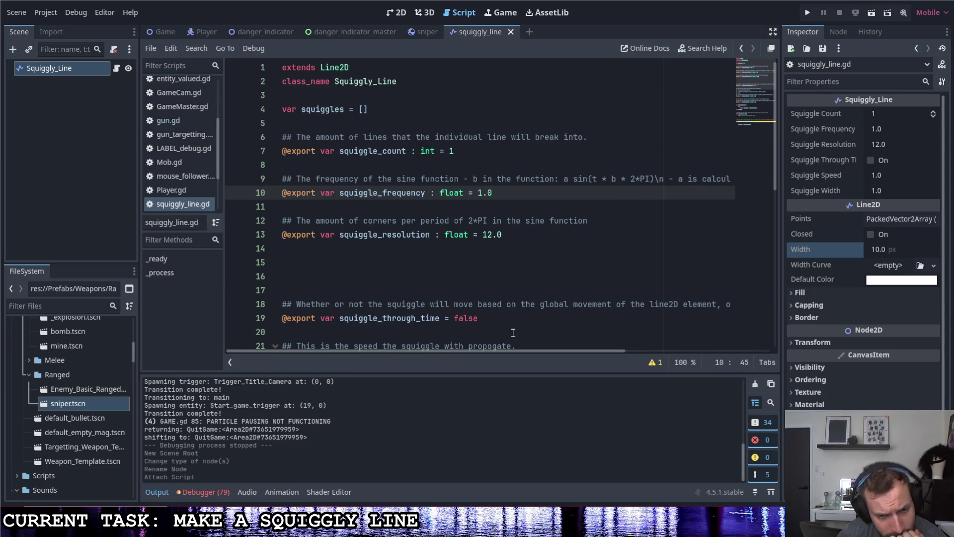
click(499, 263)
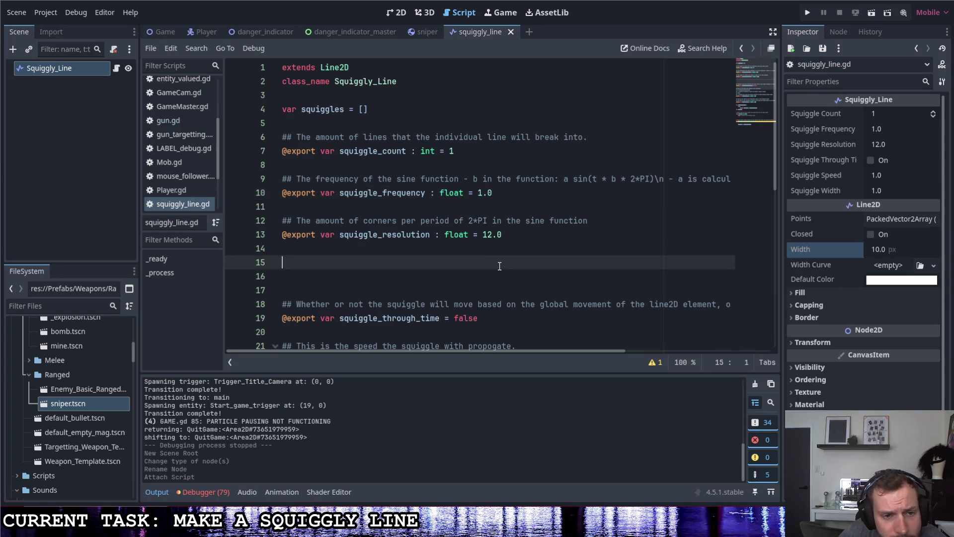
Step: Remove extra blank lines and move the squiggle_through_time lines below squiggle_count
key(BackSpace)
key(BackSpace)
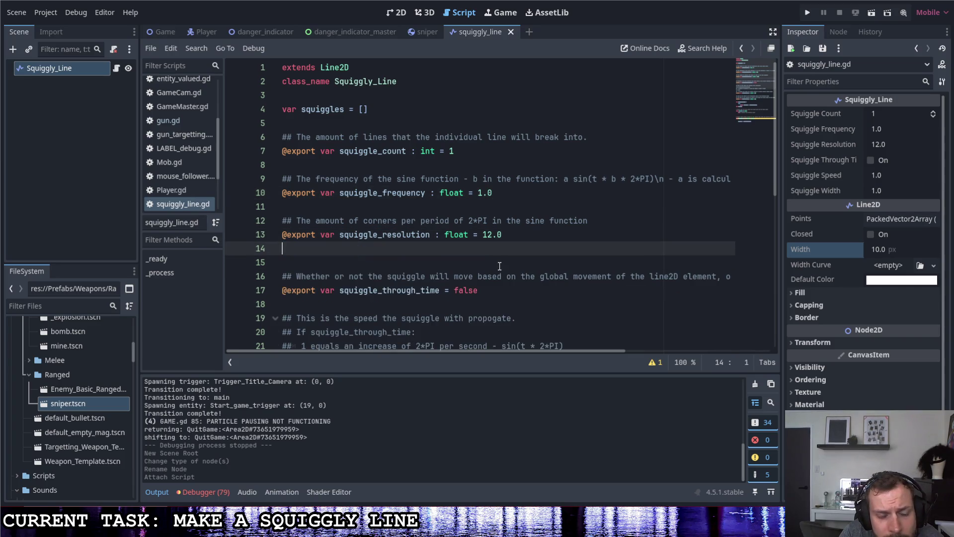
key(Delete)
mouse_move(479, 276)
mouse_down()
mouse_move(284, 276)
mouse_move(289, 258)
mouse_up()
key(Delete)
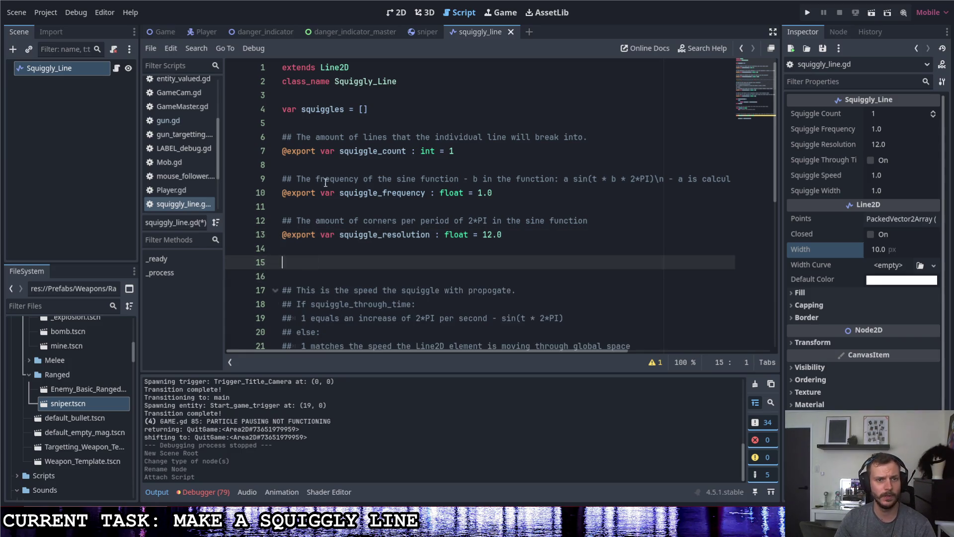
click(348, 160)
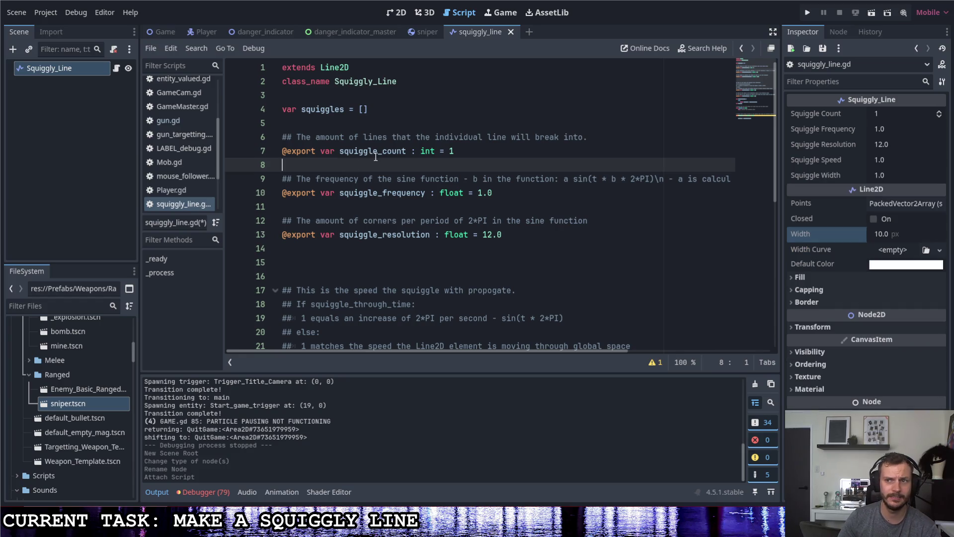
key(ctrl+v)
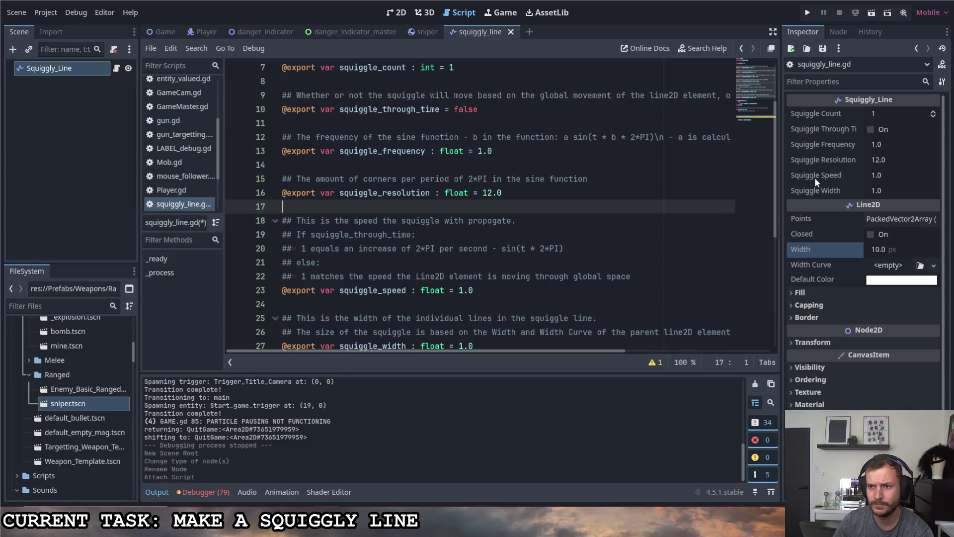
Step: End the squiggle_speed comment's first line with \n, save, and check the Inspector tooltip
mouse_move(819, 175)
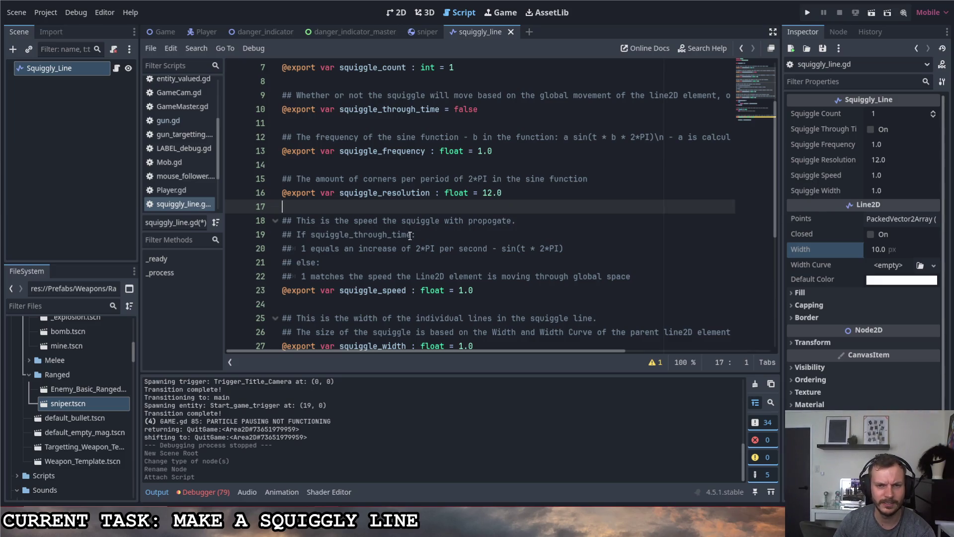
click(538, 227)
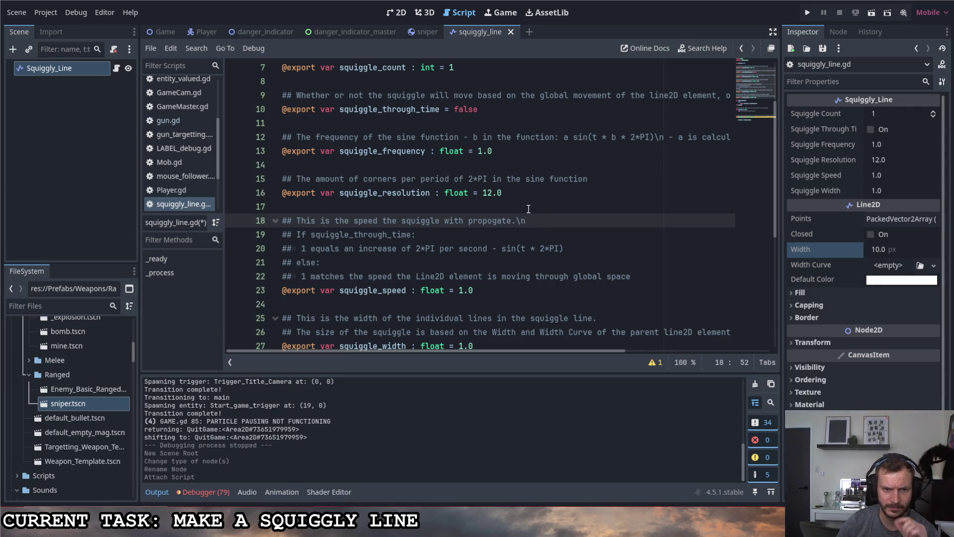
key(ctrl+s)
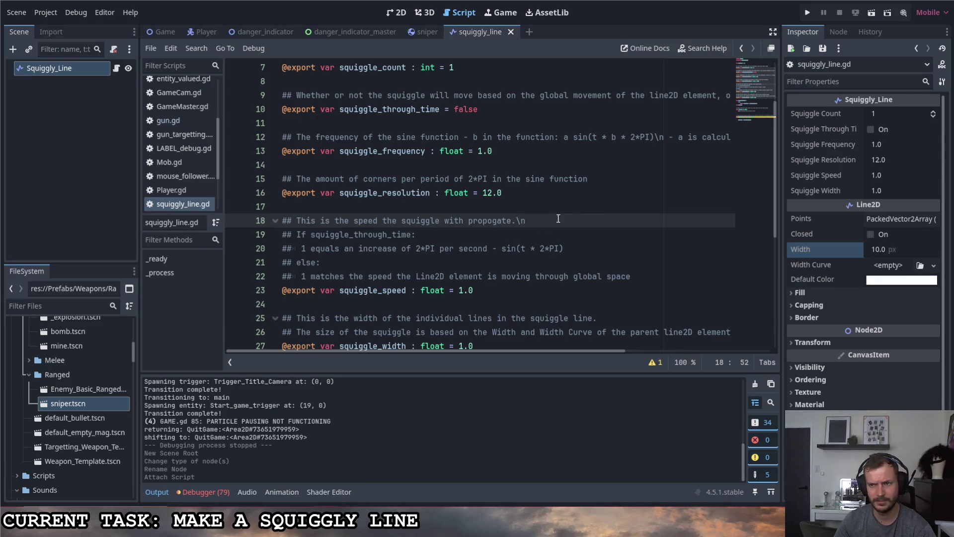
mouse_move(829, 173)
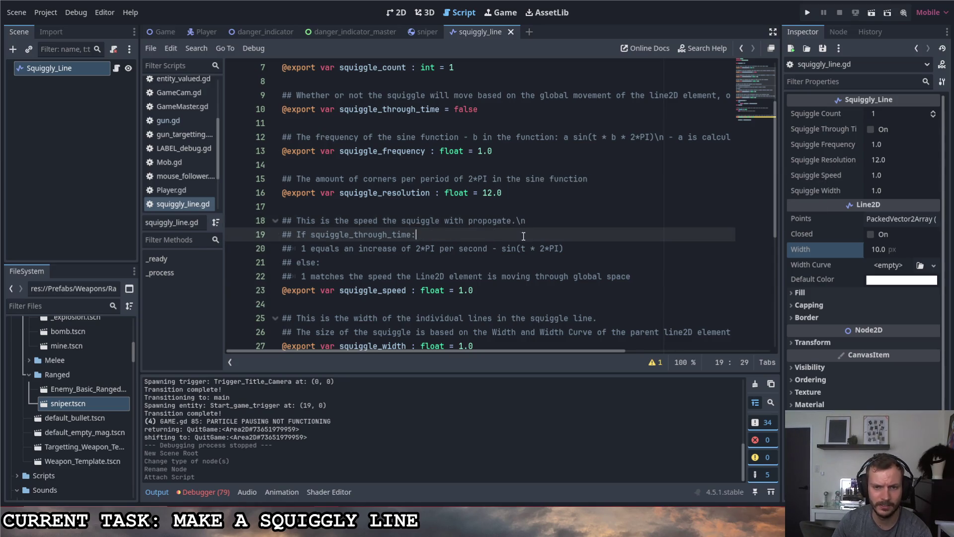
key(shift+Left)
key(shift+Left)
key(Left)
drag(532, 225, 515, 224)
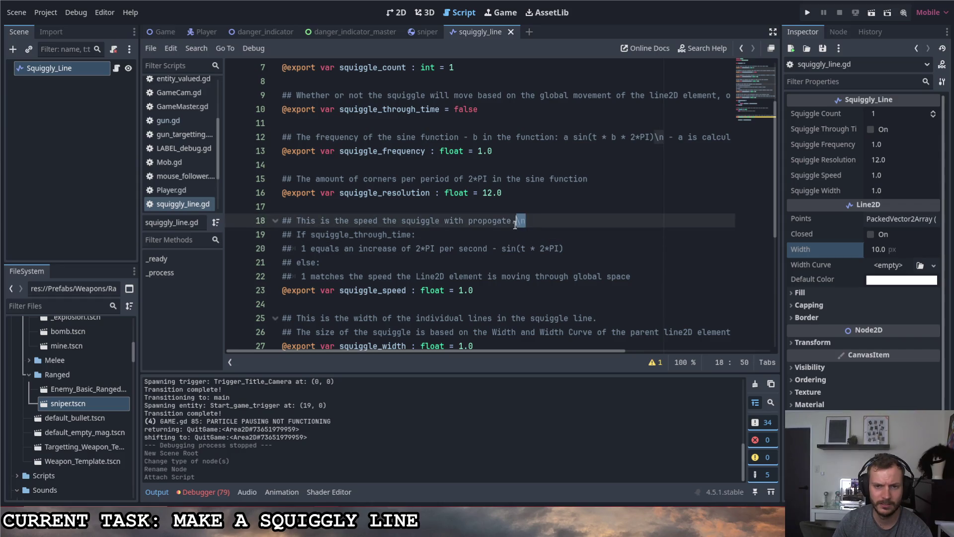
Step: Escape the line break as \\\n in the speed comment and save to test the tooltip
click(515, 227)
text(\)
key(Right)
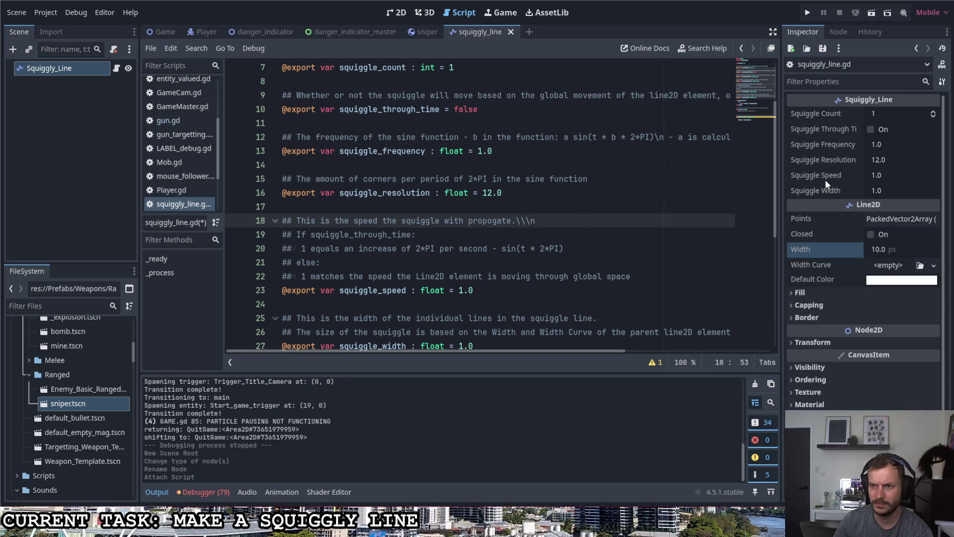
mouse_move(825, 173)
key(ctrl+s)
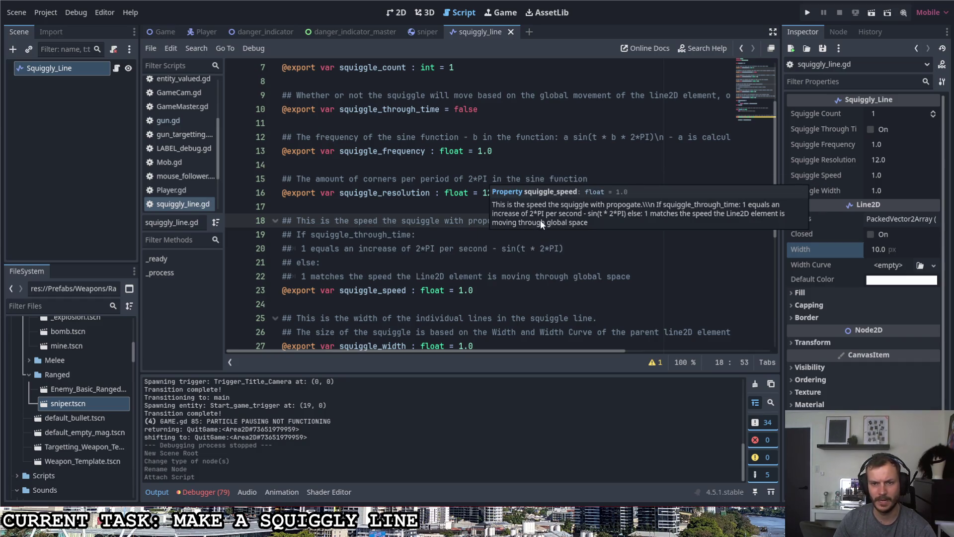
Step: Replace the escaped break with <p> and save to test it
drag(516, 221, 537, 220)
key(BackSpace)
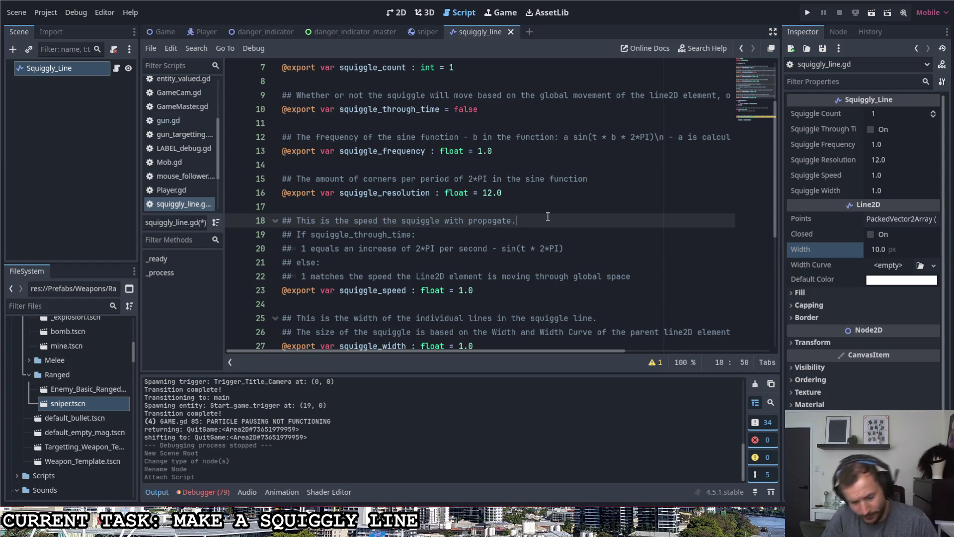
text(<p>)
key(ctrl+s)
Step: Remove the <p>, save the cleaned script, and switch to the 2D view
mouse_move(826, 175)
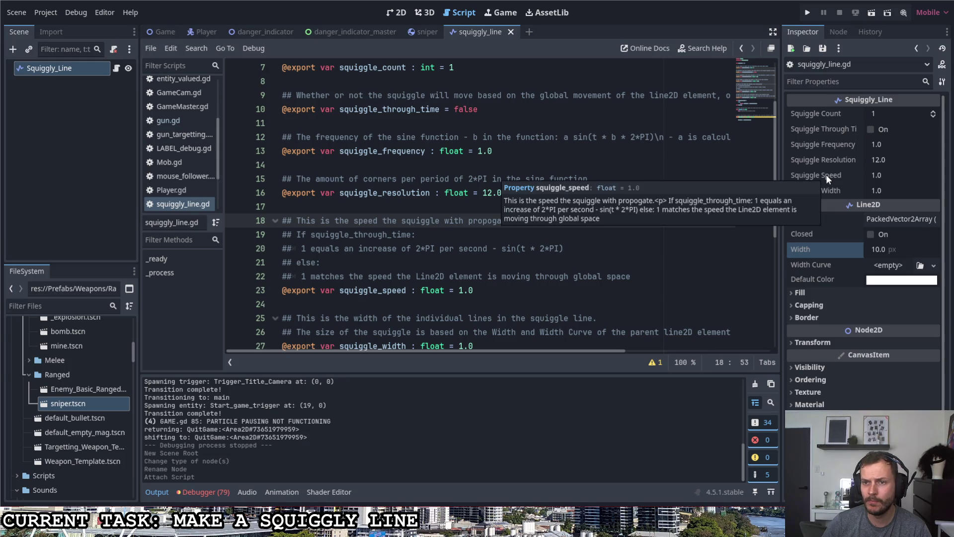
key(BackSpace)
key(BackSpace)
key(BackSpace)
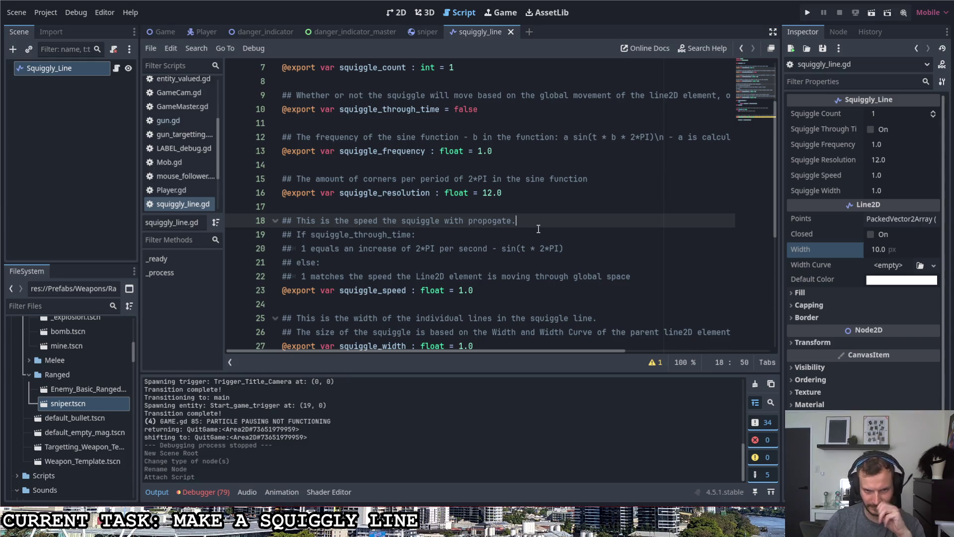
key(ctrl+s)
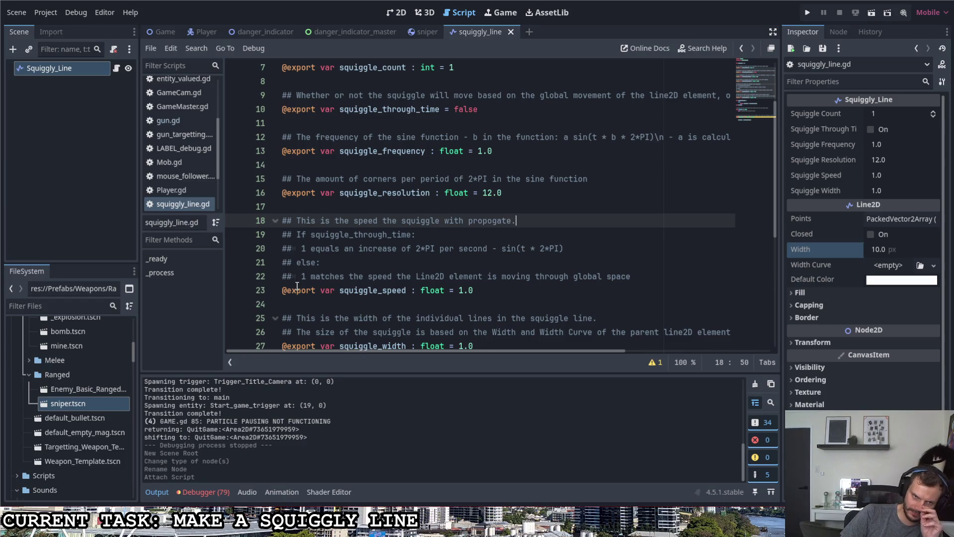
scroll(335, 297, down, 1)
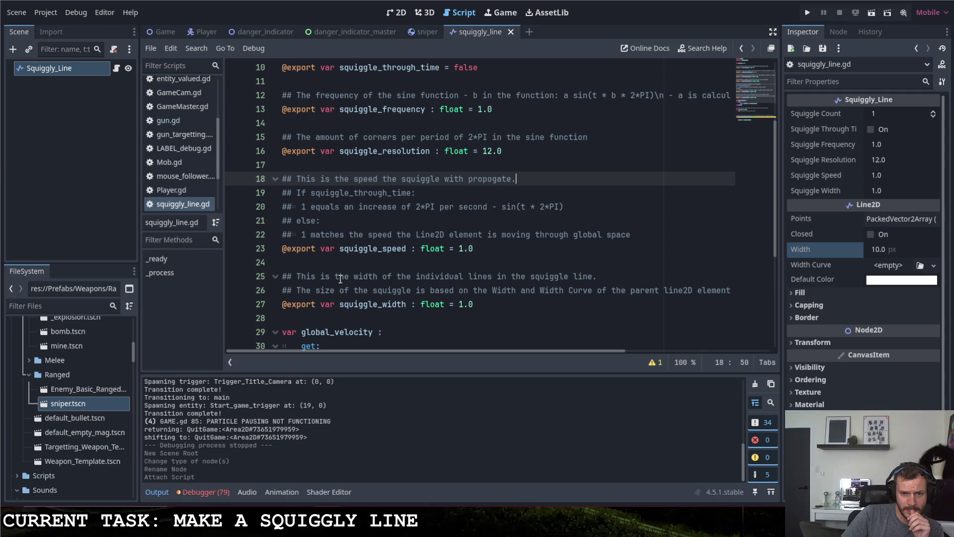
scroll(337, 274, down, 2)
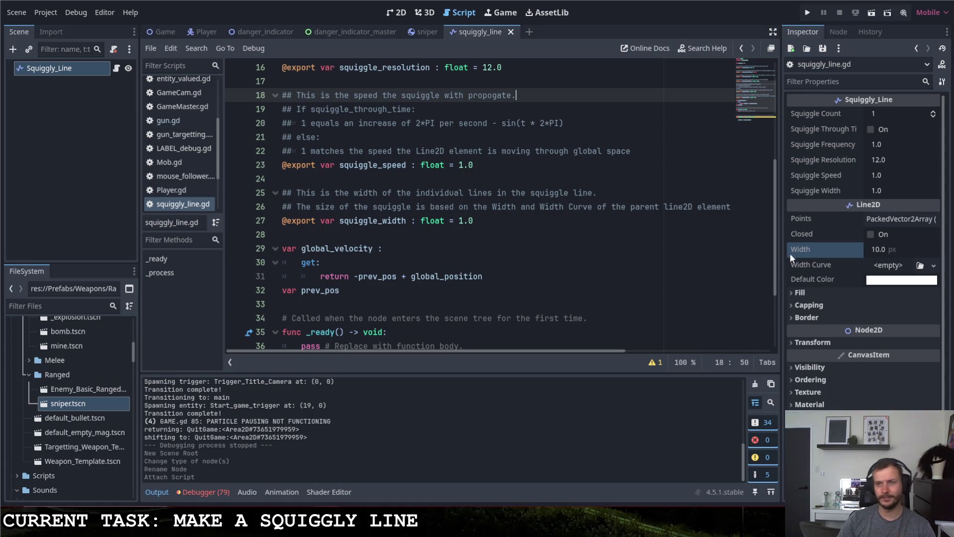
click(396, 12)
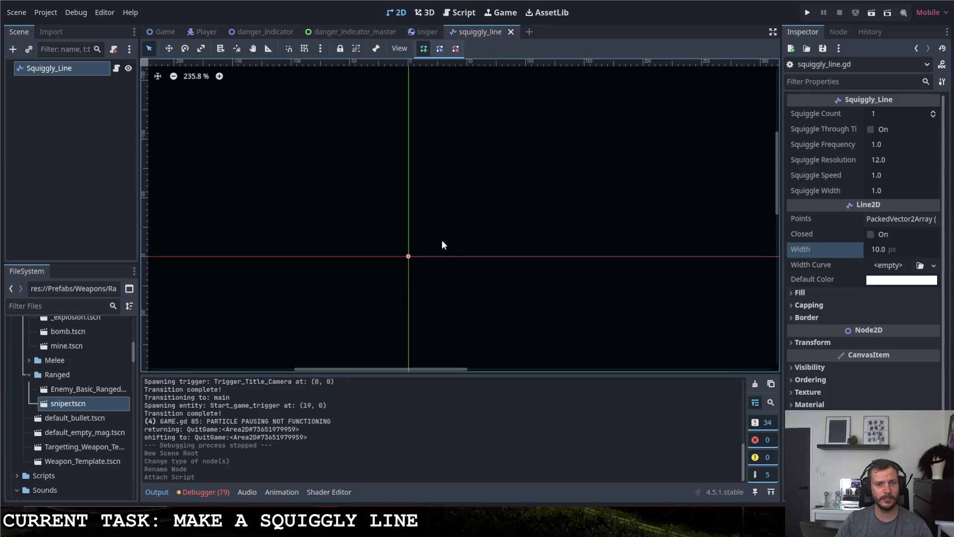
Step: Add two line points at (0, 0) and (-42, 0)
click(898, 221)
click(863, 258)
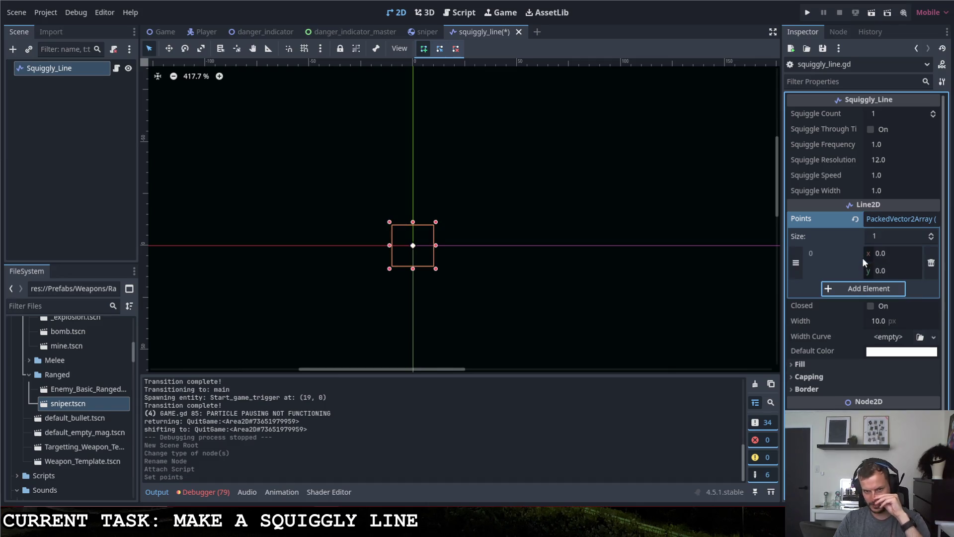
click(326, 246)
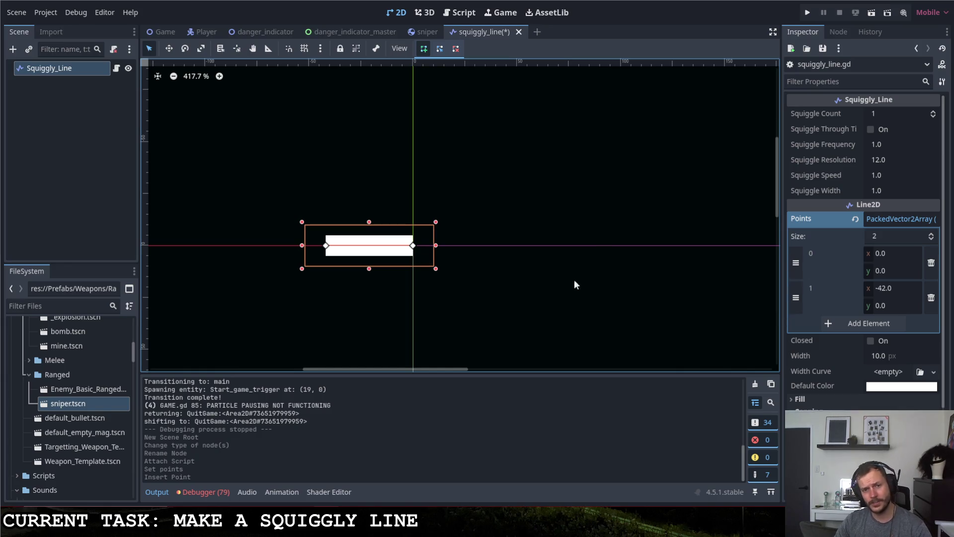
Step: Create a new Width Curve and add curve points so the line tapers to a point
click(889, 372)
click(890, 390)
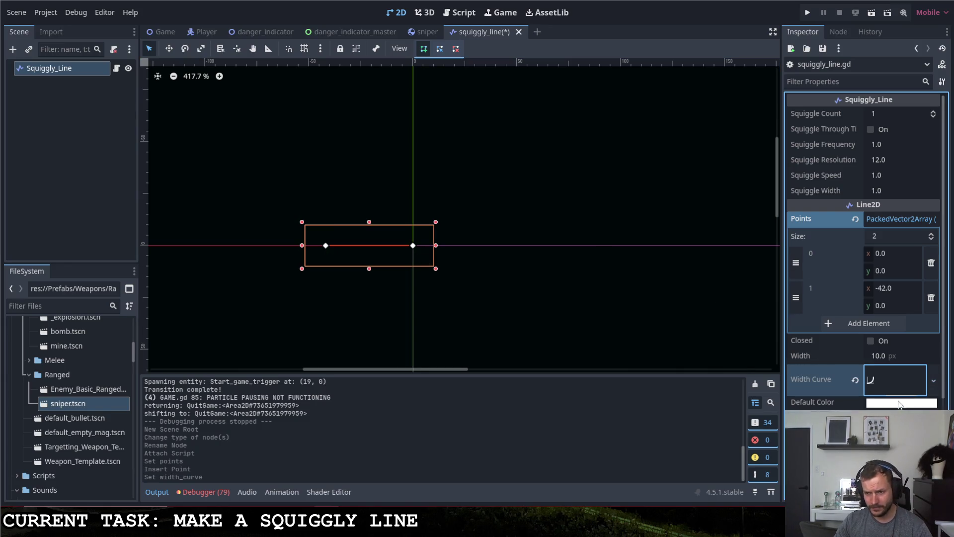
click(892, 381)
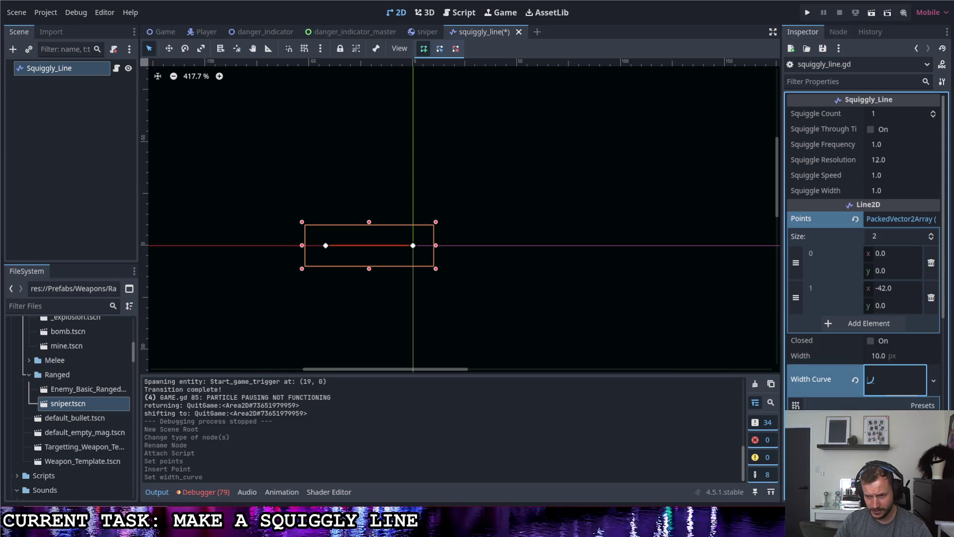
click(794, 415)
click(937, 490)
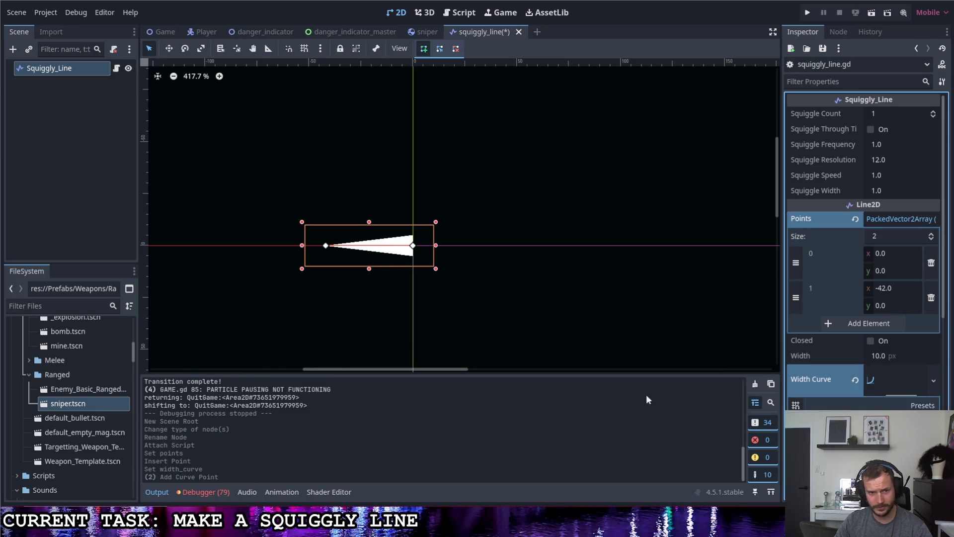
click(454, 291)
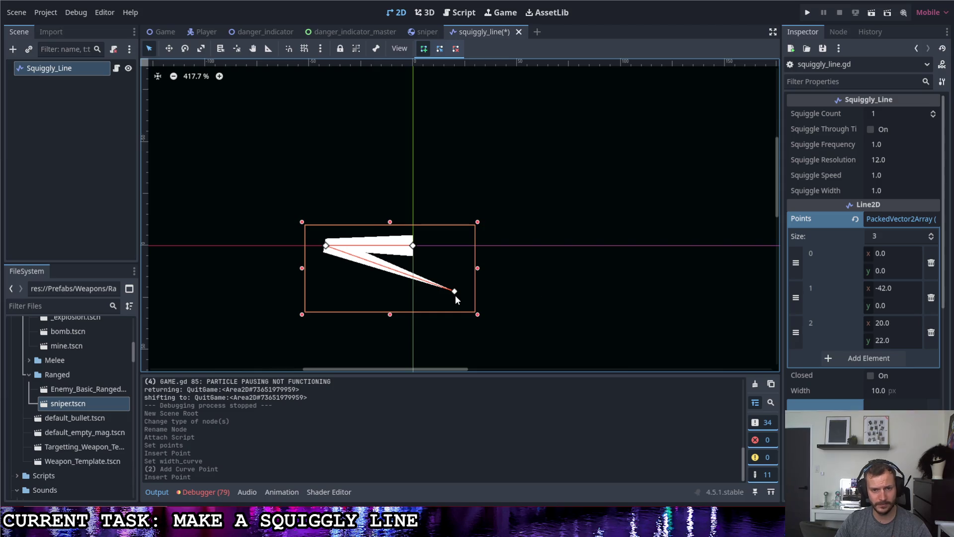
key(ctrl+z)
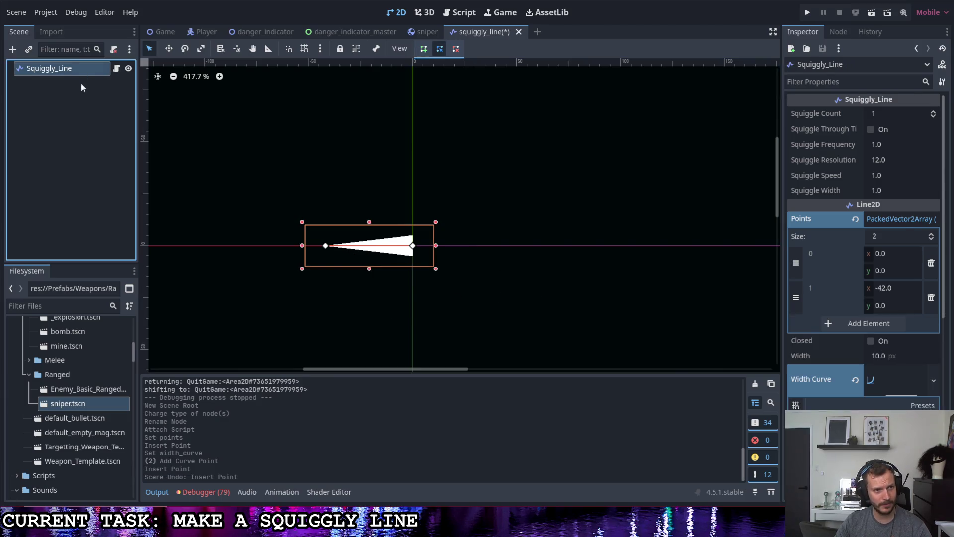
Step: Adjust the 2D view of the tapered line and reselect the Squiggly_Line node
click(81, 83)
scroll(288, 246, up, 5)
scroll(677, 298, up, 3)
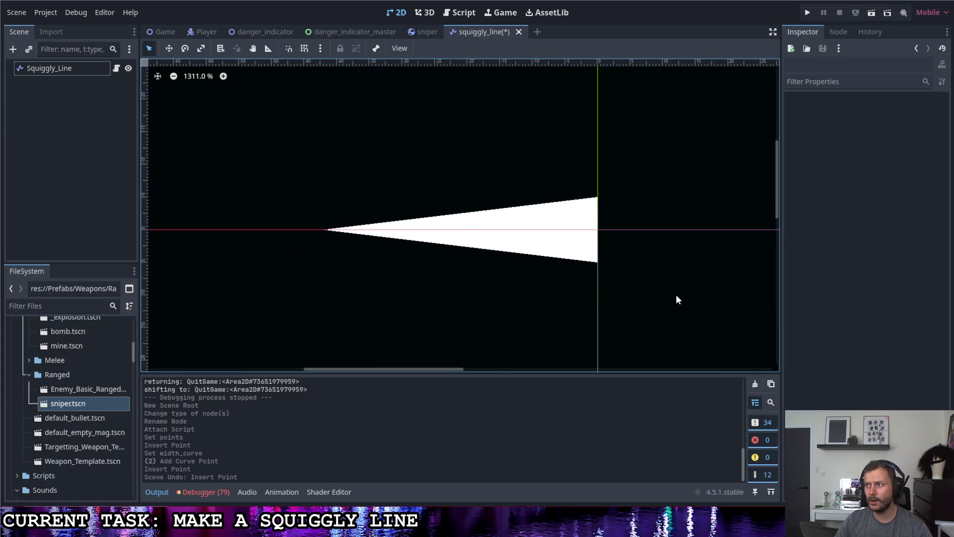
scroll(629, 303, down, 2)
scroll(373, 247, up, 2)
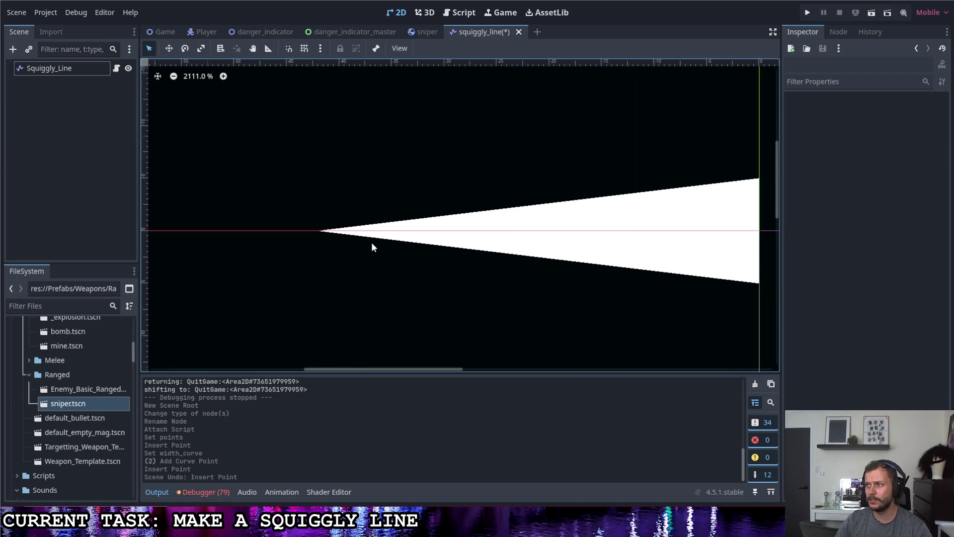
scroll(498, 258, down, 1)
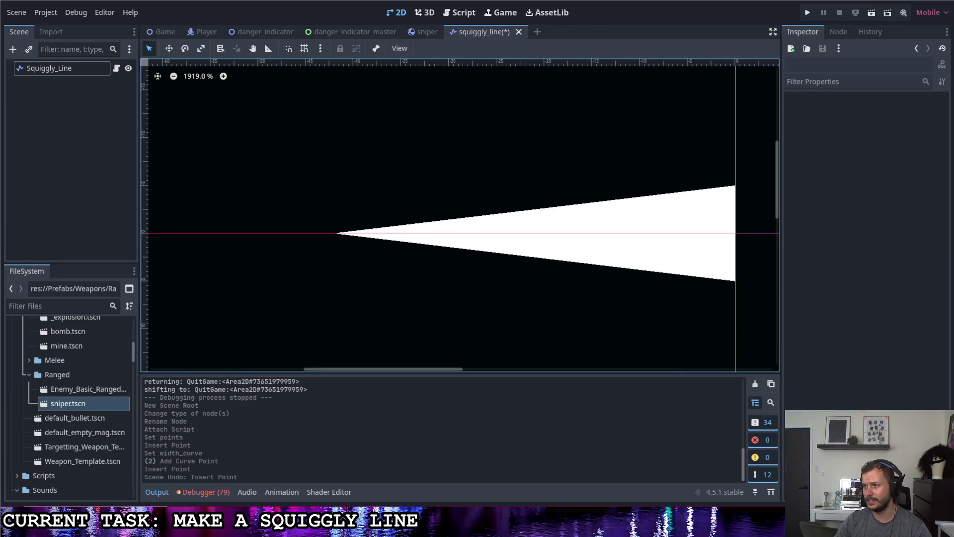
drag(433, 305, 442, 306)
mouse_move(616, 167)
mouse_down()
mouse_move(354, 229)
mouse_move(512, 120)
mouse_move(493, 118)
mouse_up()
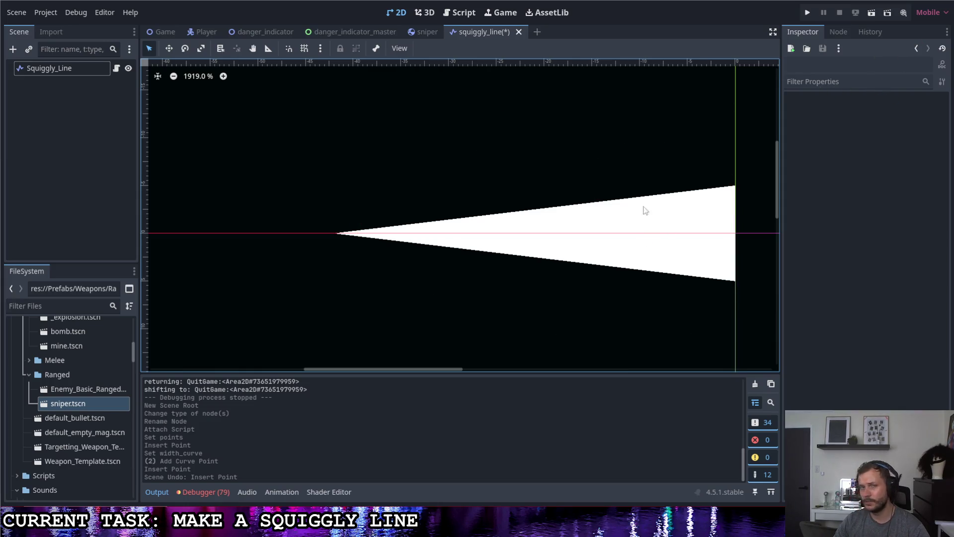
click(66, 72)
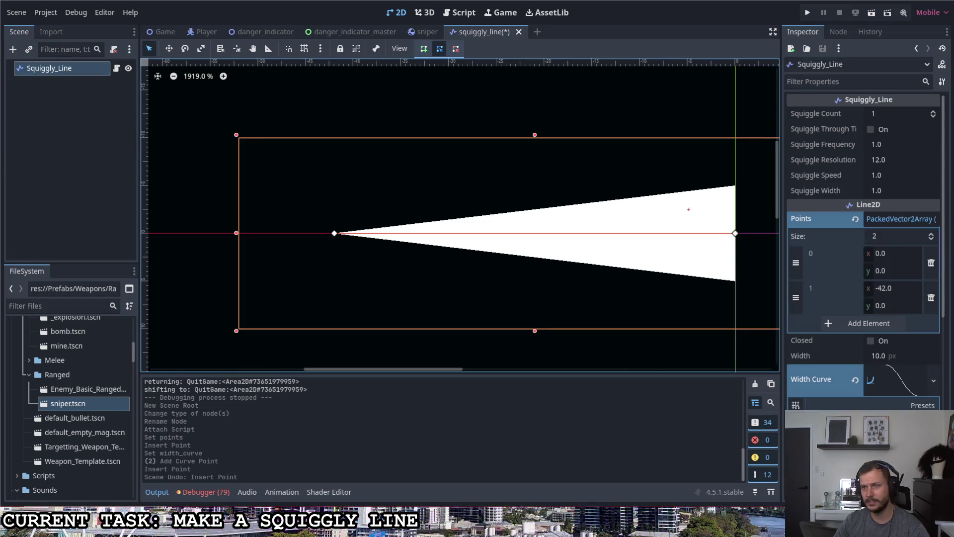
mouse_move(877, 119)
mouse_down()
mouse_move(866, 107)
mouse_move(868, 118)
mouse_up()
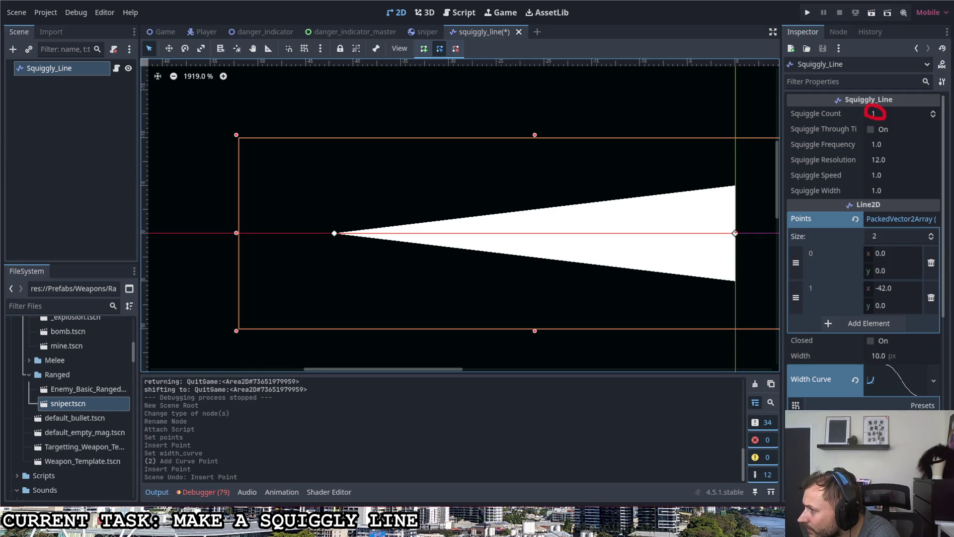
mouse_move(743, 187)
mouse_down()
mouse_move(751, 189)
mouse_move(744, 278)
mouse_up()
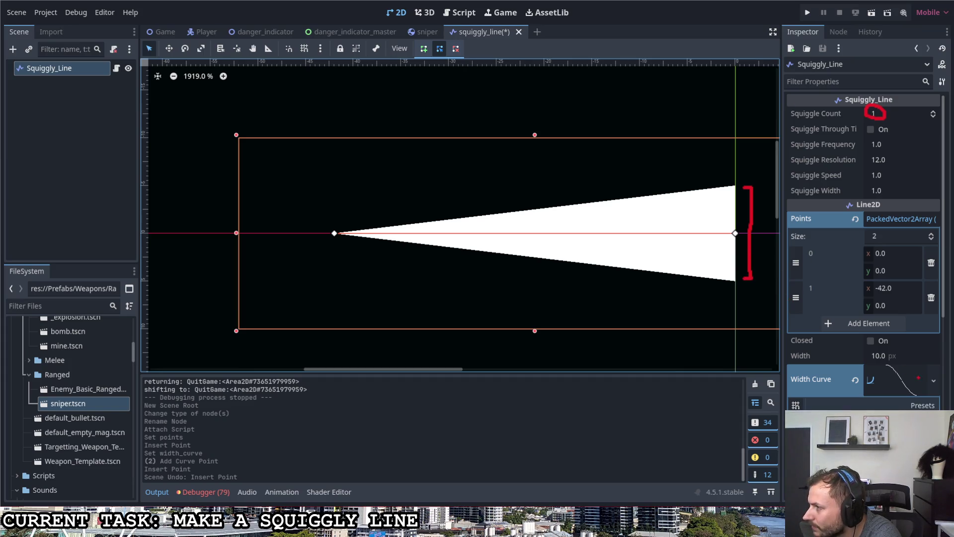
drag(851, 356, 862, 354)
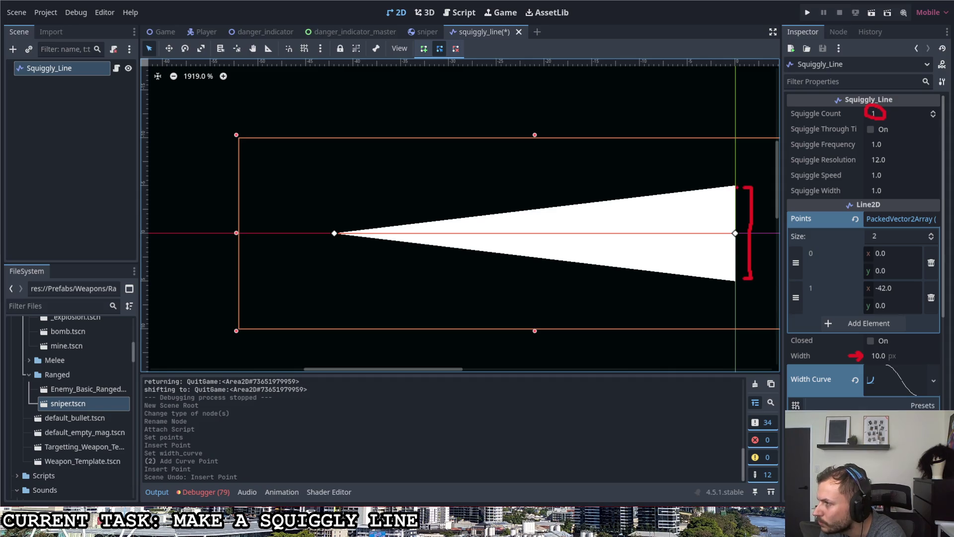
mouse_move(733, 184)
mouse_down()
mouse_move(690, 201)
mouse_move(644, 257)
mouse_up()
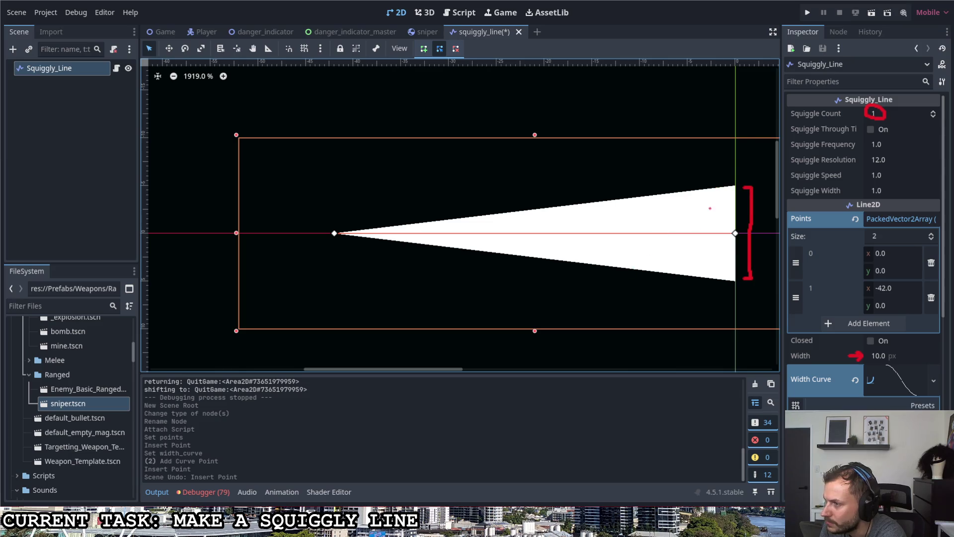
mouse_move(735, 187)
mouse_down()
mouse_move(696, 223)
mouse_move(668, 268)
mouse_move(627, 273)
mouse_move(592, 249)
mouse_move(551, 193)
mouse_move(509, 190)
mouse_move(440, 276)
mouse_move(415, 280)
mouse_move(346, 194)
mouse_move(301, 202)
mouse_move(271, 260)
mouse_move(251, 272)
mouse_up()
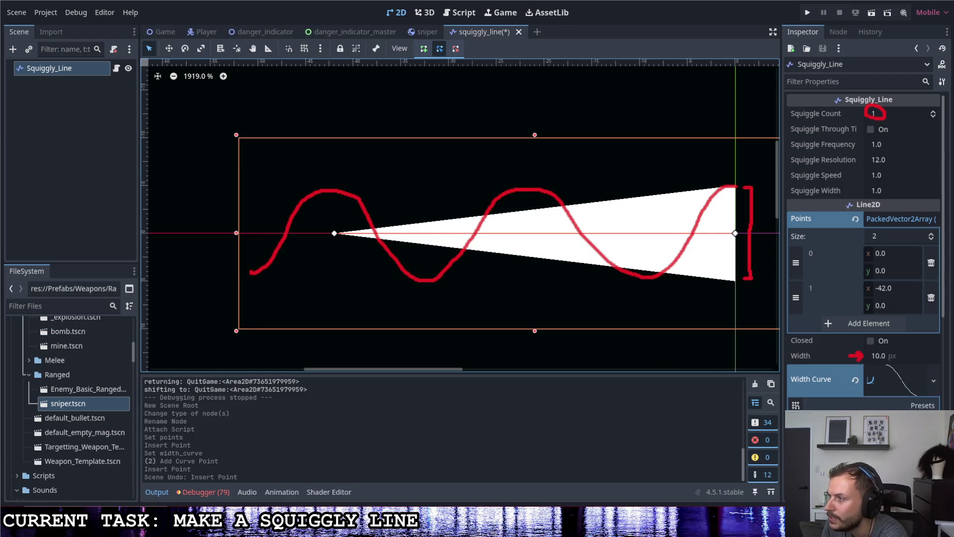
mouse_move(793, 389)
mouse_down()
mouse_move(828, 390)
mouse_move(843, 374)
mouse_move(782, 381)
mouse_move(806, 393)
mouse_up()
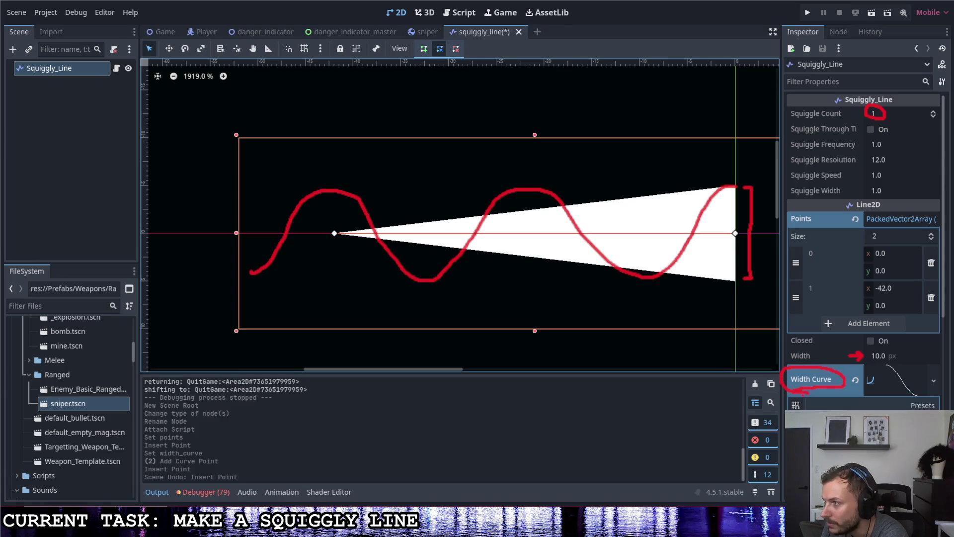
drag(698, 190, 636, 201)
drag(693, 281, 654, 271)
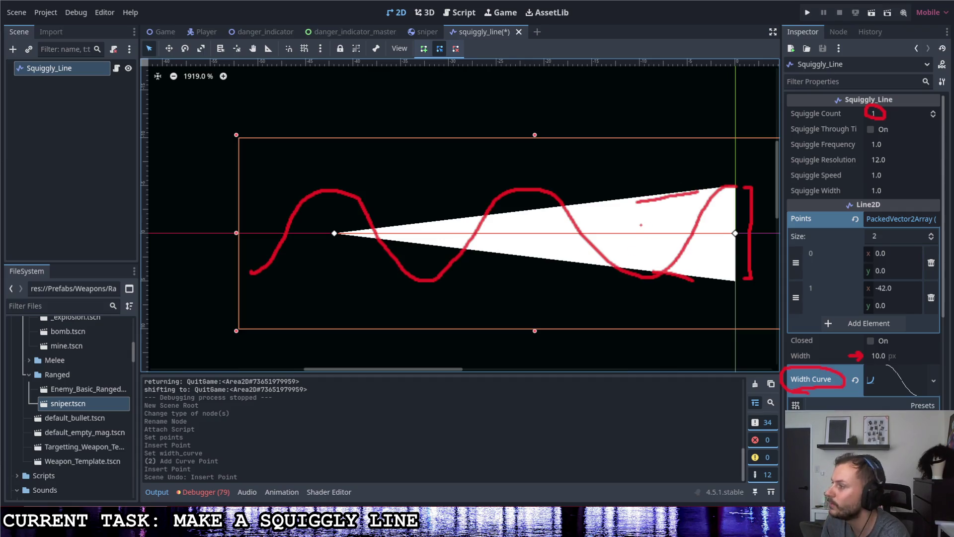
key(ctrl+z)
key(ctrl+z)
key(ctrl+z)
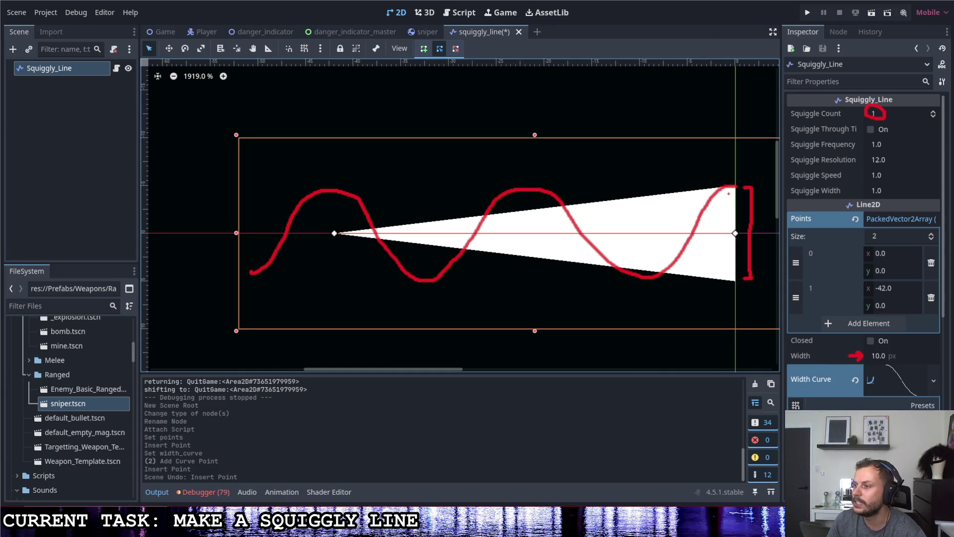
key(ctrl+z)
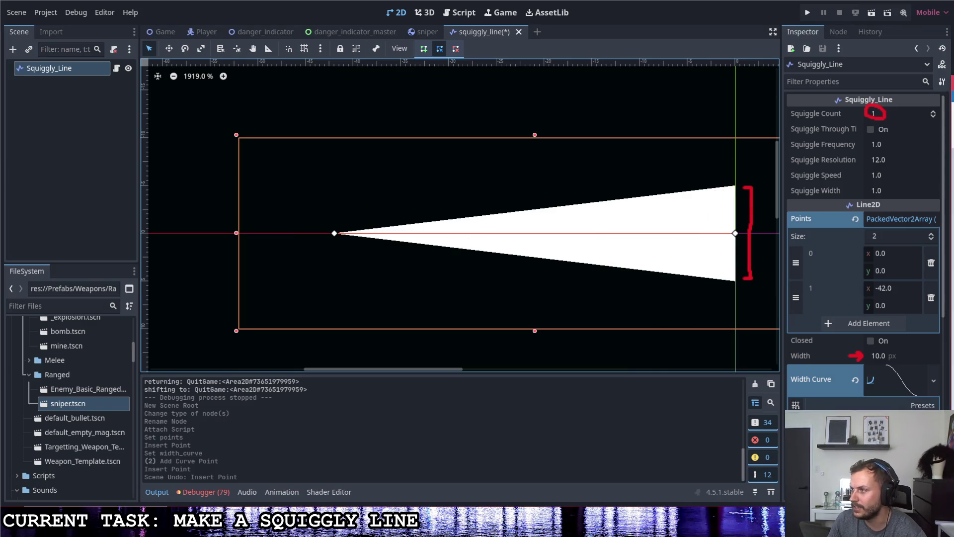
drag(792, 384, 828, 384)
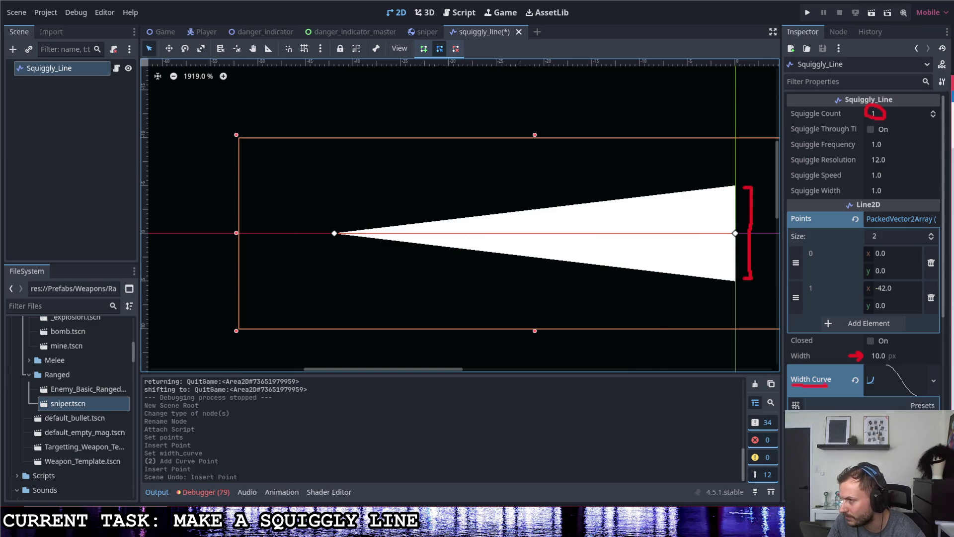
mouse_move(735, 185)
mouse_down()
mouse_move(713, 194)
mouse_move(680, 256)
mouse_move(657, 272)
mouse_move(619, 251)
mouse_move(591, 206)
mouse_move(565, 204)
mouse_move(511, 246)
mouse_move(490, 248)
mouse_move(464, 224)
mouse_move(433, 216)
mouse_move(397, 240)
mouse_move(332, 228)
mouse_up()
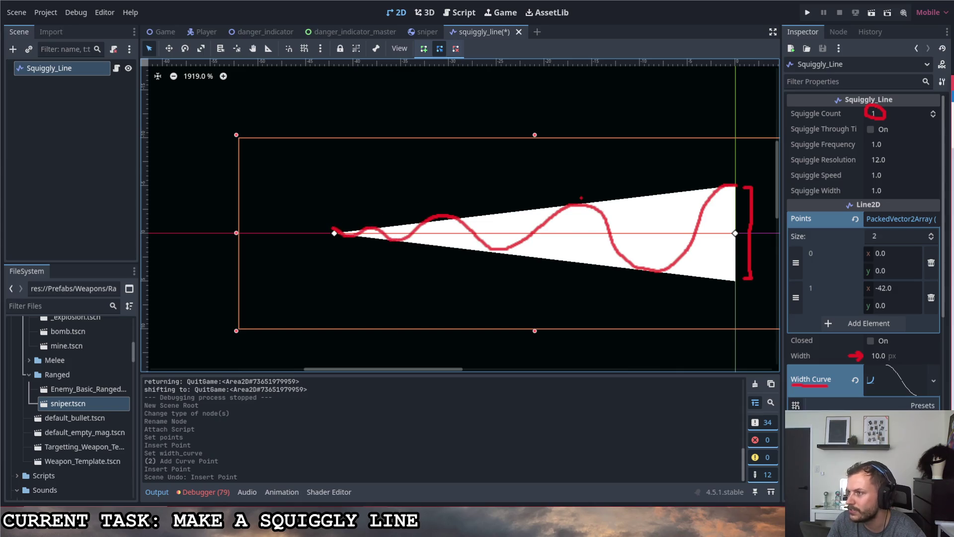
mouse_move(572, 194)
mouse_down()
mouse_move(572, 176)
mouse_move(722, 180)
mouse_up()
mouse_move(577, 192)
mouse_down()
mouse_move(513, 182)
mouse_move(440, 199)
mouse_move(385, 183)
mouse_move(364, 198)
mouse_move(334, 181)
mouse_move(332, 198)
mouse_up()
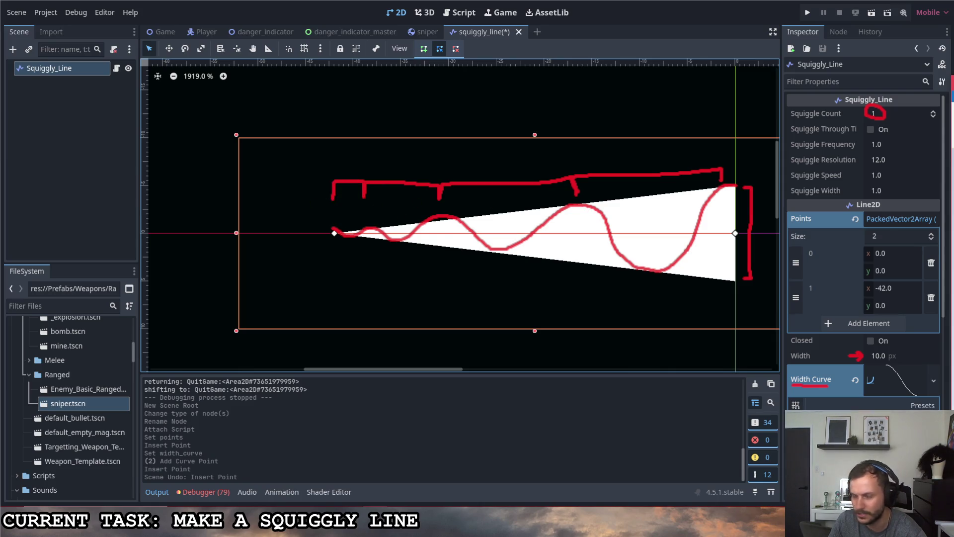
key(ctrl+z)
key(ctrl+z)
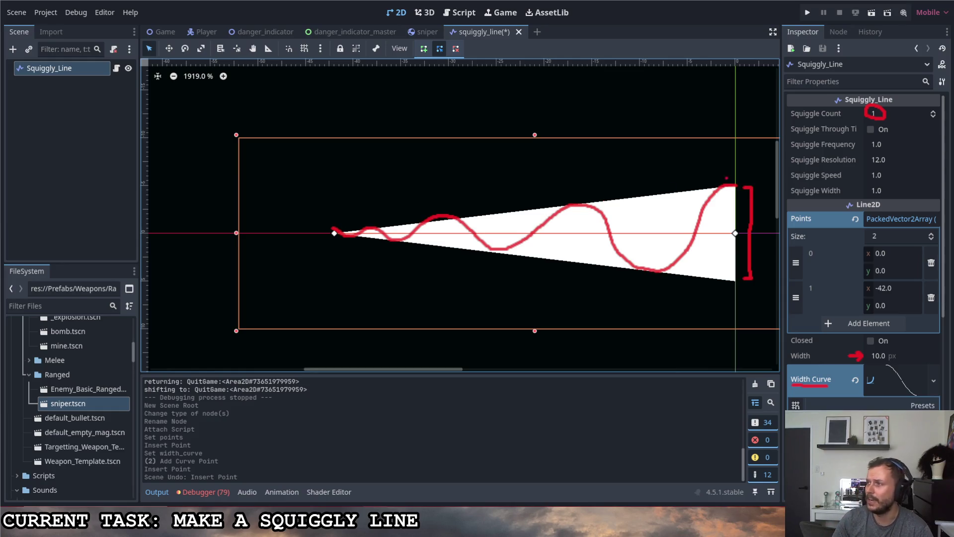
drag(830, 109, 895, 91)
click(895, 95)
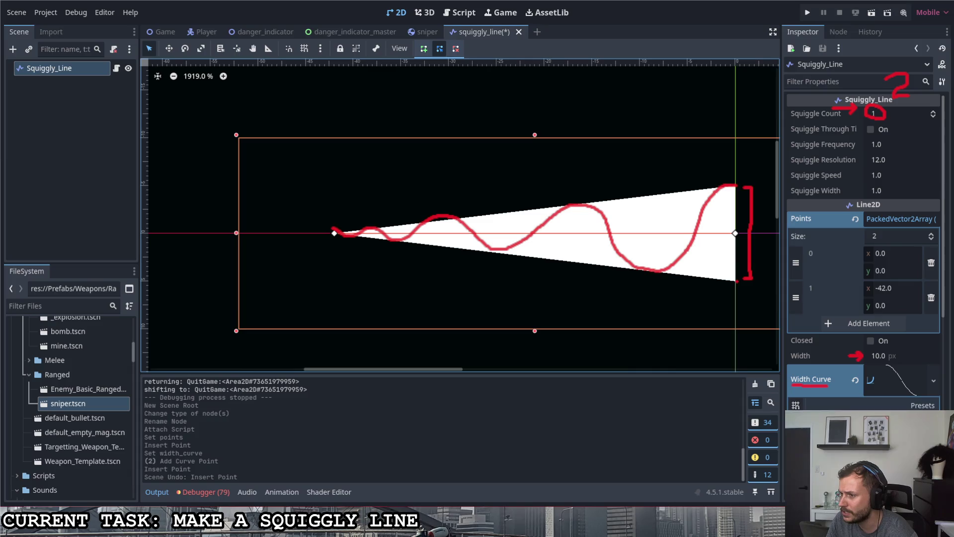
mouse_move(733, 282)
mouse_down()
mouse_move(715, 271)
mouse_move(669, 201)
mouse_move(643, 194)
mouse_move(583, 258)
mouse_move(546, 244)
mouse_move(514, 213)
mouse_move(477, 222)
mouse_move(442, 247)
mouse_move(414, 232)
mouse_move(338, 229)
mouse_up()
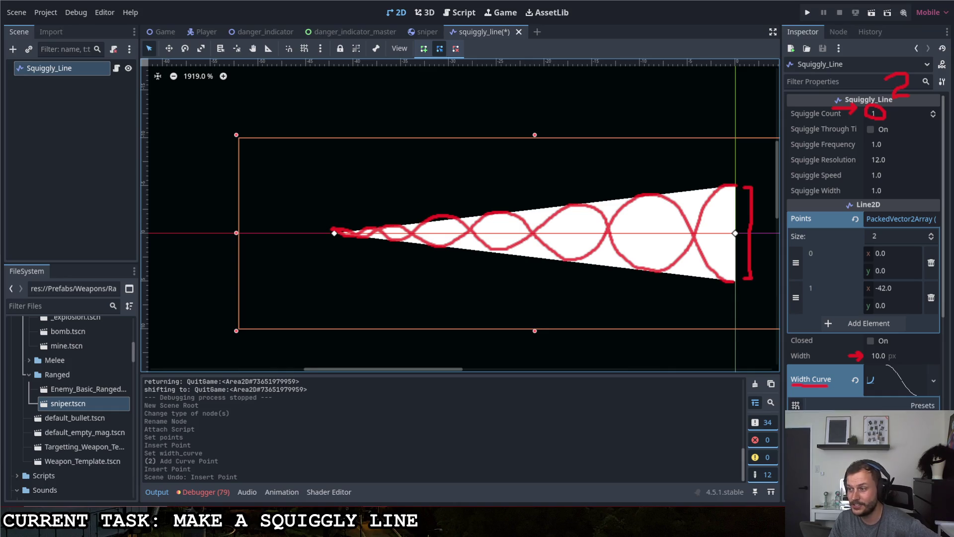
mouse_move(309, 3)
mouse_down()
mouse_move(288, 170)
mouse_move(256, 85)
mouse_move(231, 54)
mouse_up()
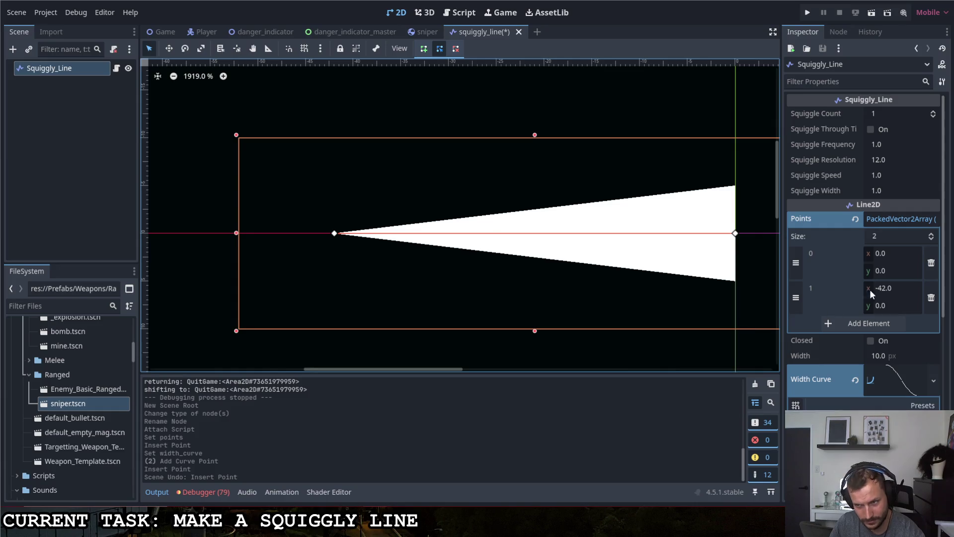
Step: Set the x value of the line's second point to -50
click(887, 287)
text(-50)
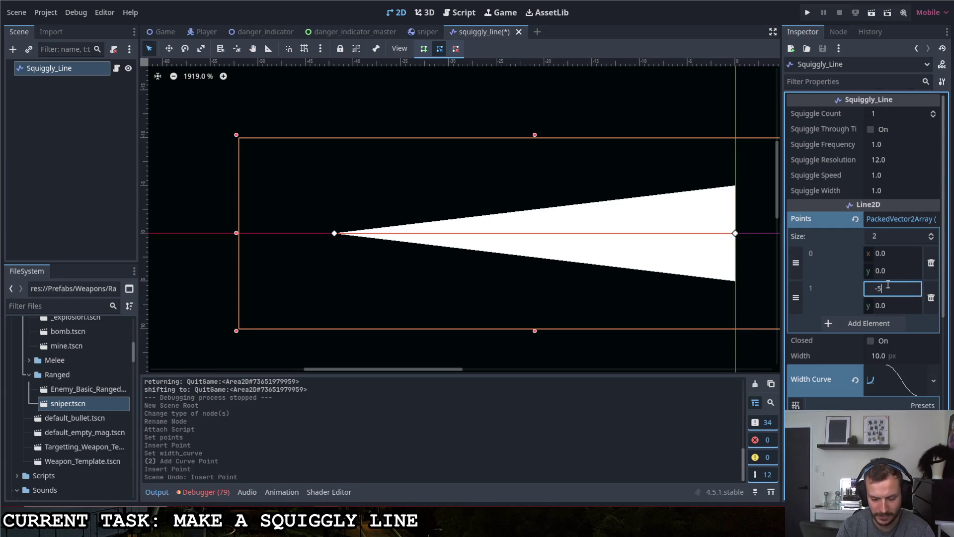
key(Return)
scroll(448, 289, down, 8)
scroll(416, 293, up, 2)
Step: Select Squiggly_Line and open its squiggly_line.gd script
click(70, 102)
click(66, 70)
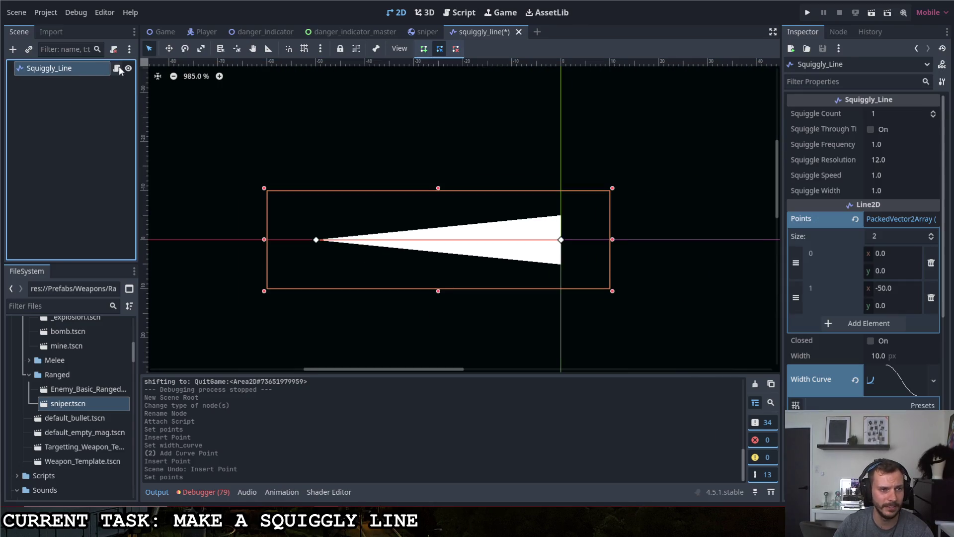
click(118, 68)
scroll(368, 201, up, 5)
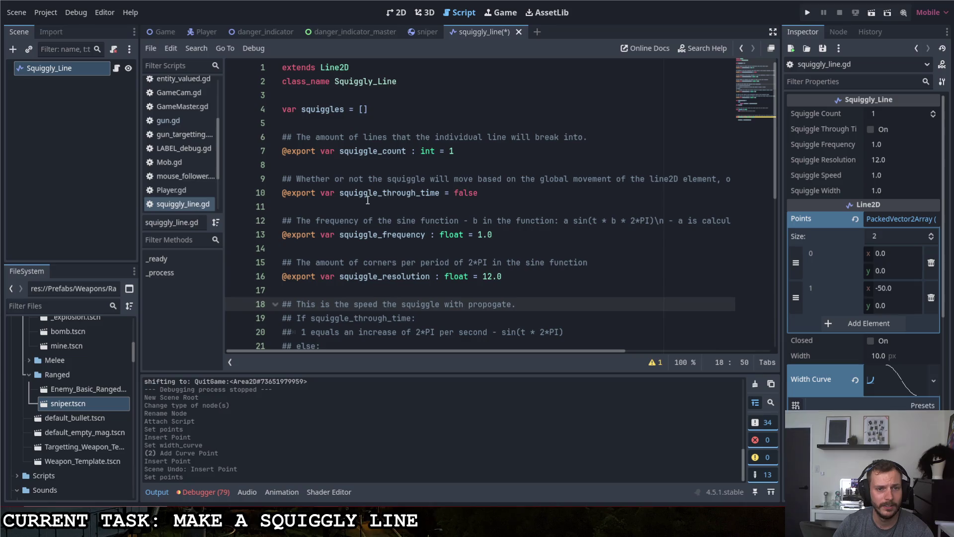
Step: End the resolution comment with 'in the squiggle, based on the existing points as the length????' and add a line above
scroll(368, 197, down, 1)
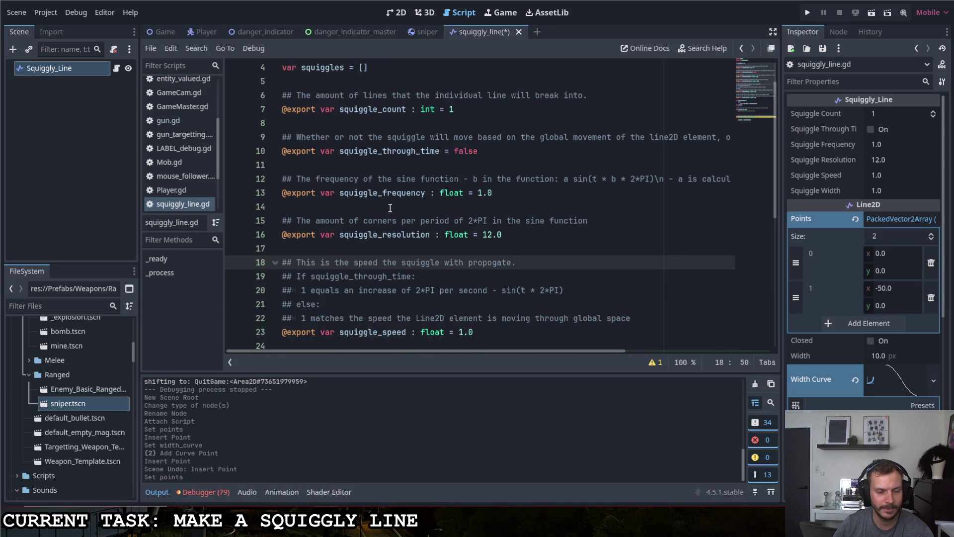
drag(421, 220, 589, 220)
drag(401, 221, 590, 220)
text(in the sq)
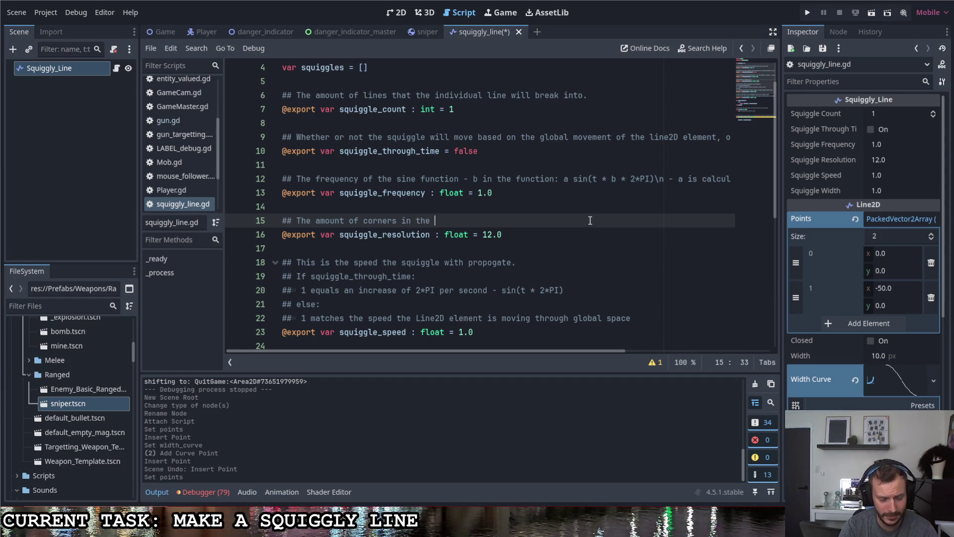
text(uiggle)
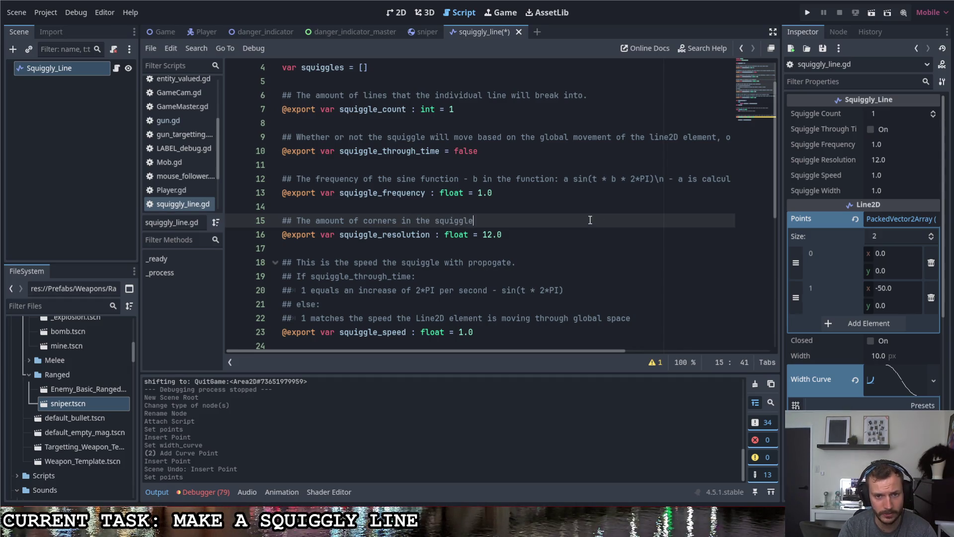
text(, based on the )
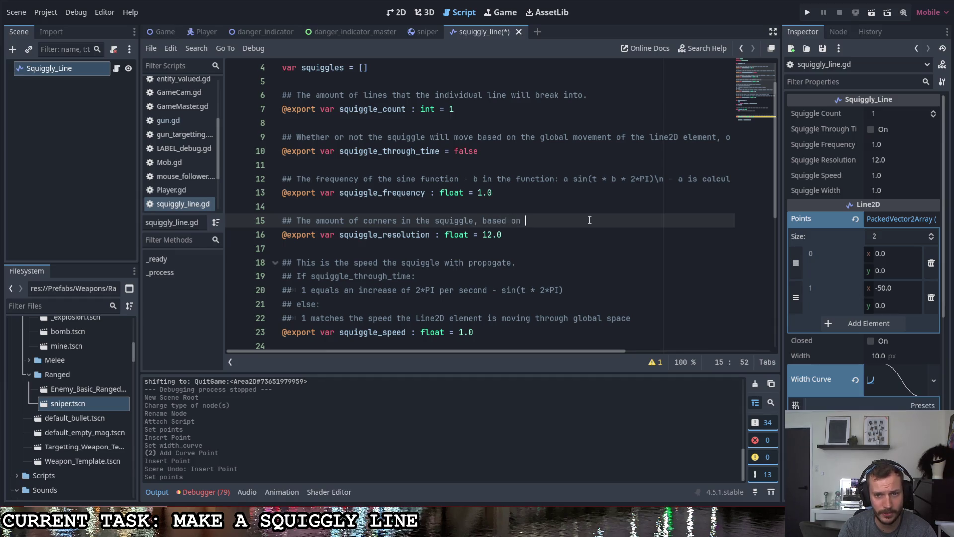
text(existing poi)
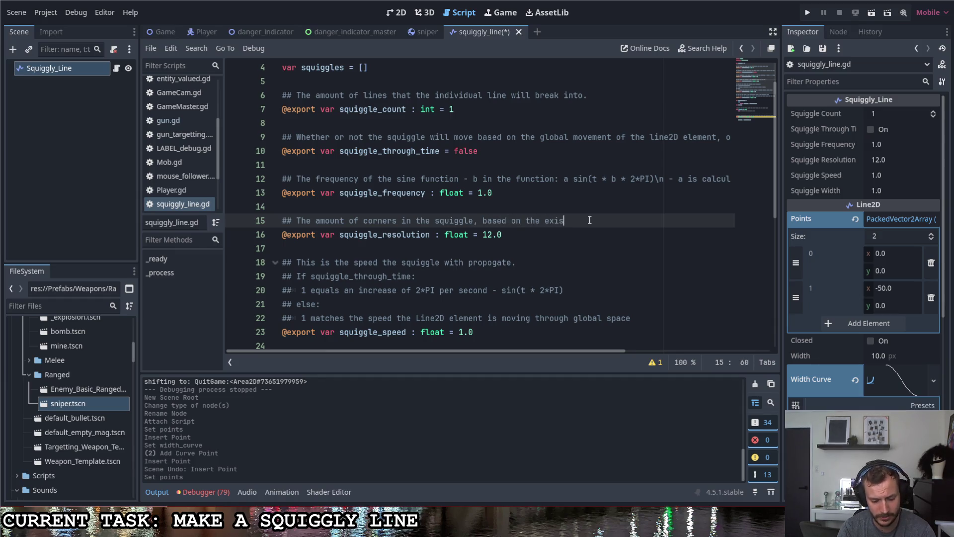
text(nts as the l)
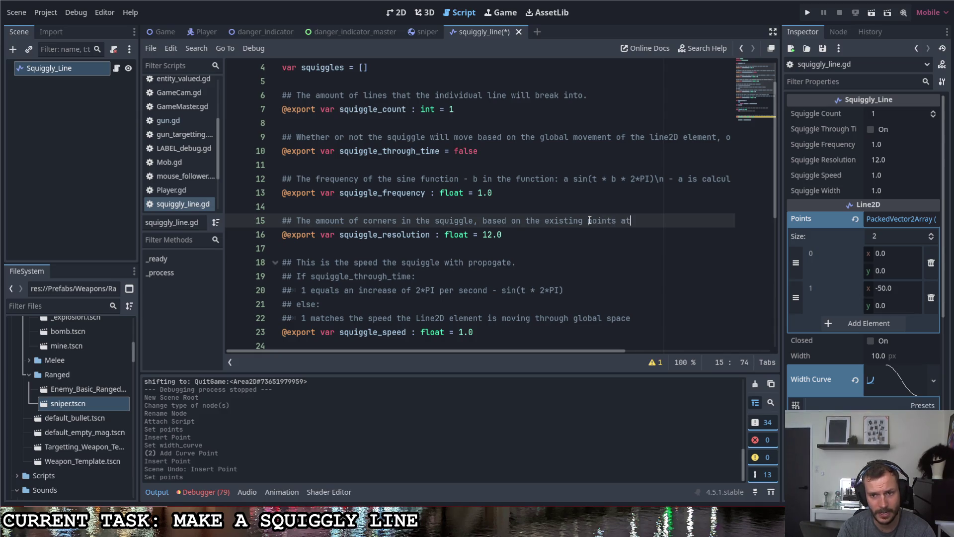
text(eng)
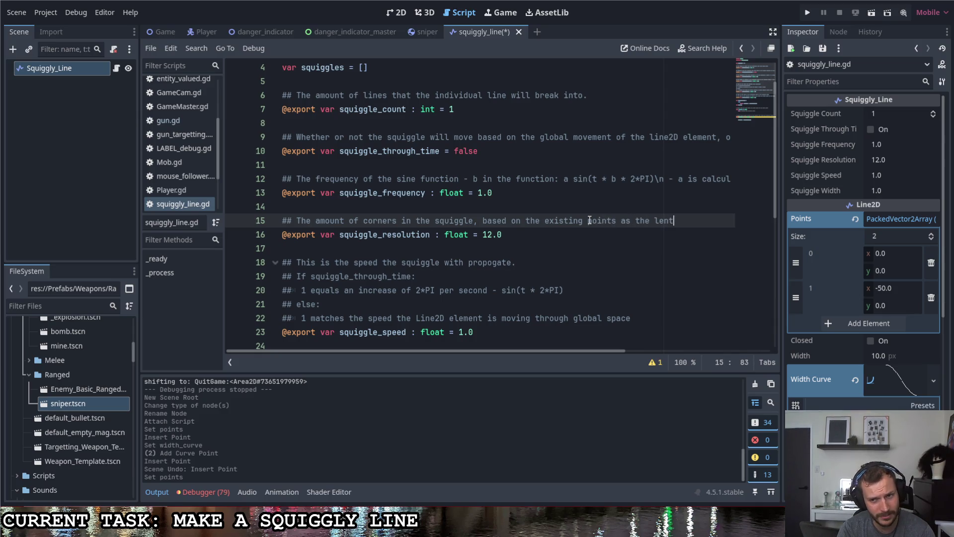
text(th????)
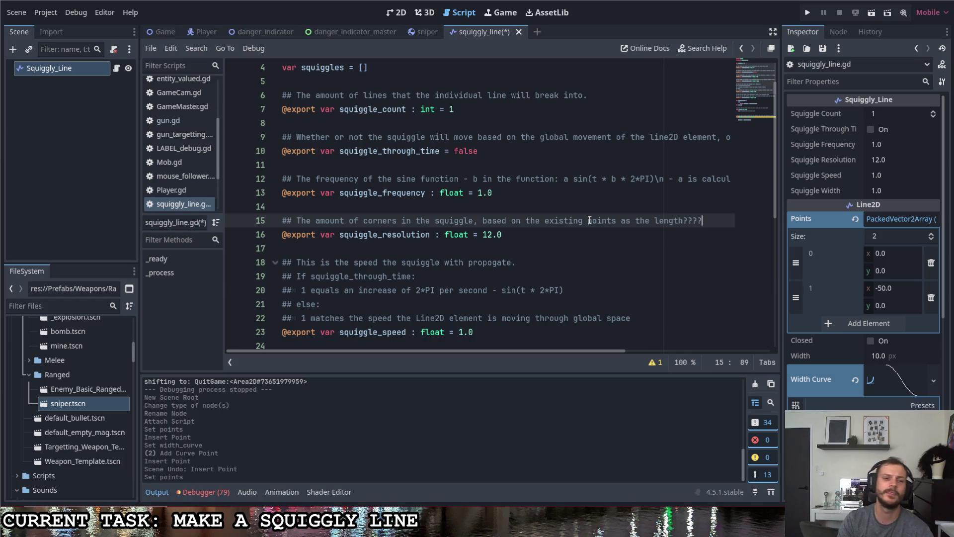
key(Up)
key(Return)
key(Return)
key(Up)
text(@export var )
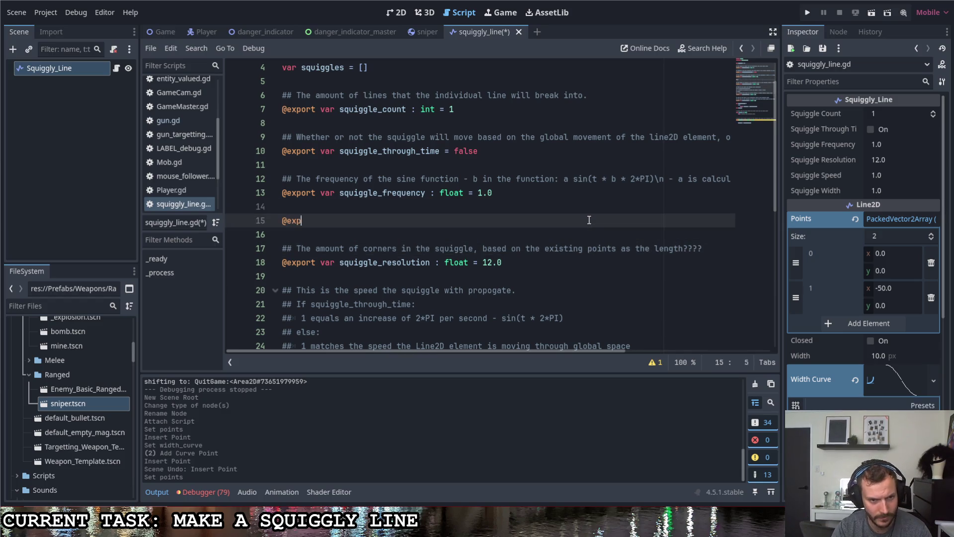
text(squiggle_length : float = 10.0)
key(Up)
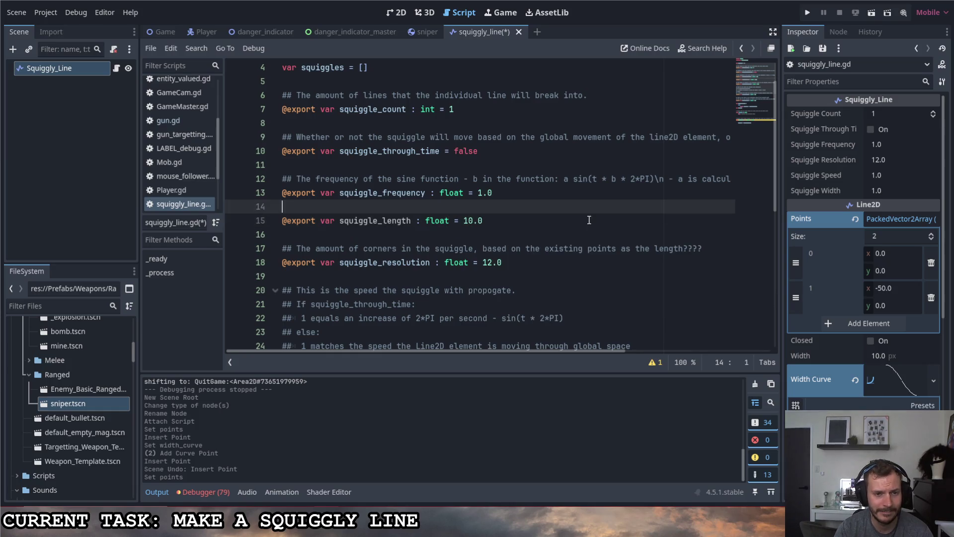
key(Return)
text(## )
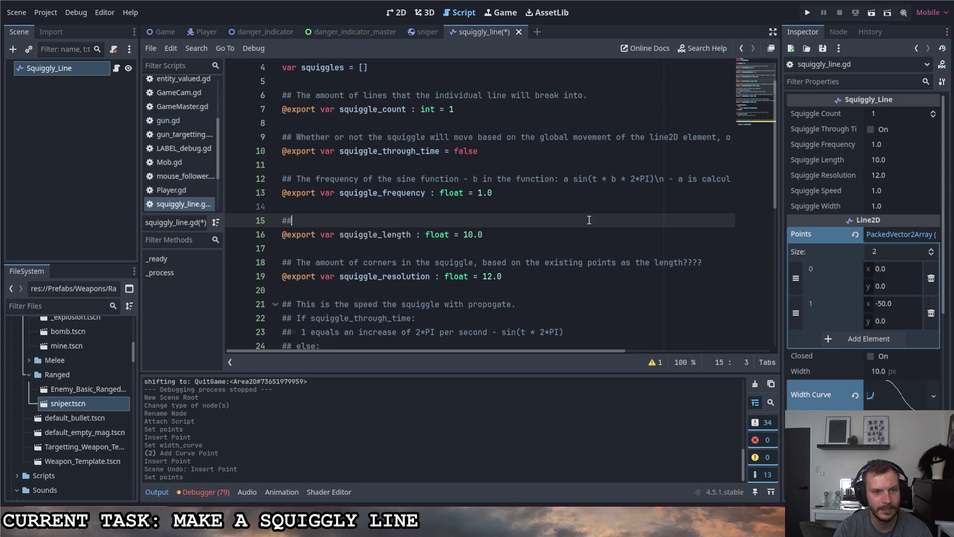
text(If)
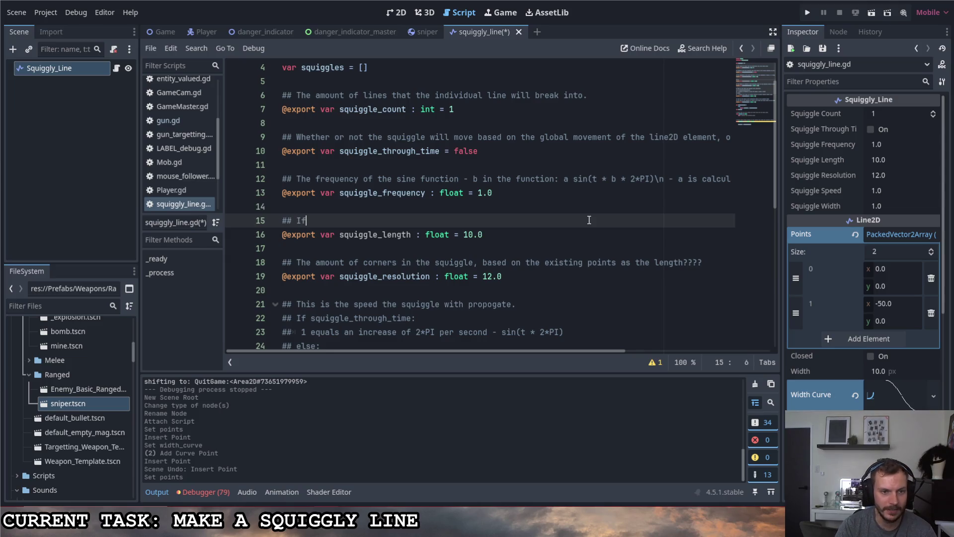
text(the )
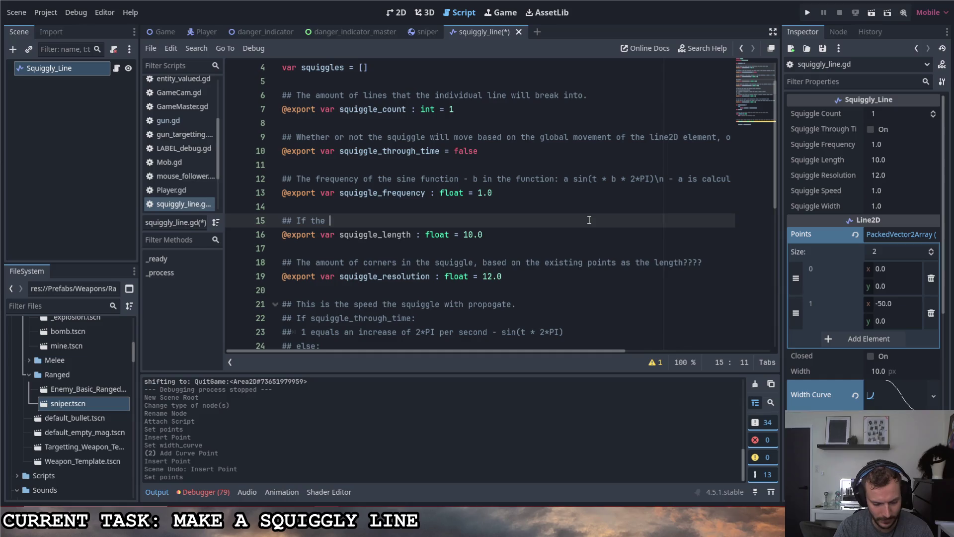
text(Line2D element)
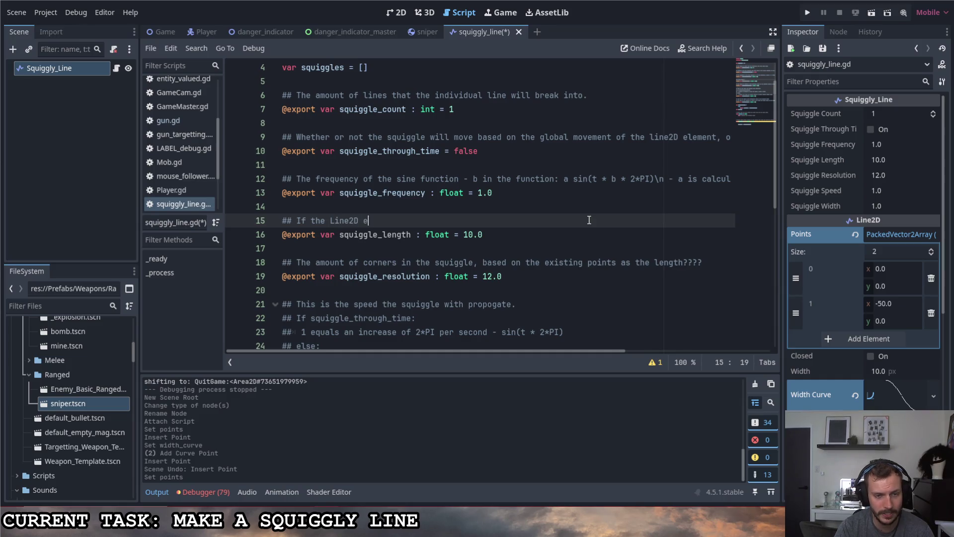
text( is)
key(BackSpace)
key(BackSpace)
key(BackSpace)
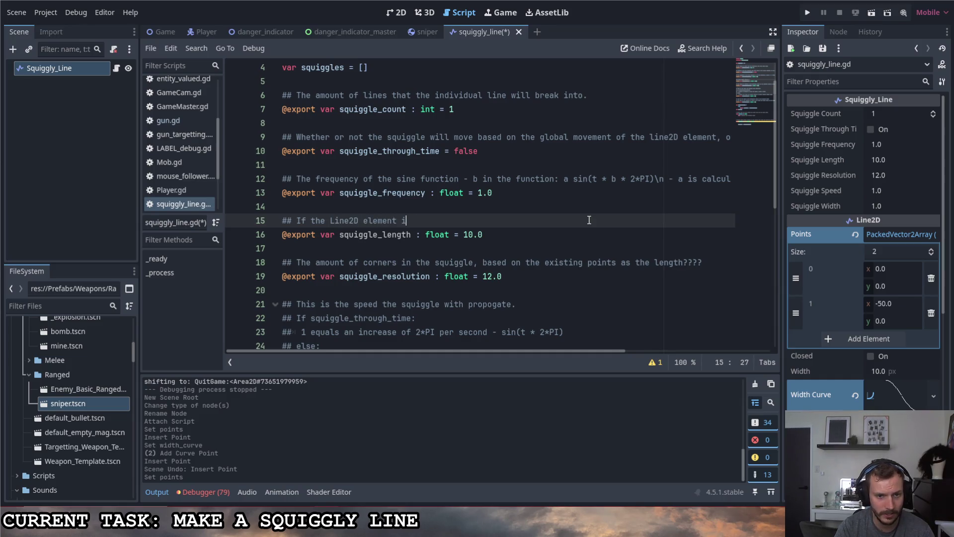
key(BackSpace)
key(BackSpace)
key(BackSpace)
text(Points ele)
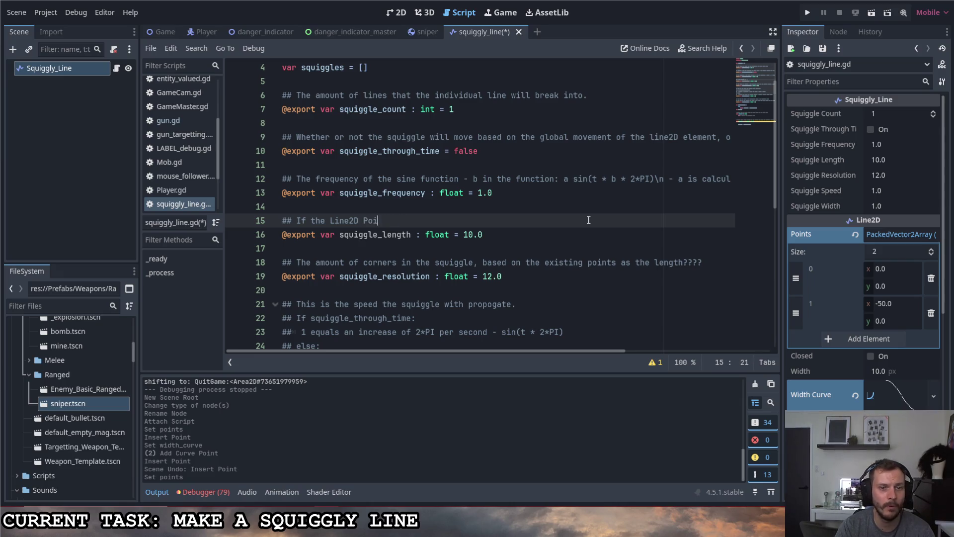
text(ments)
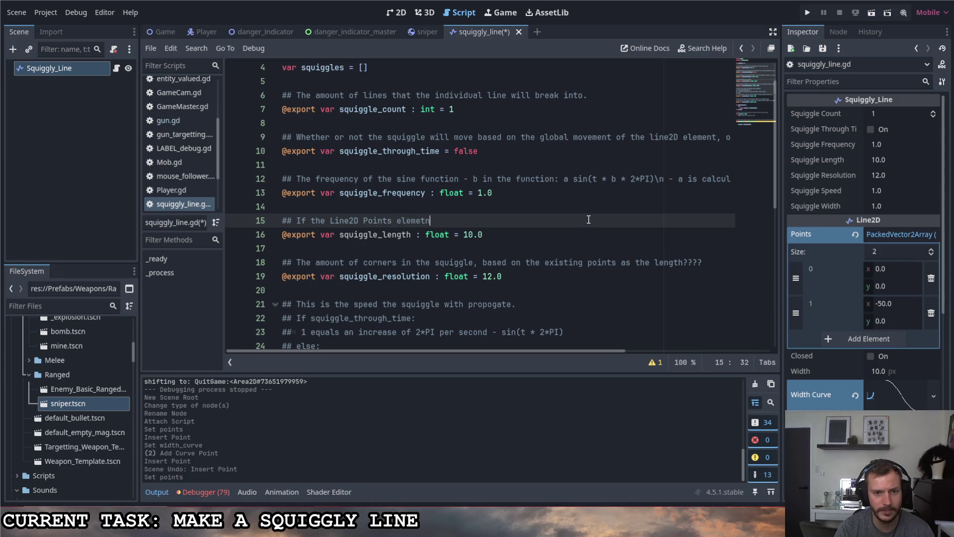
key(BackSpace)
key(BackSpace)
key(BackSpace)
text(ents)
key(BackSpace)
text(IS NOT SET, this will be the length of the line.)
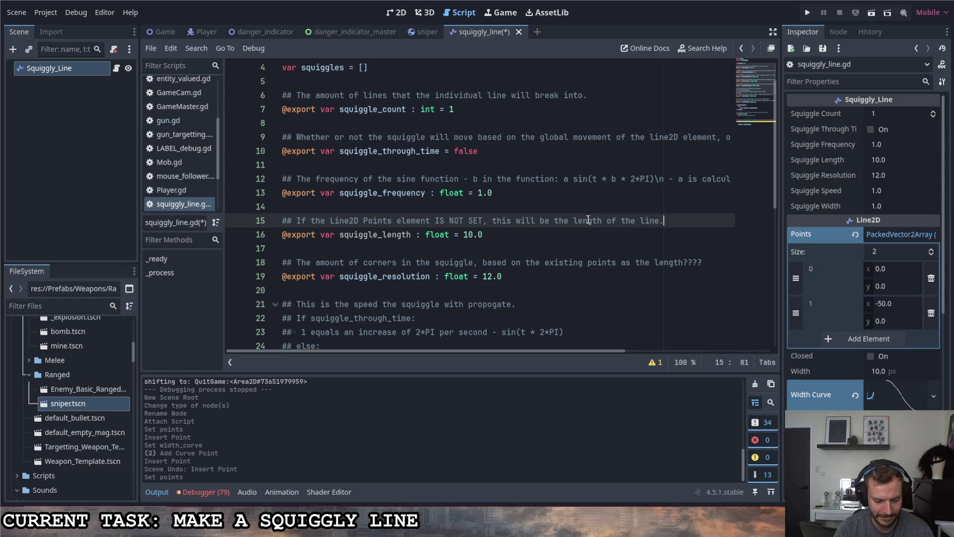
text( -)
Step: Reword it as the total squiggle length, warn it's overridden when points is set, and save
key(BackSpace)
key(BackSpace)
key(BackSpace)
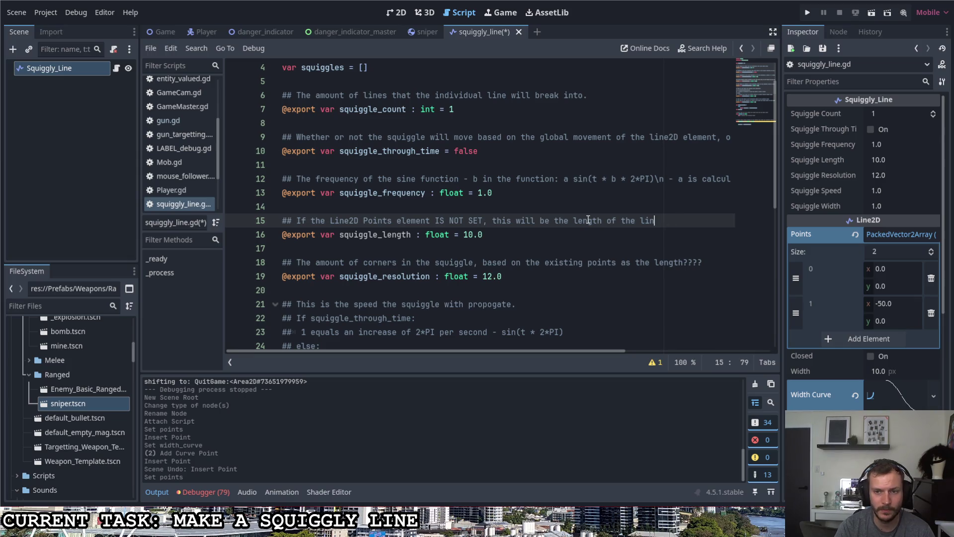
text(squiggle)
click(576, 221)
text(total)
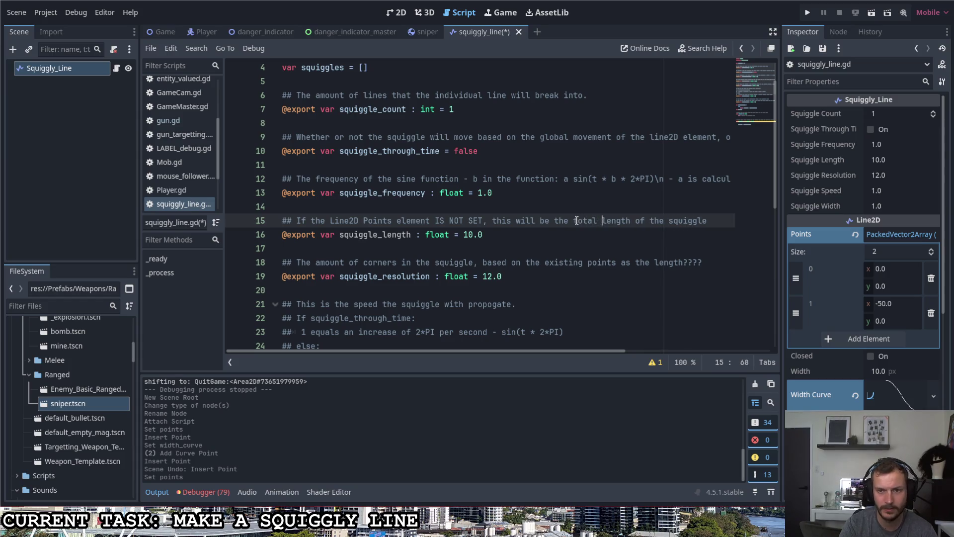
click(721, 219)
text(- WARNING)
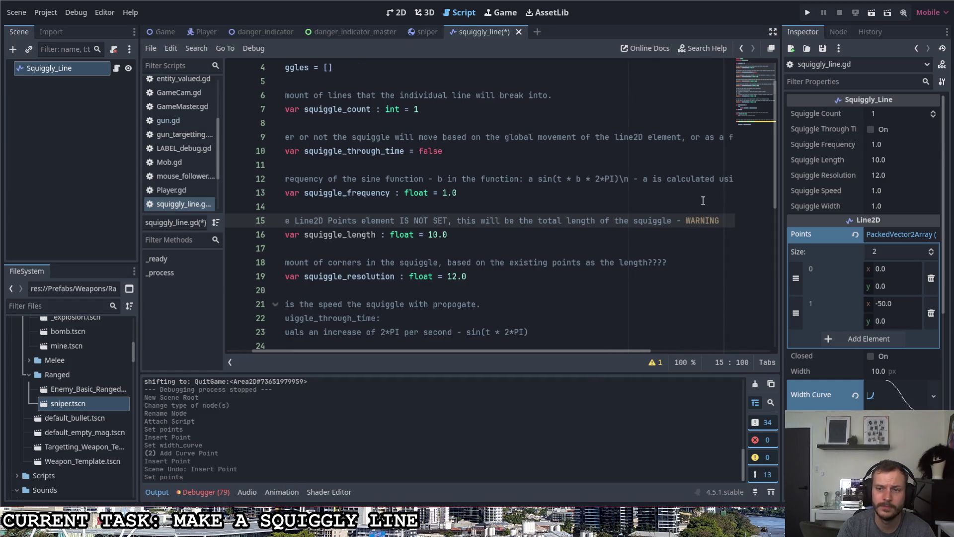
text( - )
text(If )
text(points )
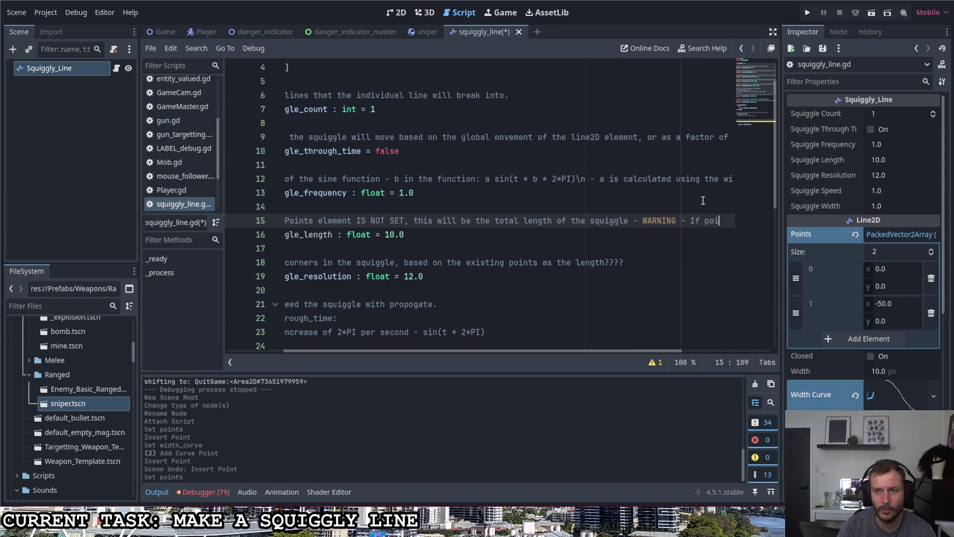
text(is set, )
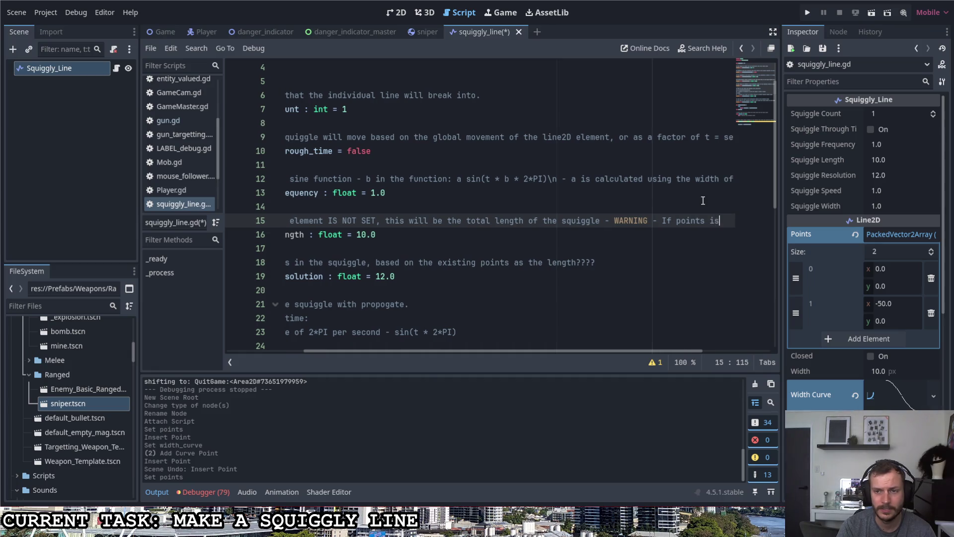
text(this WIL)
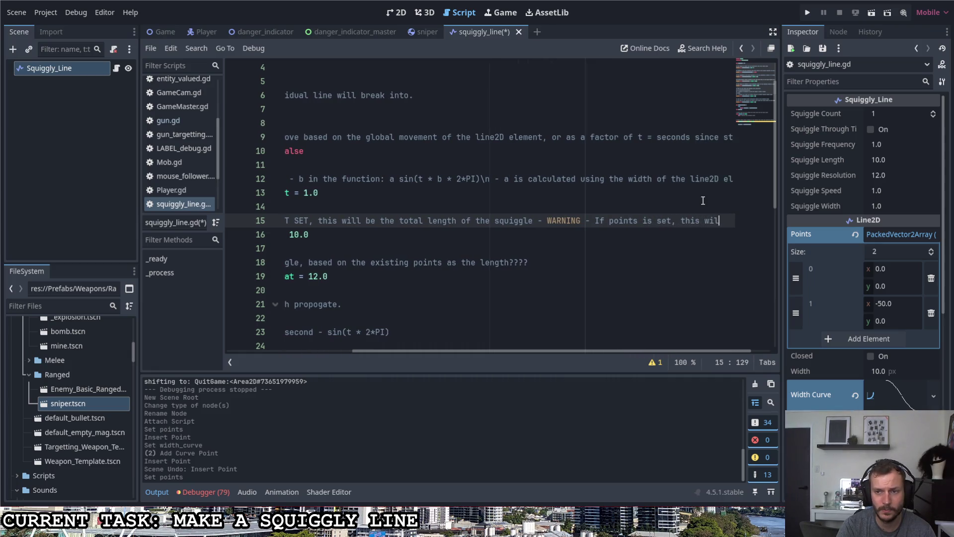
text(L BE OVERR)
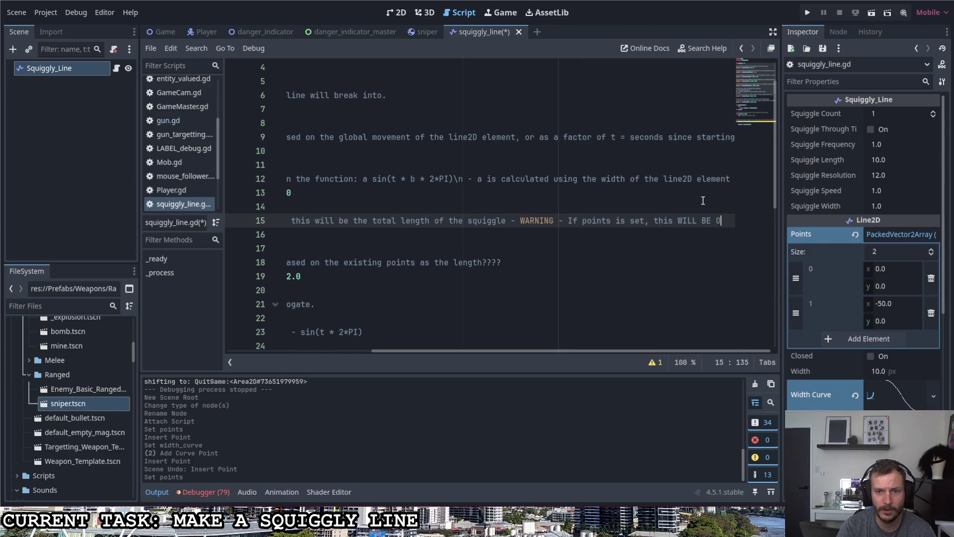
text(IDDEN)
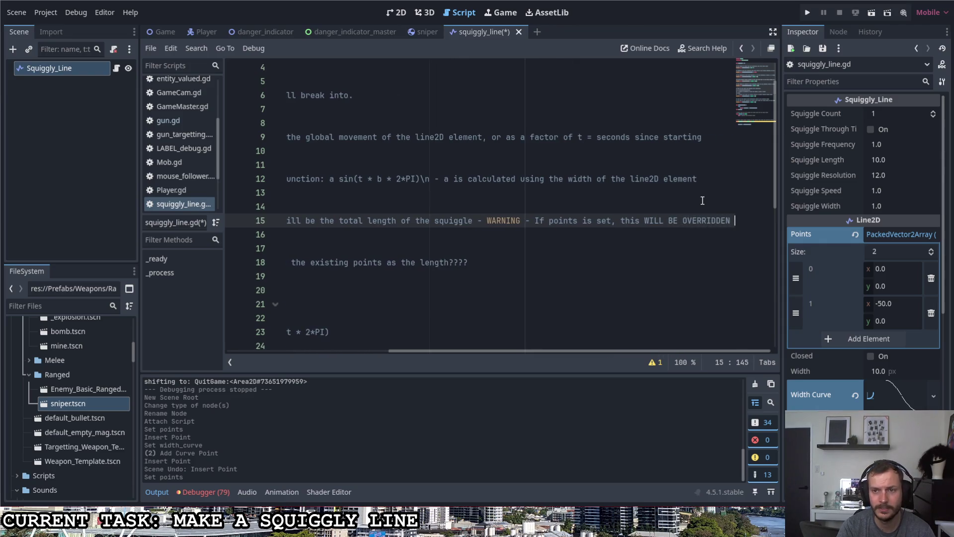
click(624, 249)
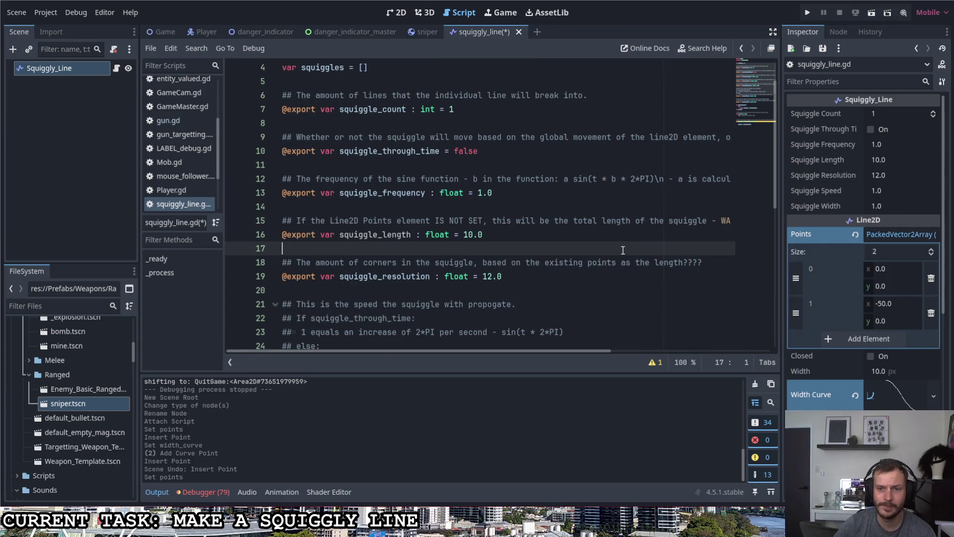
key(ctrl+s)
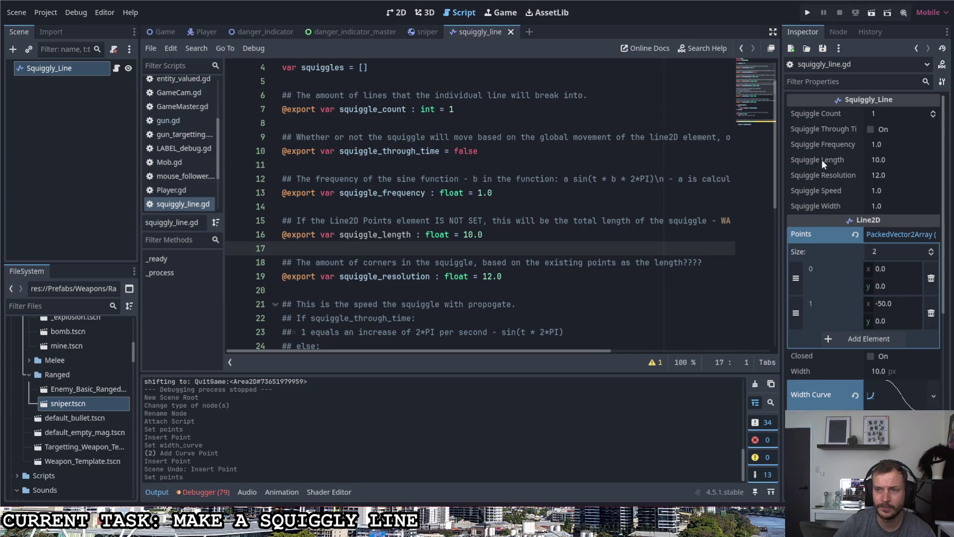
Step: Change the squiggle_length default value from 10.0 to 50.0
mouse_move(821, 159)
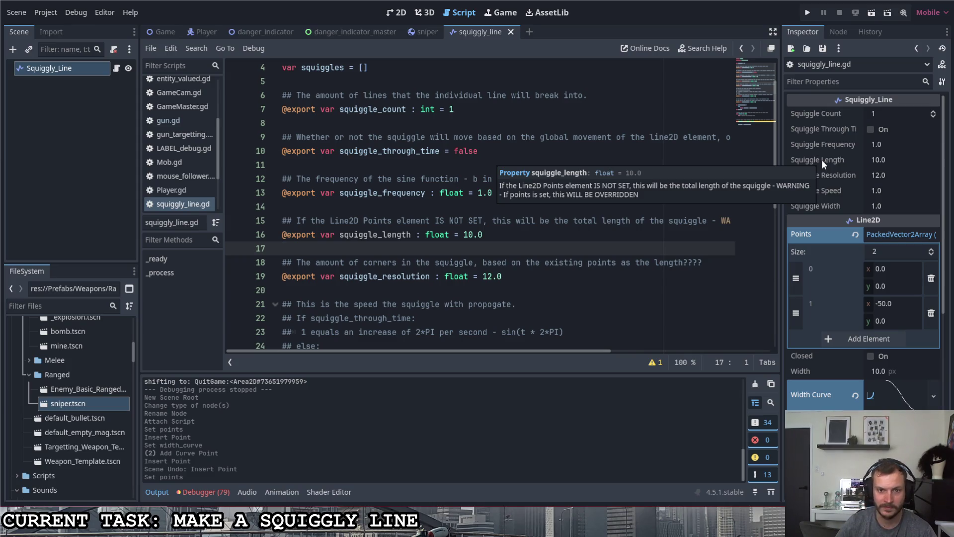
drag(473, 234, 465, 236)
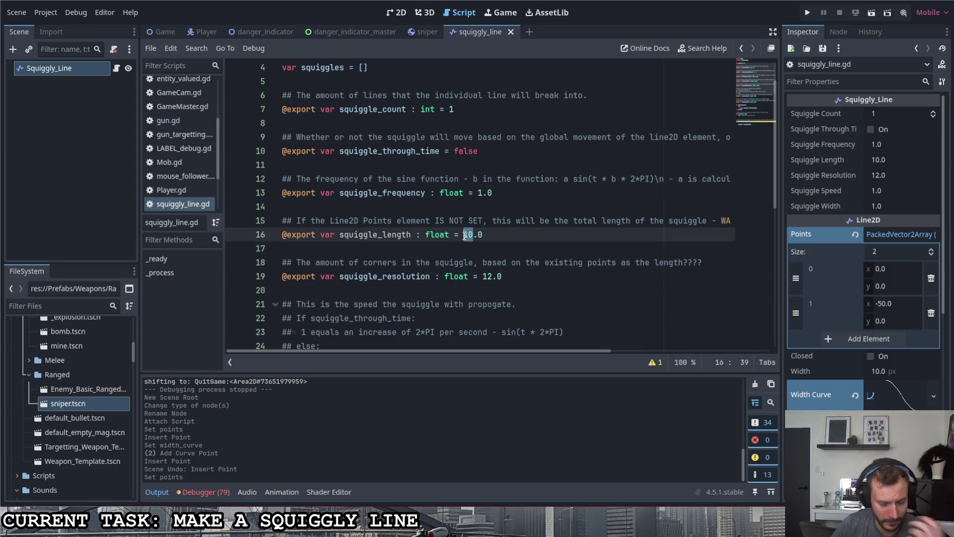
text(50)
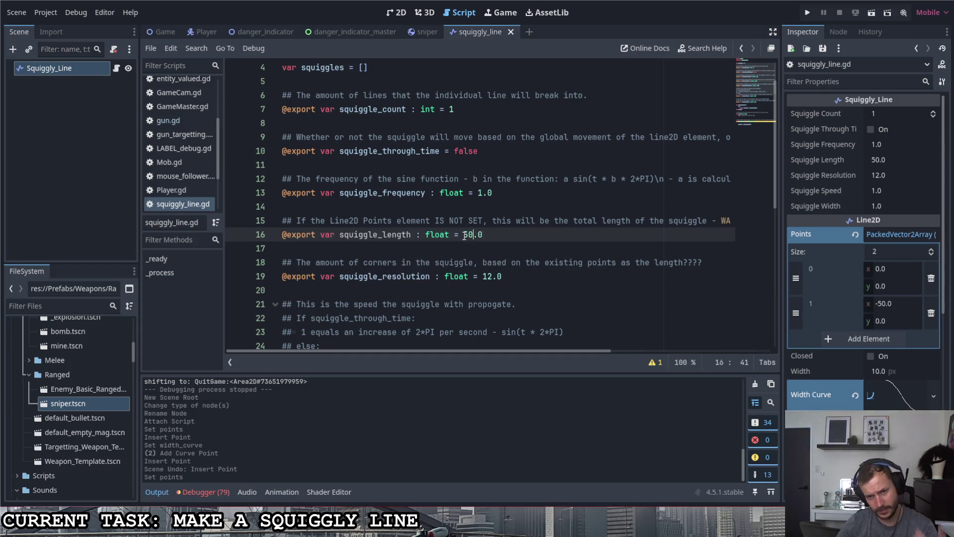
click(566, 249)
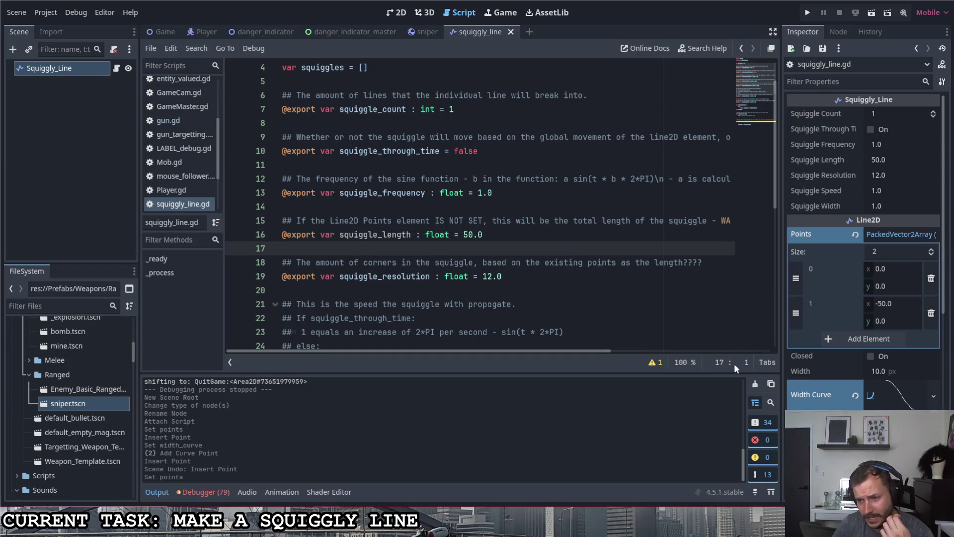
Step: Start a new indented line right after the func _ready() declaration
scroll(822, 377, down, 5)
scroll(821, 358, up, 2)
scroll(819, 350, up, 3)
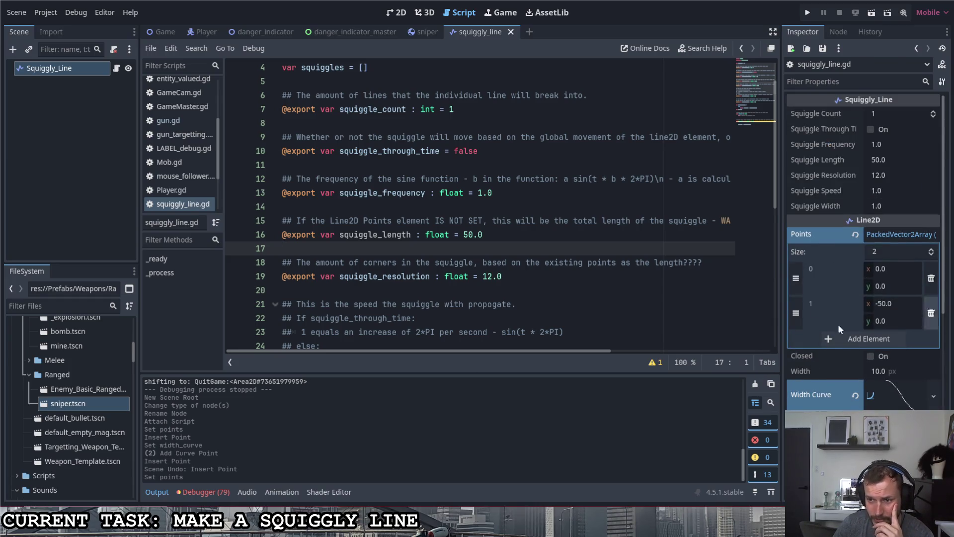
scroll(394, 192, down, 8)
click(408, 224)
key(Return)
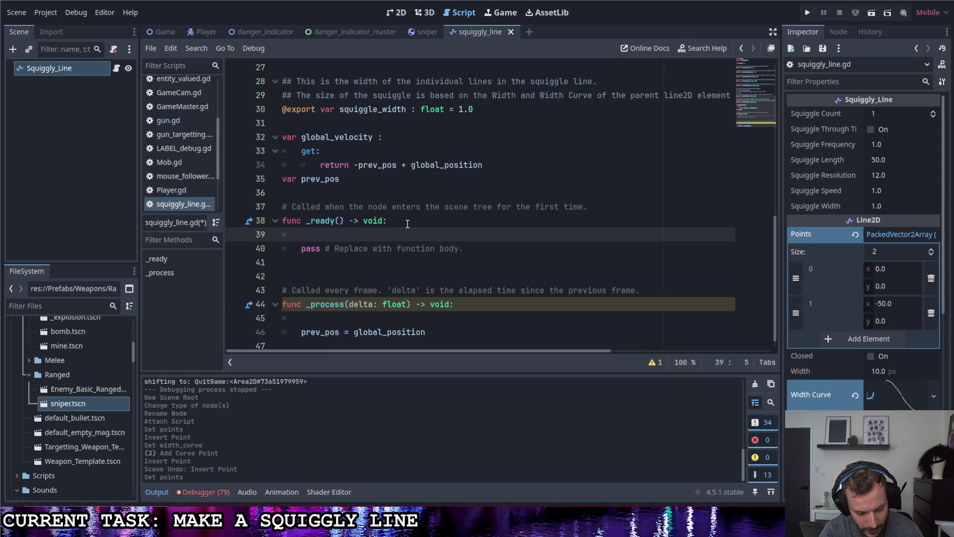
Step: Write points = [points[0], points[-1]] in _ready and save the script
text(points = )
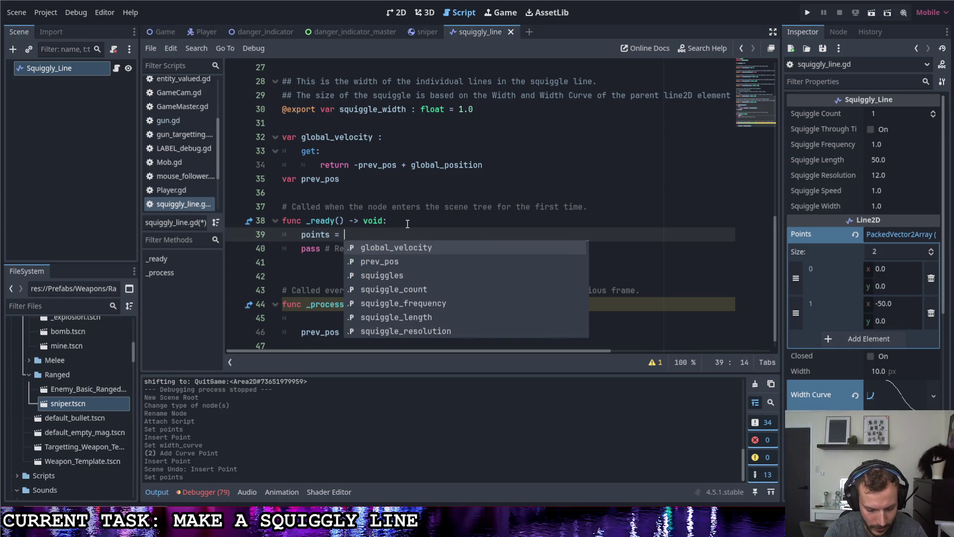
text([points)
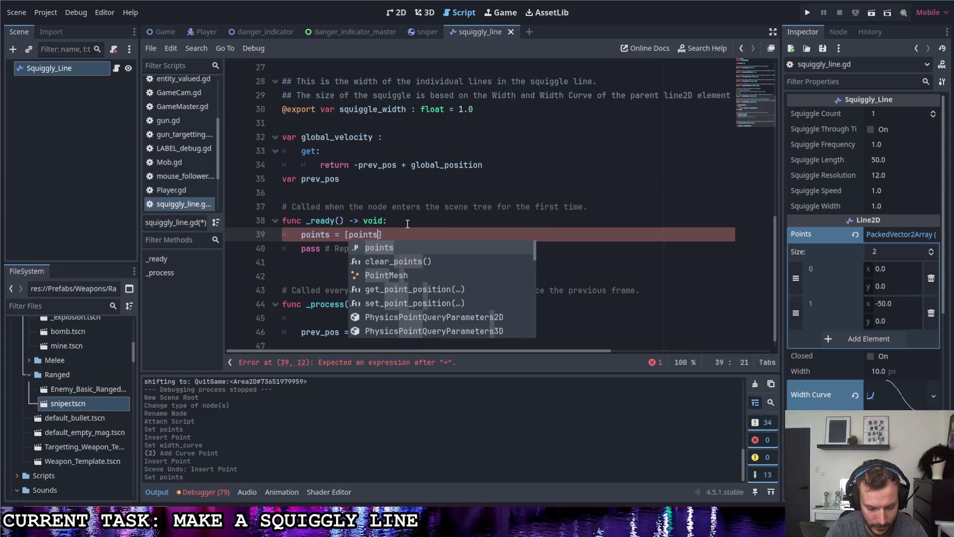
text([0], points)
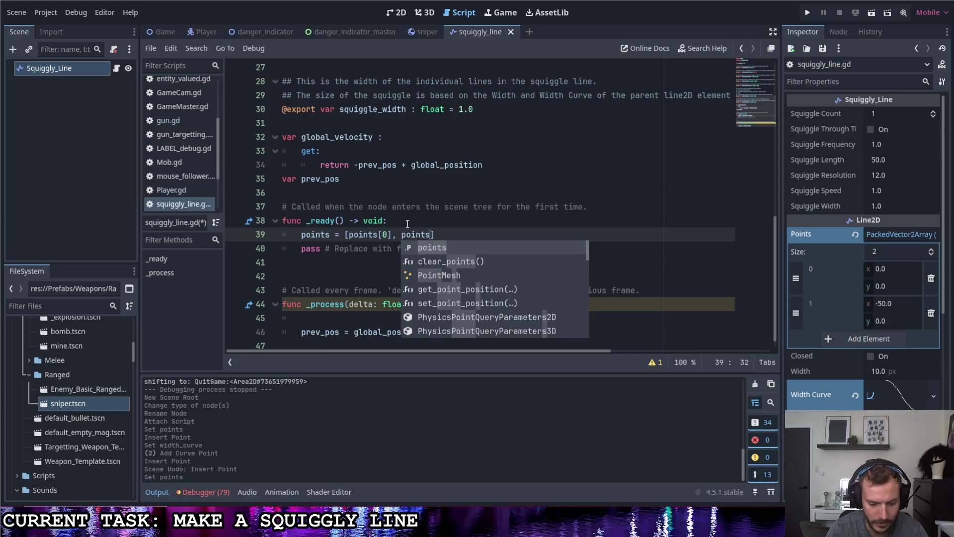
text([-1])
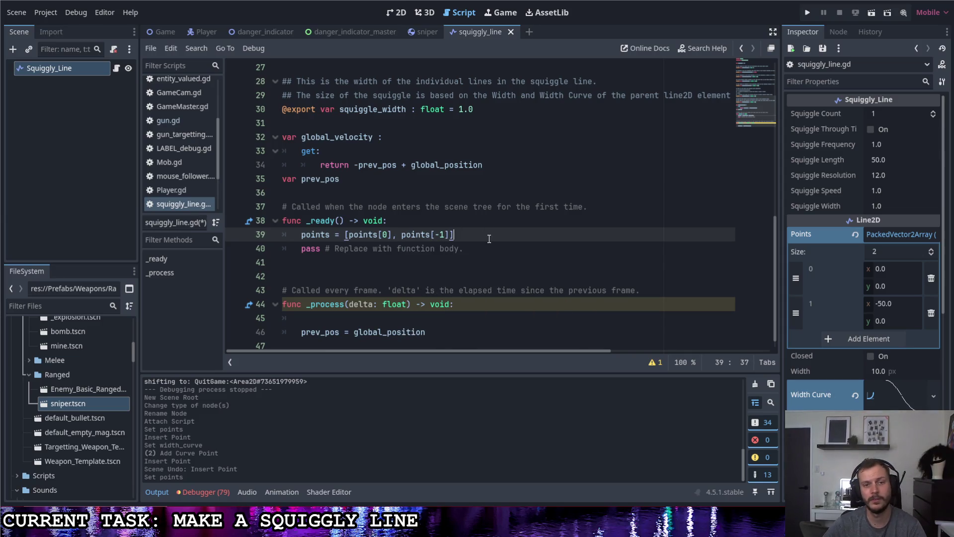
key(ctrl+s)
click(459, 224)
key(Return)
Step: Nest that assignment under 'if points.size() >= 2:' and select its -1 index
text(if points)
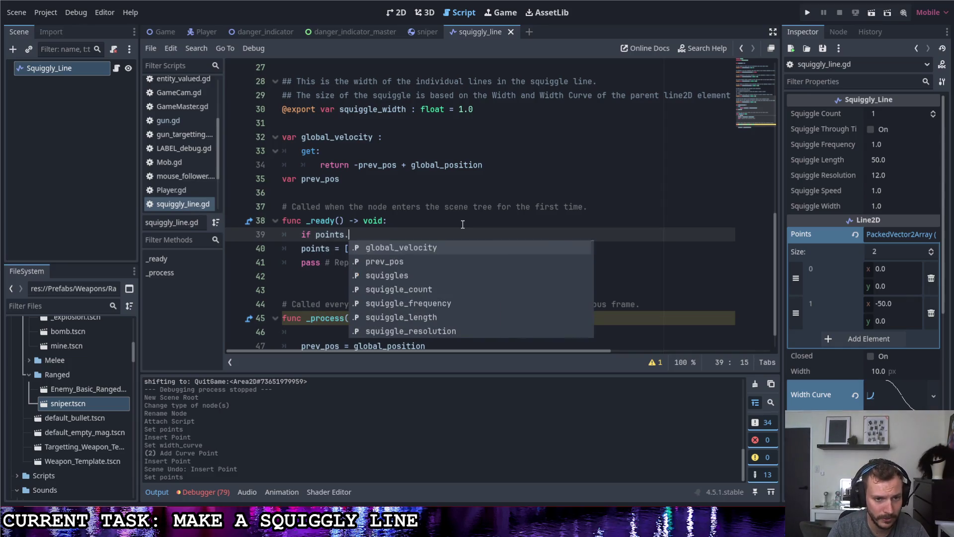
text(.size() )
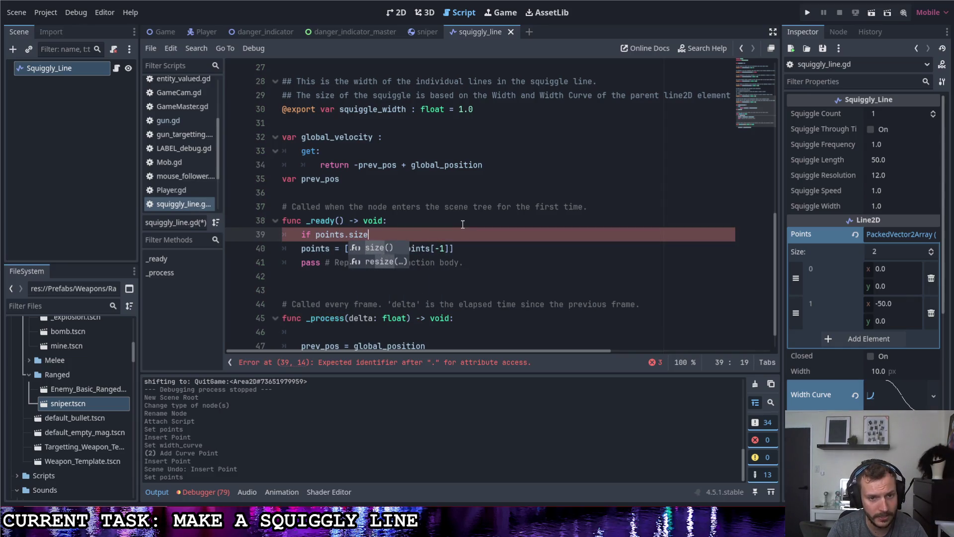
text(>)
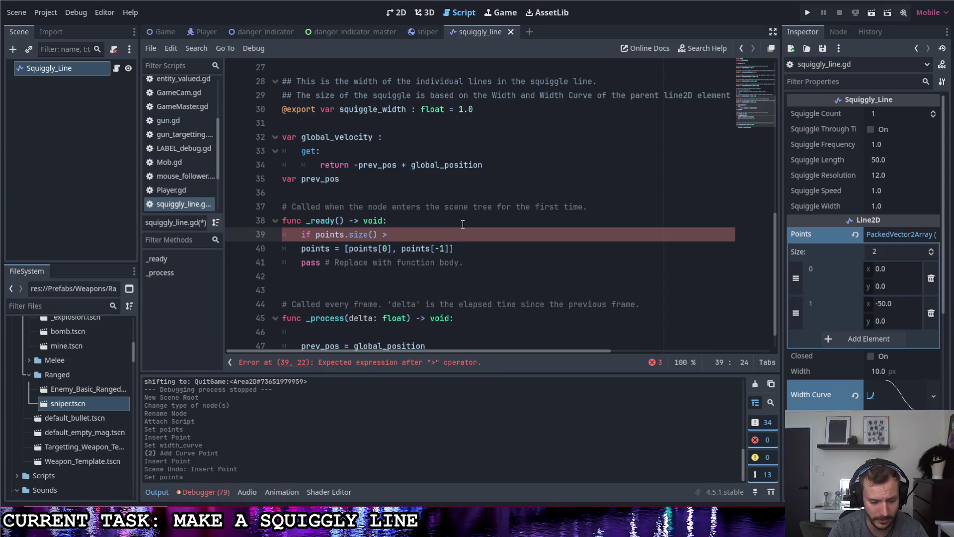
key(BackSpace)
text(= 2:)
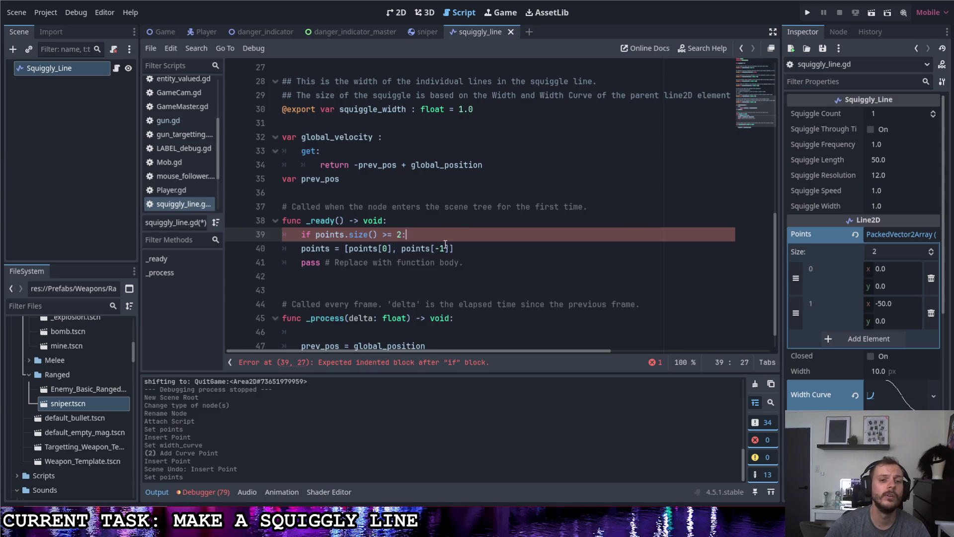
click(297, 249)
key(Tab)
click(486, 255)
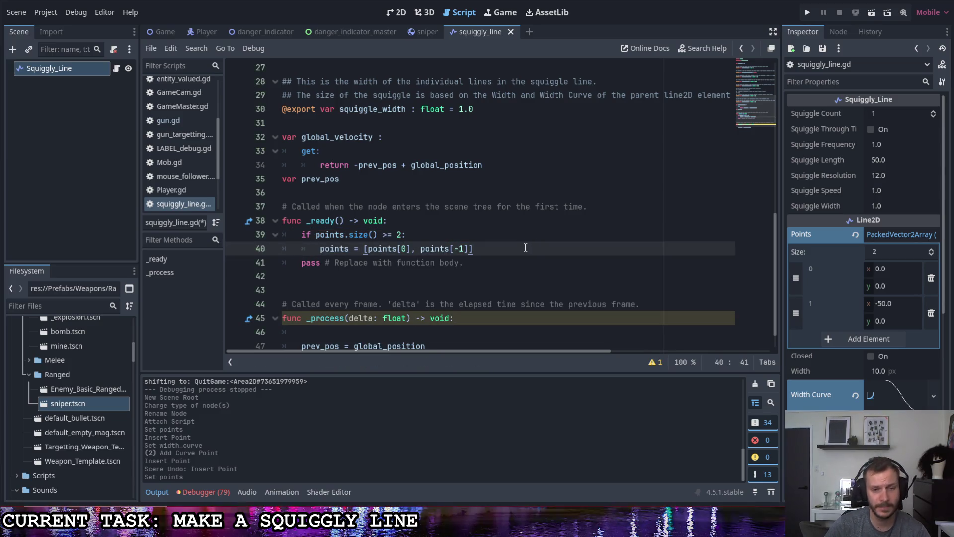
key(Left)
key(Left)
key(shift+Left)
key(shift+Left)
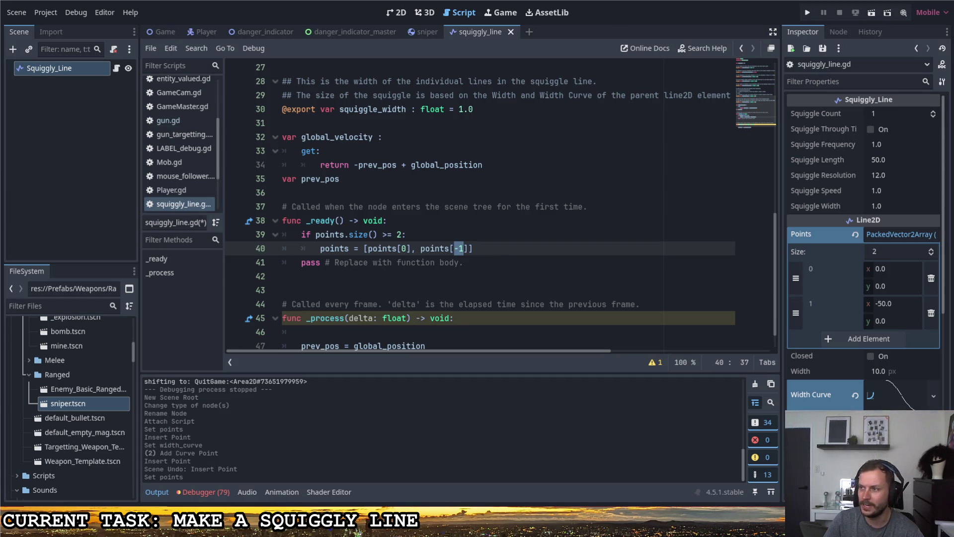
mouse_move(206, 113)
mouse_down()
mouse_move(155, 125)
mouse_move(216, 197)
mouse_up()
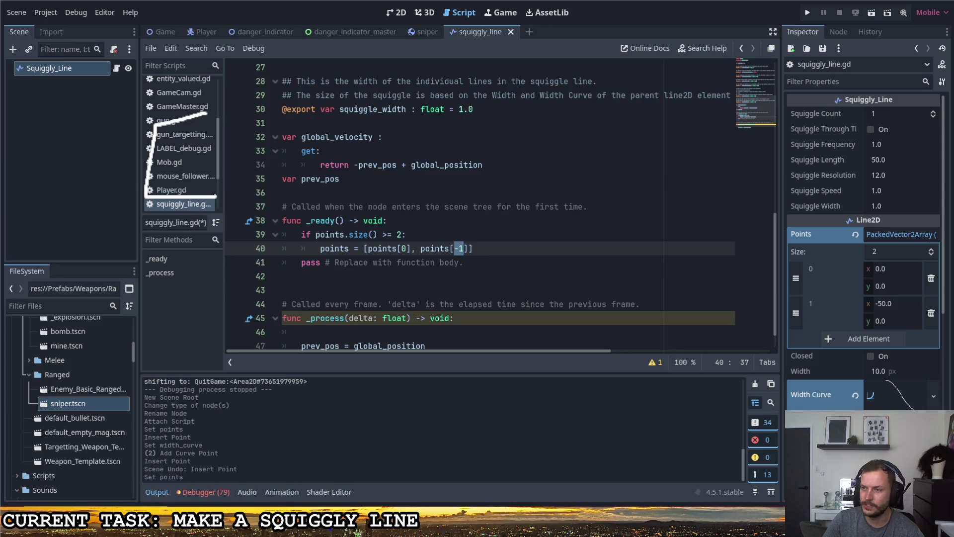
drag(256, 129, 251, 130)
drag(296, 175, 281, 192)
drag(361, 126, 348, 126)
drag(434, 168, 412, 190)
drag(492, 134, 512, 142)
drag(571, 165, 543, 195)
drag(644, 124, 634, 127)
mouse_move(686, 98)
mouse_down()
mouse_move(731, 208)
mouse_move(691, 207)
mouse_up()
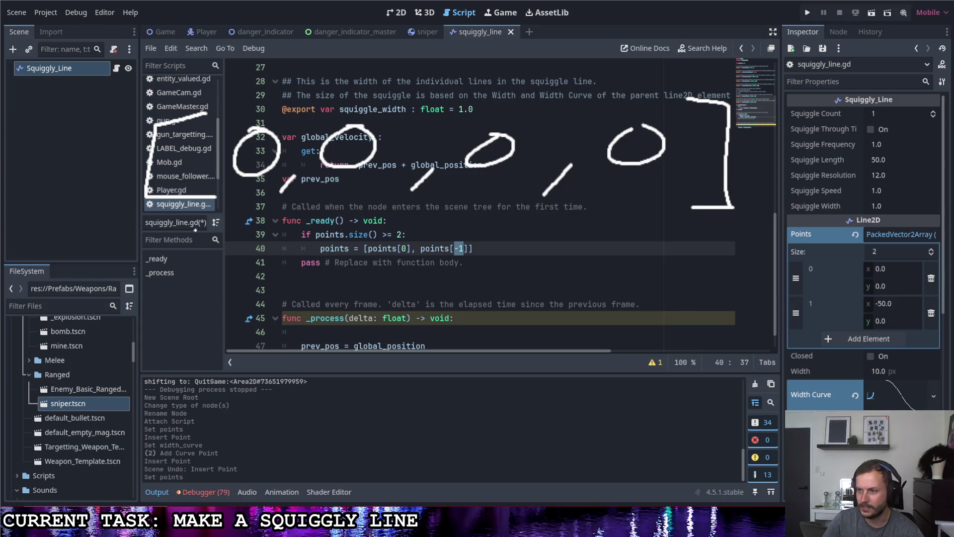
drag(246, 222, 251, 234)
drag(343, 223, 343, 237)
drag(482, 226, 499, 233)
mouse_move(635, 217)
mouse_down()
mouse_move(631, 238)
mouse_move(636, 222)
mouse_up()
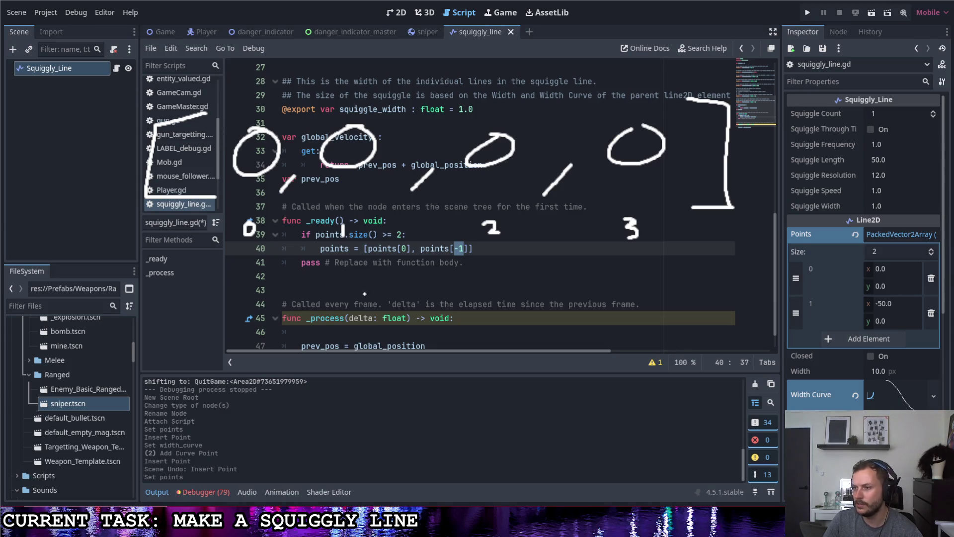
mouse_move(64, 164)
mouse_down()
mouse_move(93, 184)
mouse_move(117, 167)
mouse_up()
drag(96, 177, 118, 174)
mouse_move(70, 318)
mouse_down()
mouse_move(51, 332)
mouse_move(103, 344)
mouse_up()
mouse_move(157, 298)
mouse_down()
mouse_move(116, 343)
mouse_move(141, 343)
mouse_up()
drag(177, 312, 208, 340)
mouse_move(221, 303)
mouse_down()
mouse_move(257, 342)
mouse_move(227, 357)
mouse_up()
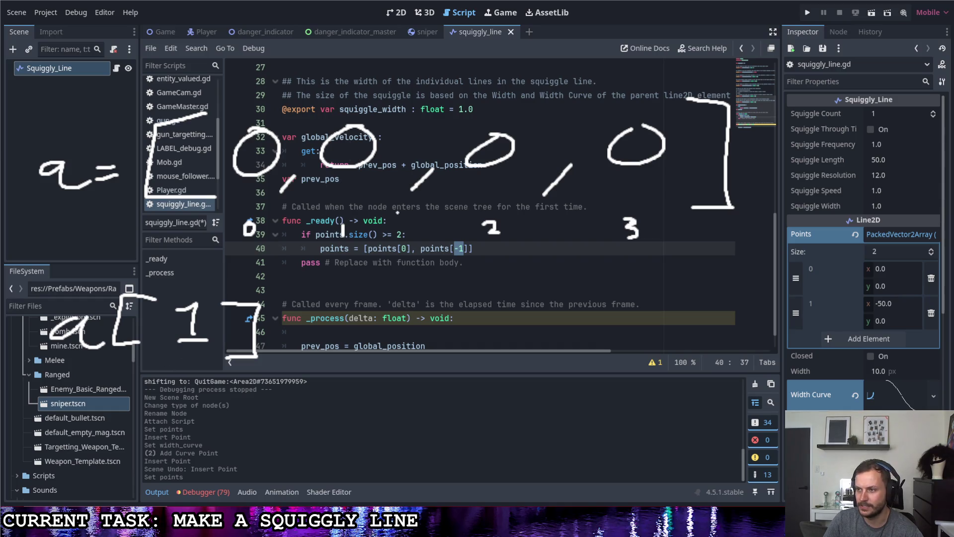
mouse_move(350, 212)
mouse_down()
mouse_move(348, 184)
mouse_move(357, 200)
mouse_up()
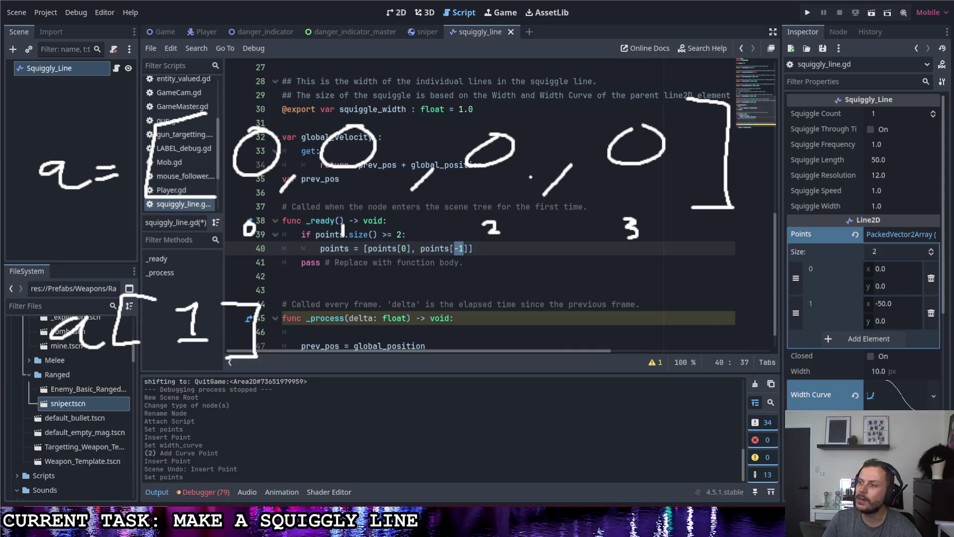
mouse_move(609, 185)
mouse_down()
mouse_move(681, 179)
mouse_move(616, 180)
mouse_up()
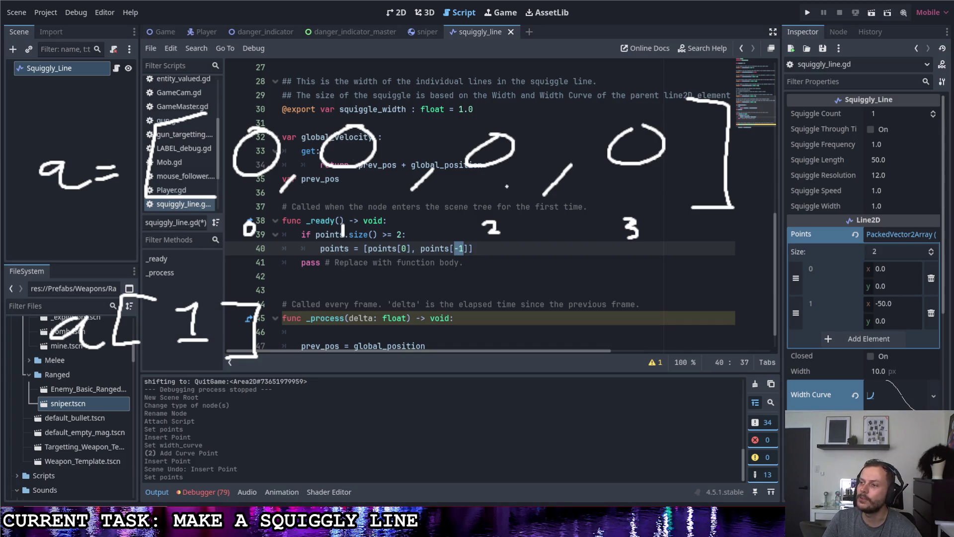
mouse_move(515, 185)
mouse_down()
mouse_move(467, 184)
mouse_move(511, 187)
mouse_up()
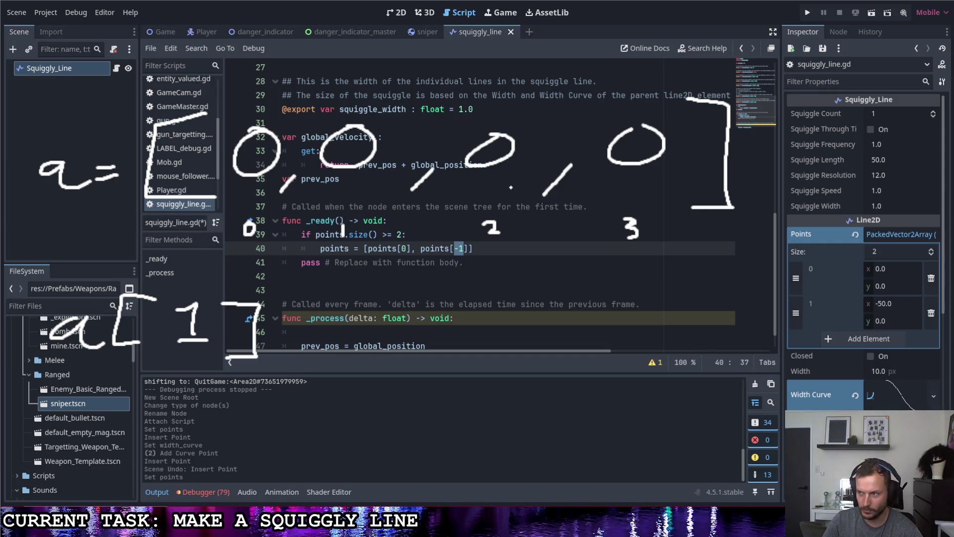
mouse_move(85, 412)
mouse_down()
mouse_move(73, 412)
mouse_move(92, 427)
mouse_up()
mouse_move(169, 408)
mouse_down()
mouse_move(130, 430)
mouse_move(160, 452)
mouse_move(257, 436)
mouse_move(199, 431)
mouse_move(276, 442)
mouse_up()
key(ctrl+z)
key(ctrl+z)
key(ctrl+z)
mouse_move(277, 416)
mouse_down()
mouse_move(303, 444)
mouse_move(436, 430)
mouse_move(453, 442)
mouse_up()
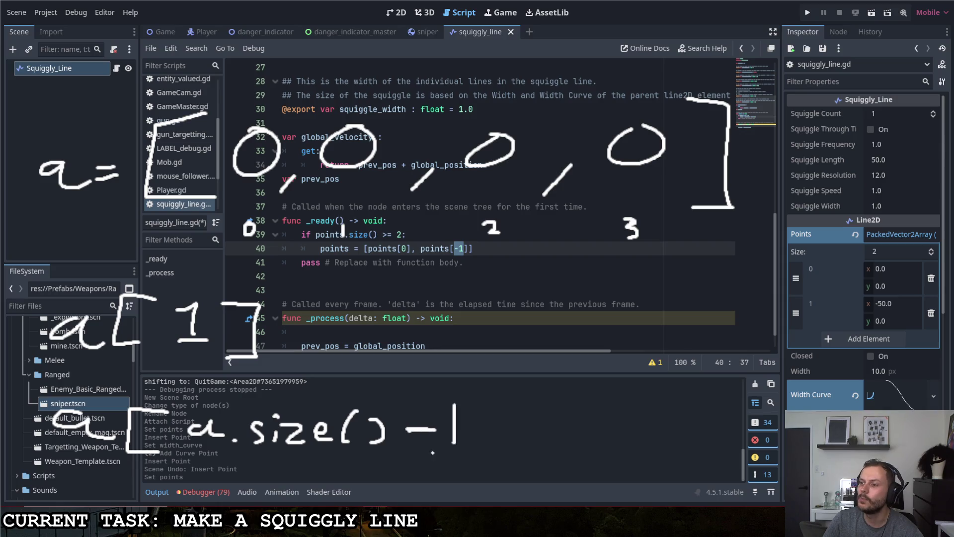
Step: Sketch pen notes showing the example array has size 4 and last index 3
mouse_move(478, 397)
mouse_down()
mouse_move(504, 398)
mouse_move(474, 463)
mouse_up()
mouse_move(522, 428)
mouse_down()
mouse_move(570, 415)
mouse_move(618, 352)
mouse_up()
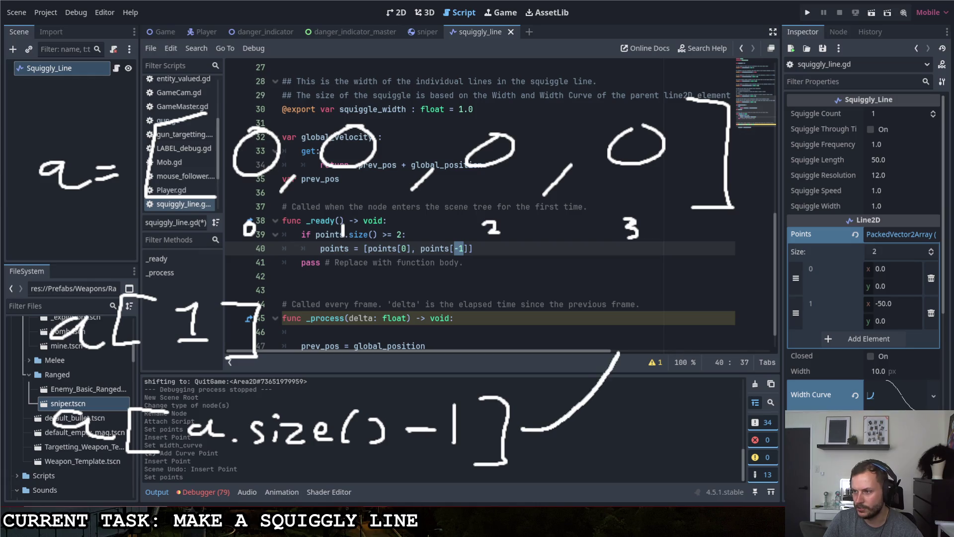
key(ctrl+z)
mouse_move(215, 249)
mouse_down()
mouse_move(254, 264)
mouse_move(696, 278)
mouse_move(698, 250)
mouse_up()
key(ctrl+z)
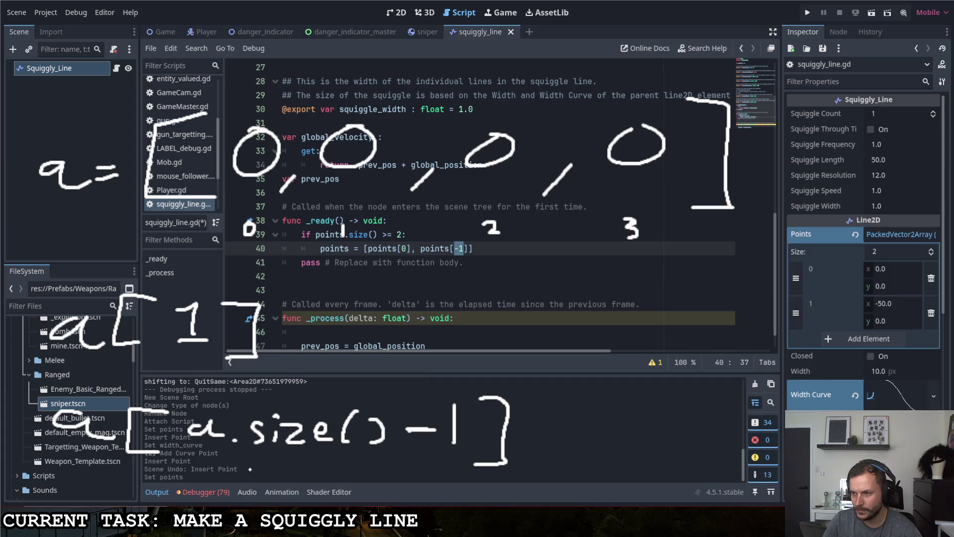
drag(243, 458, 259, 484)
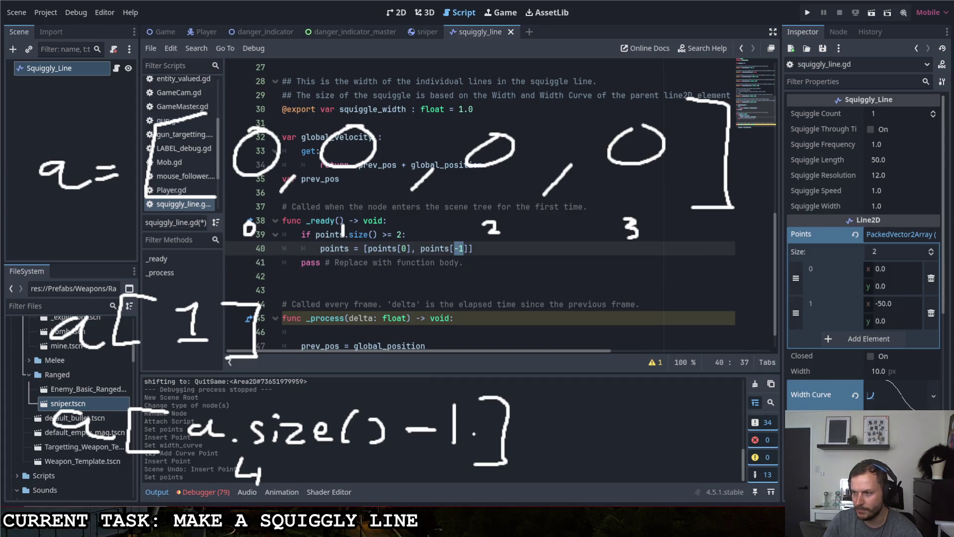
mouse_move(353, 475)
mouse_down()
mouse_move(393, 498)
mouse_move(374, 512)
mouse_up()
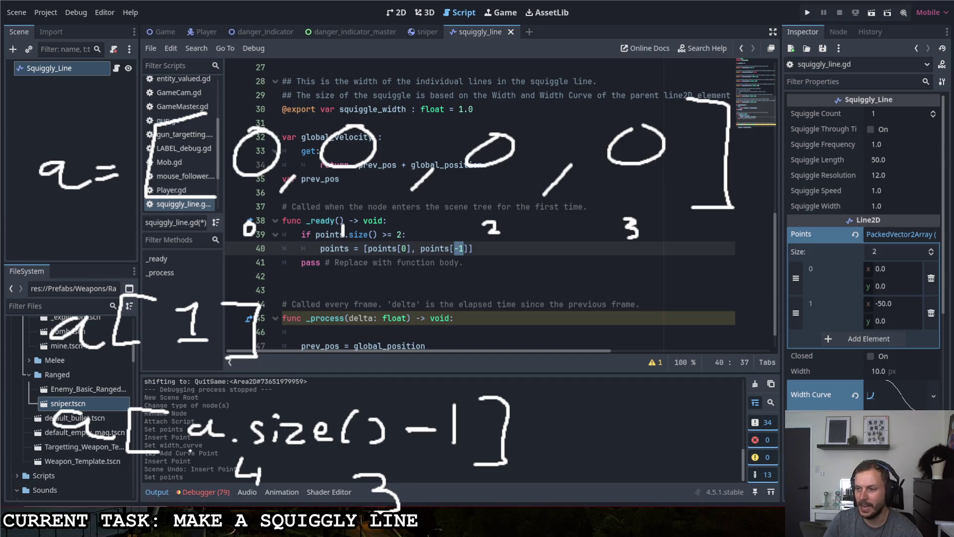
mouse_move(636, 276)
mouse_down()
mouse_move(691, 149)
mouse_move(592, 129)
mouse_move(643, 279)
mouse_up()
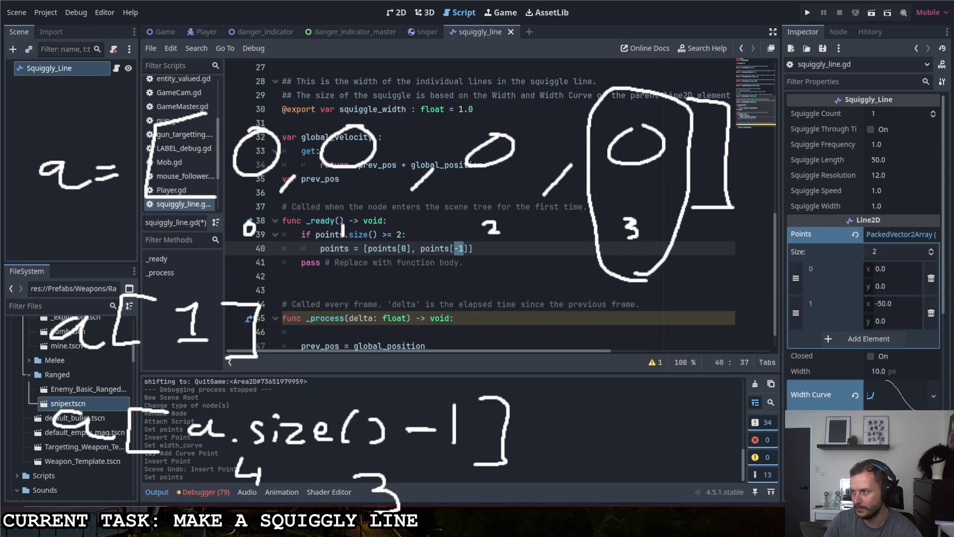
key(ctrl+z)
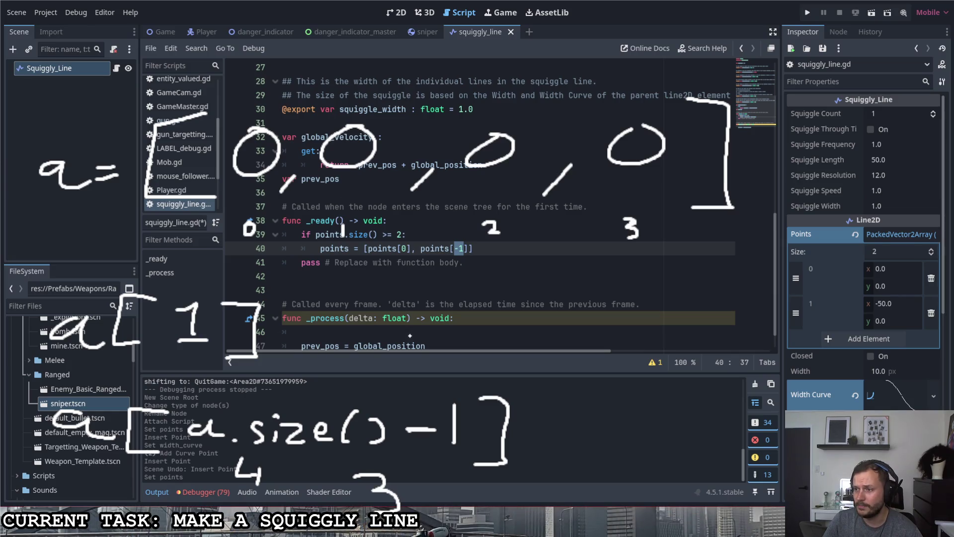
Step: Rework the bracket sketch, erasing the -1 and crossing out a.size() in red
mouse_move(405, 430)
mouse_down()
mouse_move(454, 432)
mouse_move(454, 405)
mouse_up()
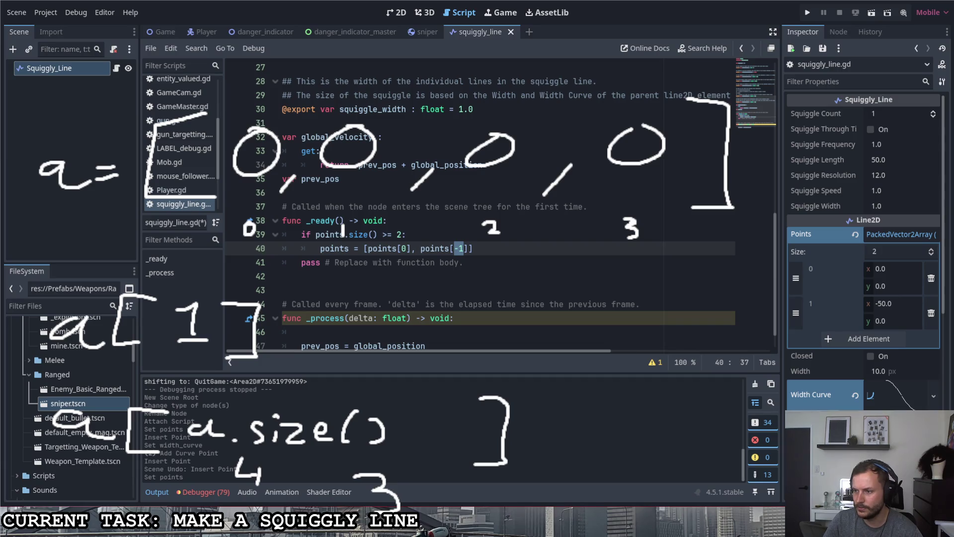
drag(523, 423, 430, 426)
key(Escape)
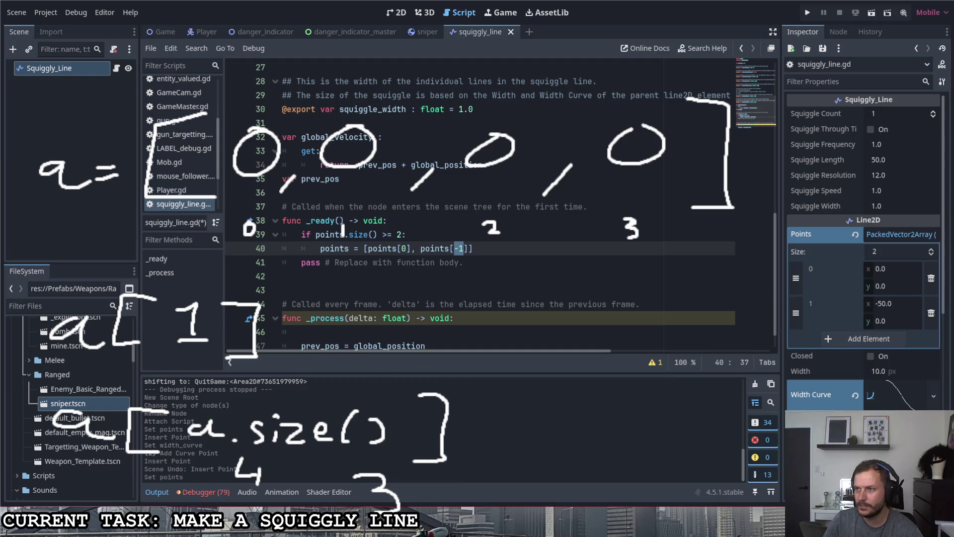
drag(486, 385, 210, 460)
mouse_move(205, 376)
mouse_down()
mouse_move(247, 417)
mouse_move(435, 482)
mouse_up()
drag(234, 498, 263, 495)
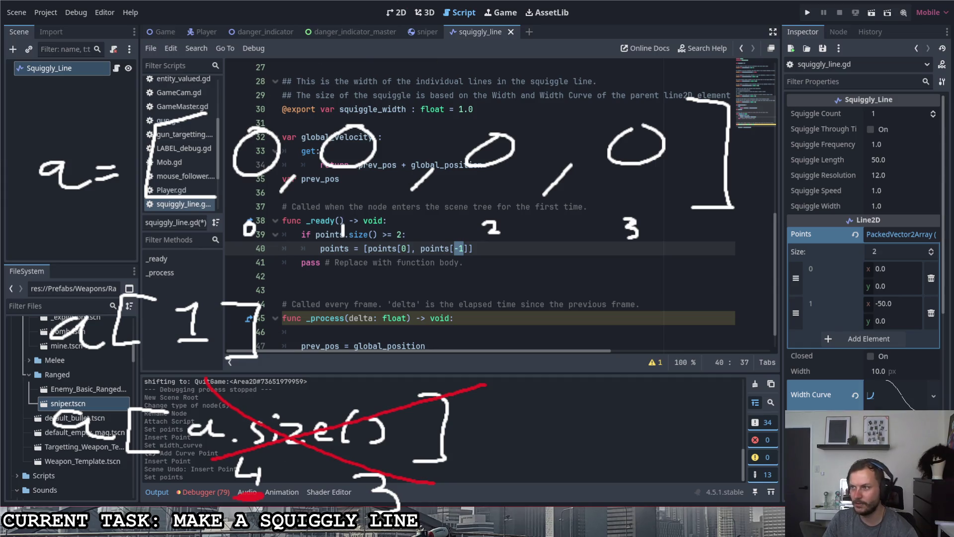
Step: Annotate past the array end with an arrow, 4 and -1, outlining the last zero
drag(779, 289, 771, 230)
drag(746, 256, 785, 258)
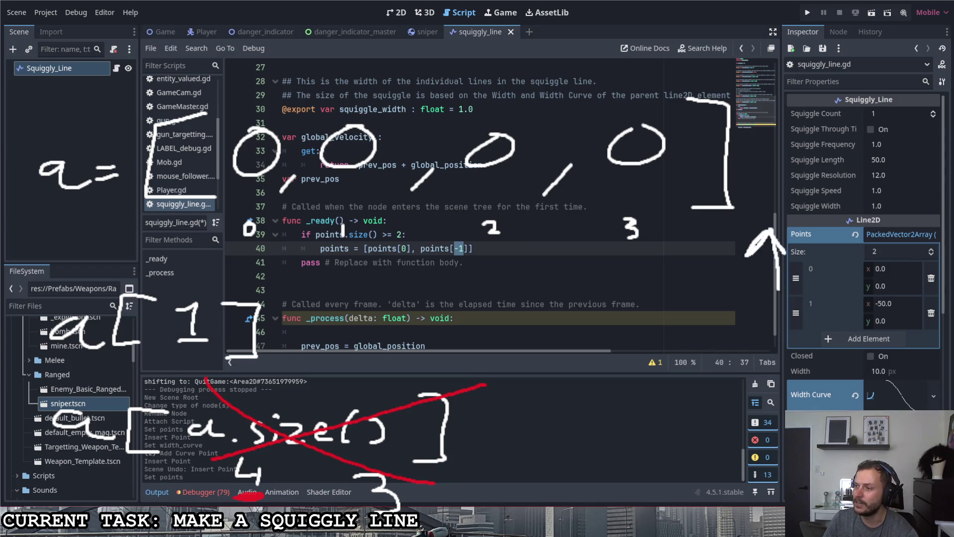
drag(761, 193, 781, 202)
drag(784, 193, 783, 220)
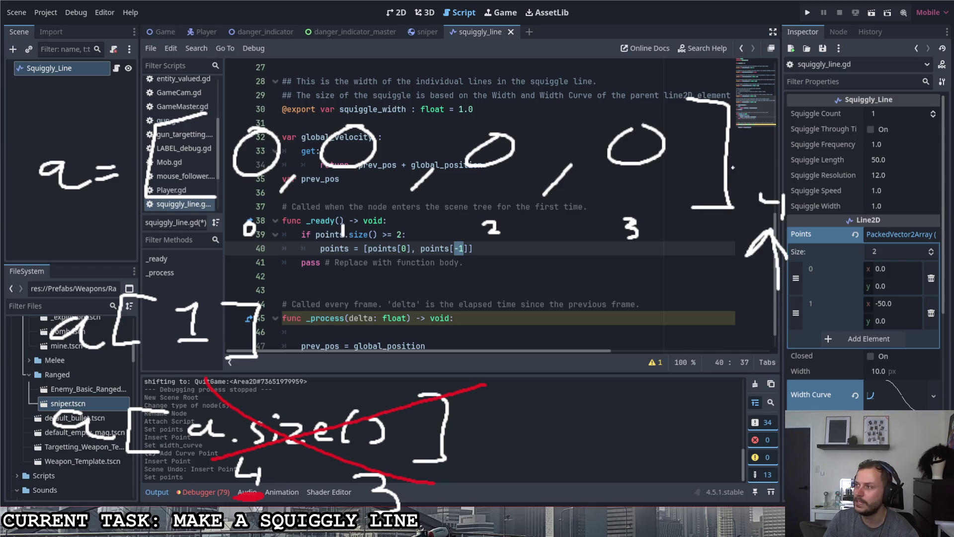
mouse_move(760, 184)
mouse_down()
mouse_move(729, 161)
mouse_move(758, 182)
mouse_up()
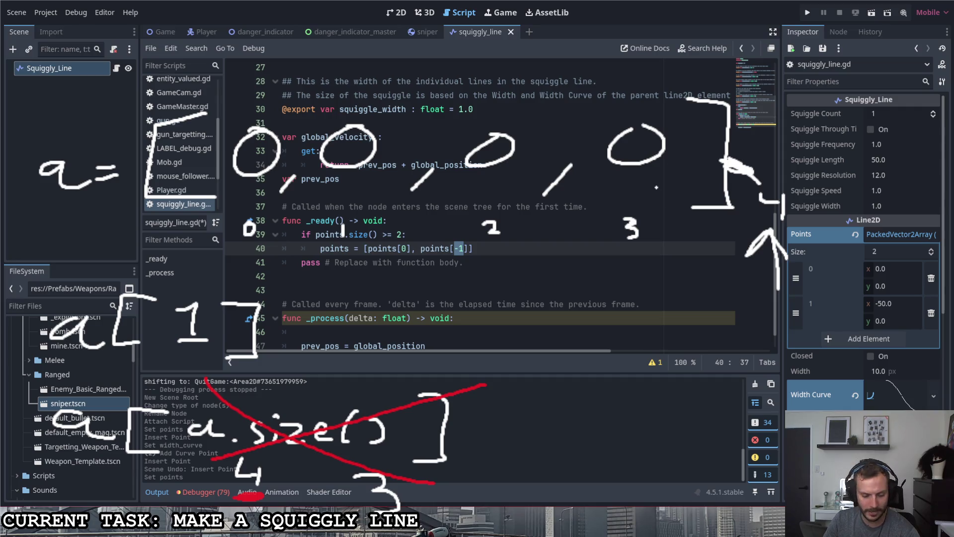
key(ctrl+z)
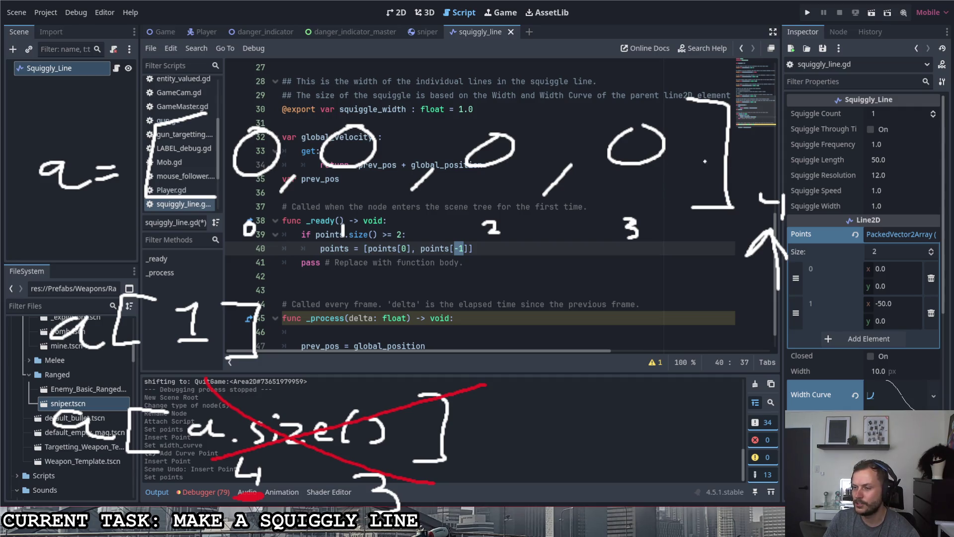
mouse_move(695, 307)
mouse_down()
mouse_move(720, 304)
mouse_move(735, 316)
mouse_up()
drag(607, 255, 620, 256)
mouse_move(688, 248)
mouse_down()
mouse_move(599, 117)
mouse_move(642, 273)
mouse_up()
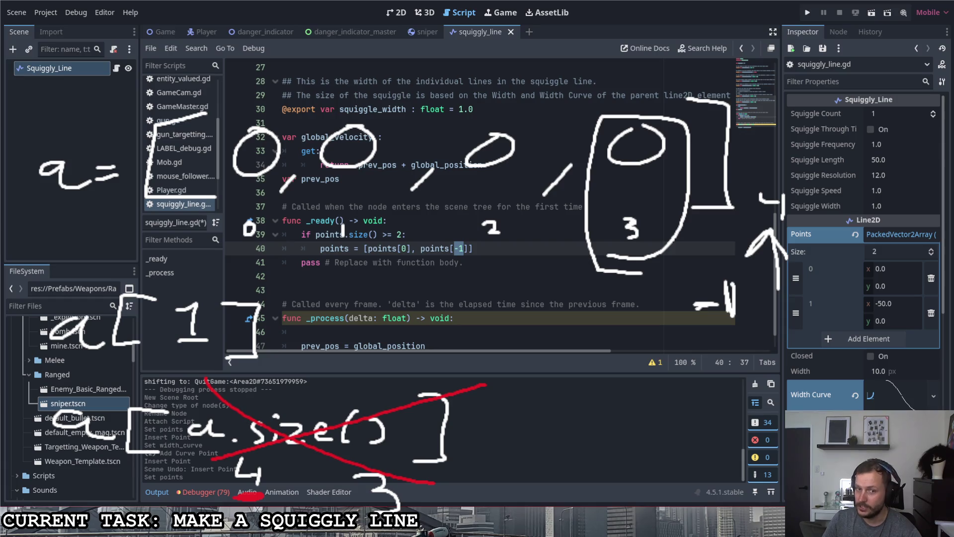
Step: Clear and restore the annotations, then sketch and undo an a = -1 note
drag(854, 534, 34, 65)
key(Delete)
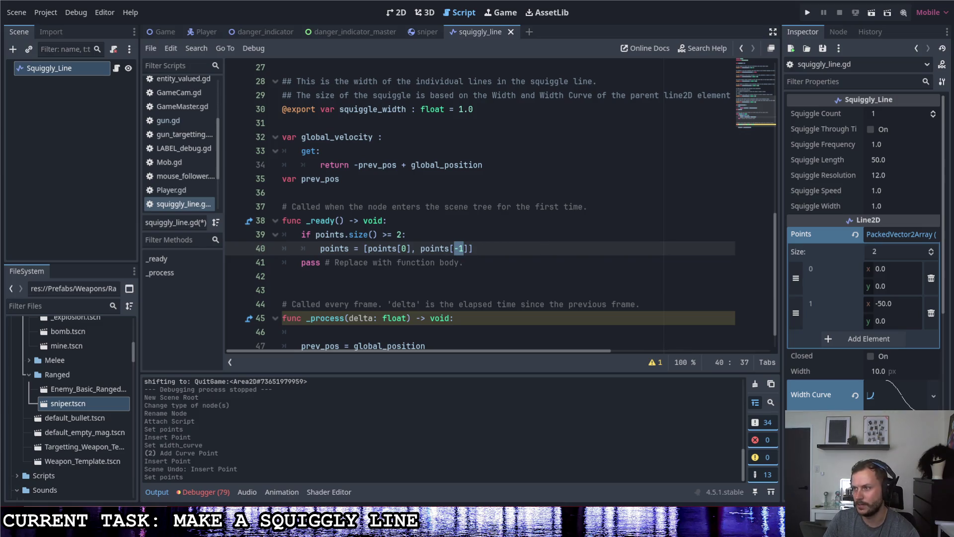
key(ctrl+z)
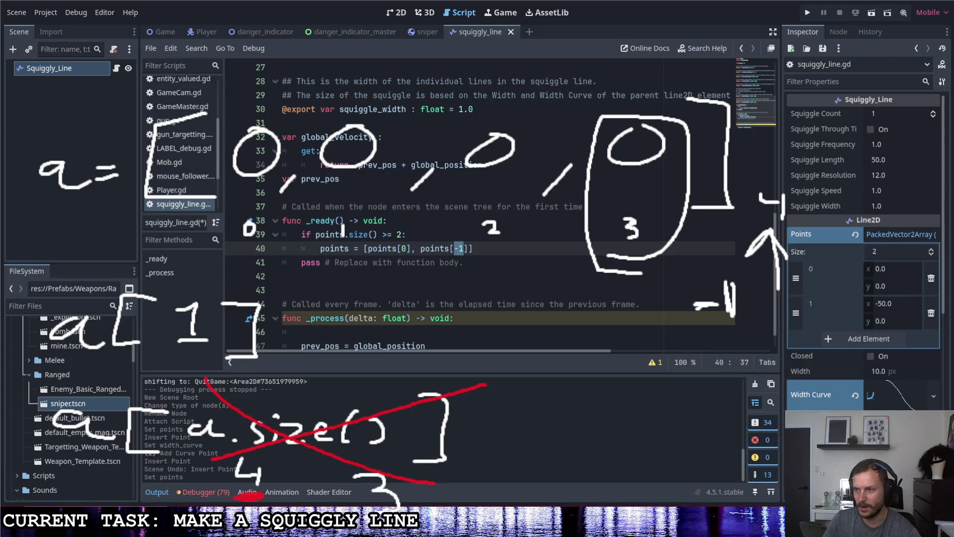
drag(113, 219, 141, 217)
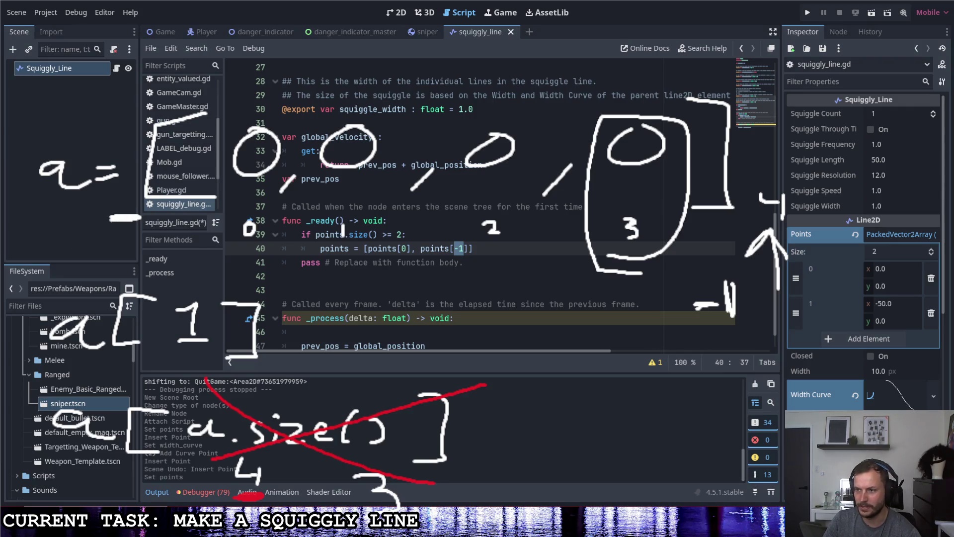
drag(103, 191, 129, 204)
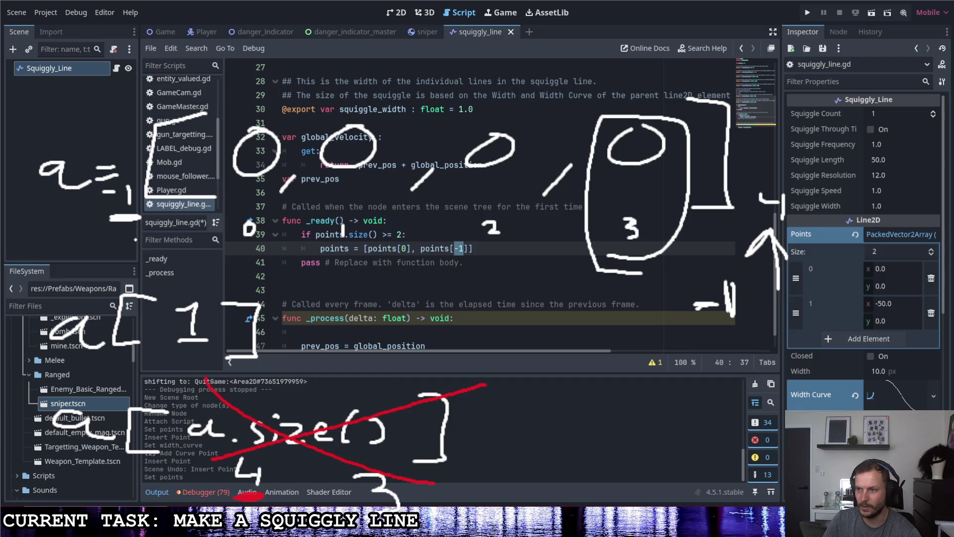
drag(102, 89, 141, 138)
drag(154, 103, 116, 158)
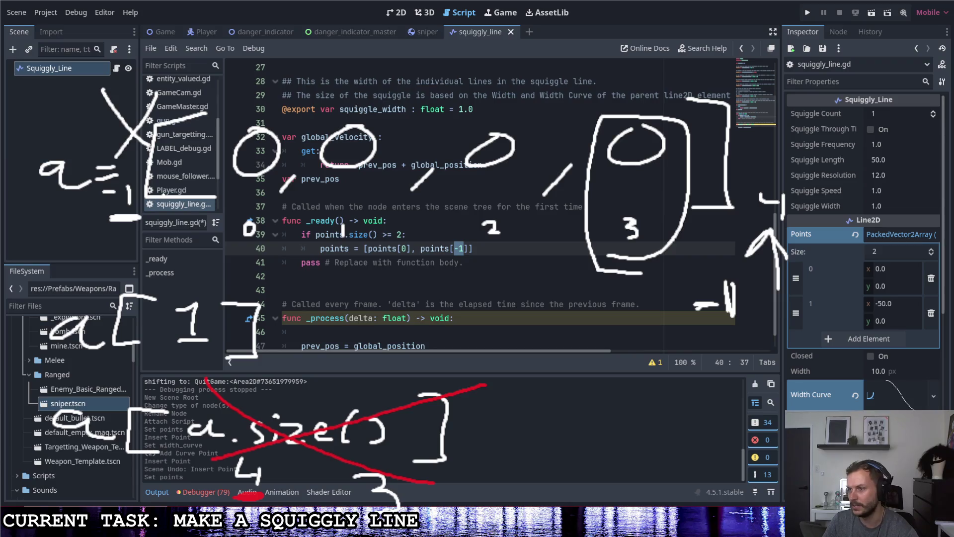
key(ctrl+z)
key(ctrl+z)
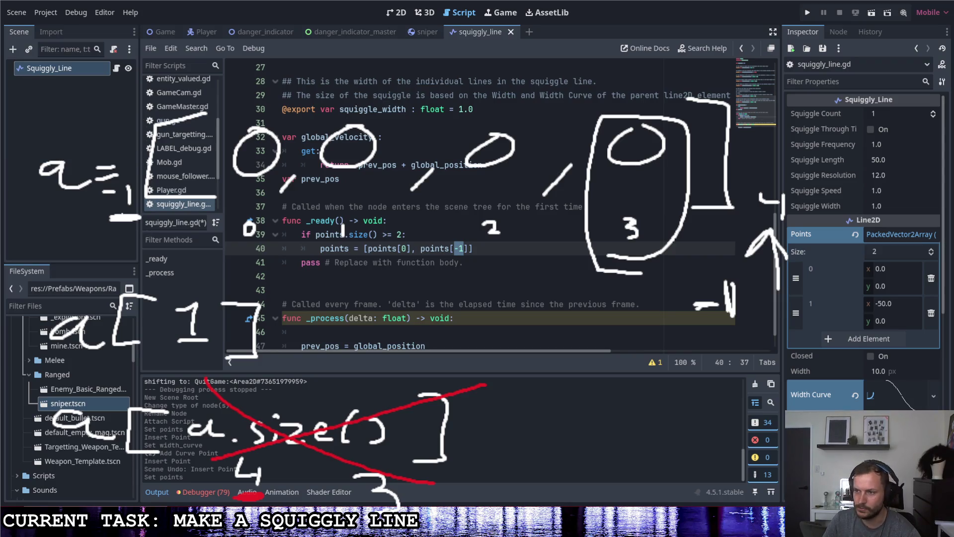
key(ctrl+z)
key(ctrl+z)
key(ctrl+z)
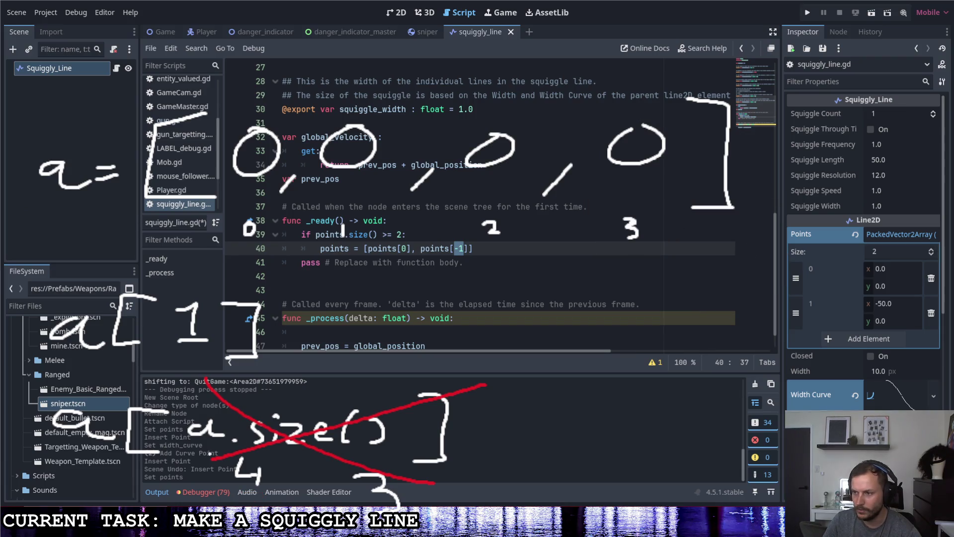
key(ctrl+z)
key(ctrl+z)
key(ctrl+z)
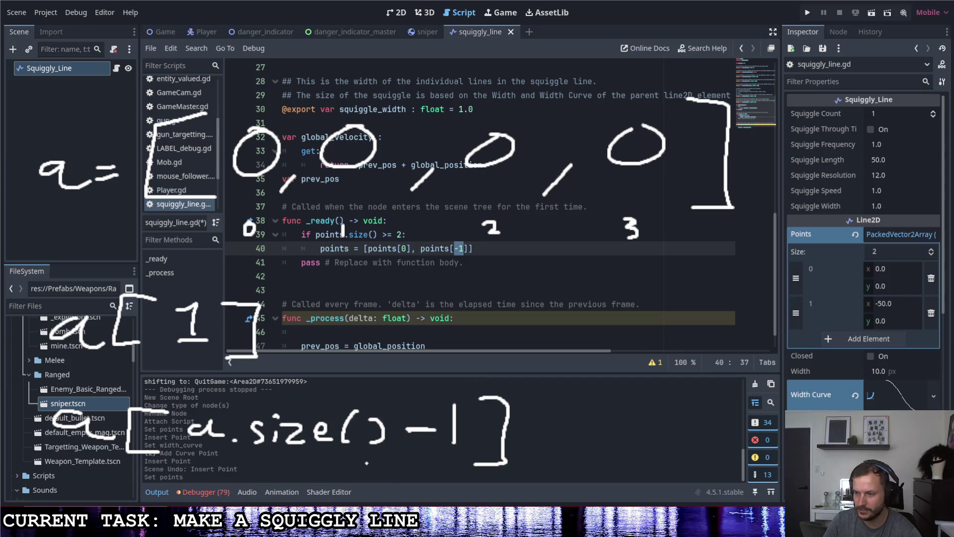
Step: Illustrate that a[a.size() - 1] equals the short form a[-1], then clear all drawings
drag(197, 456, 416, 458)
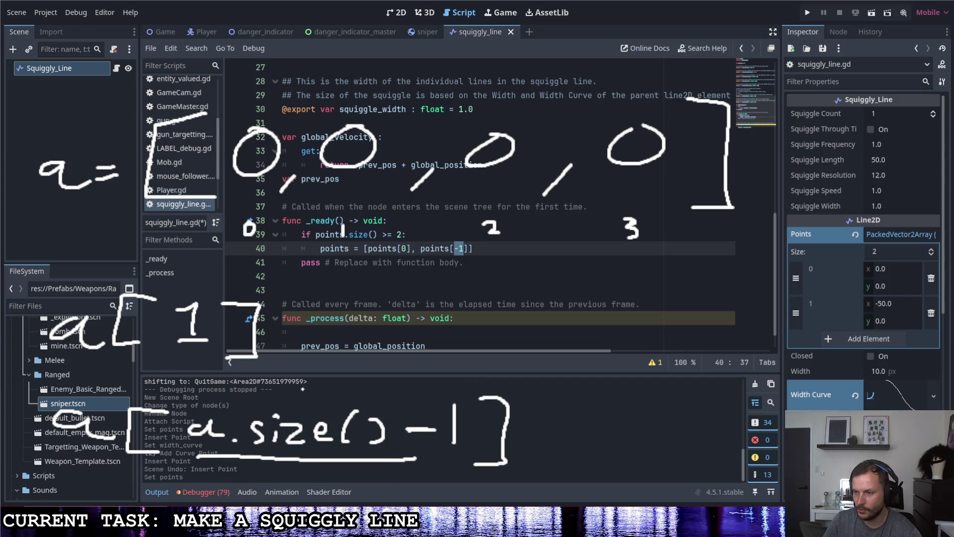
drag(400, 393, 252, 393)
mouse_move(589, 428)
mouse_down()
mouse_move(646, 430)
mouse_move(650, 443)
mouse_up()
drag(712, 416, 743, 437)
mouse_move(760, 397)
mouse_down()
mouse_move(760, 456)
mouse_move(801, 431)
mouse_move(821, 453)
mouse_up()
drag(840, 391, 866, 467)
mouse_move(706, 479)
mouse_down()
mouse_move(845, 495)
mouse_move(711, 355)
mouse_move(760, 497)
mouse_up()
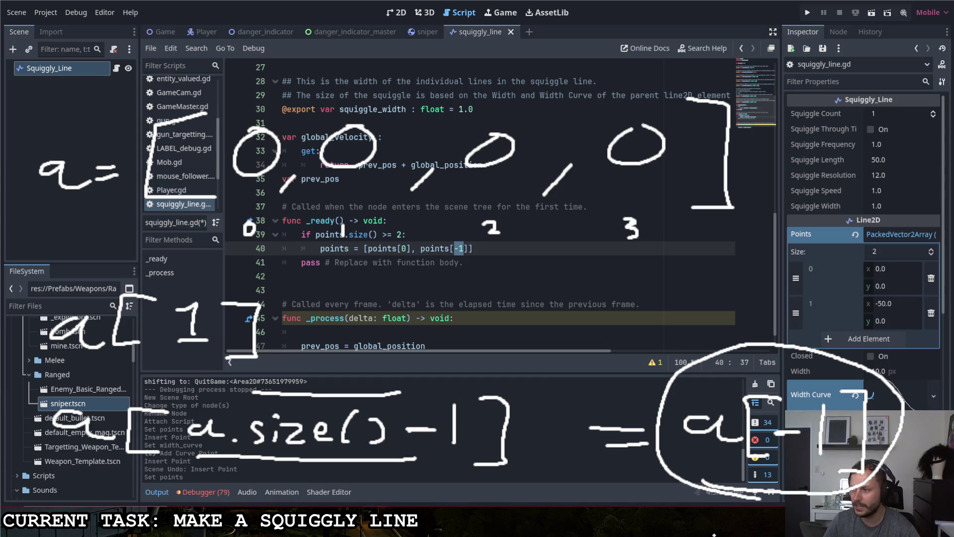
drag(676, 329, 845, 495)
drag(900, 336, 683, 517)
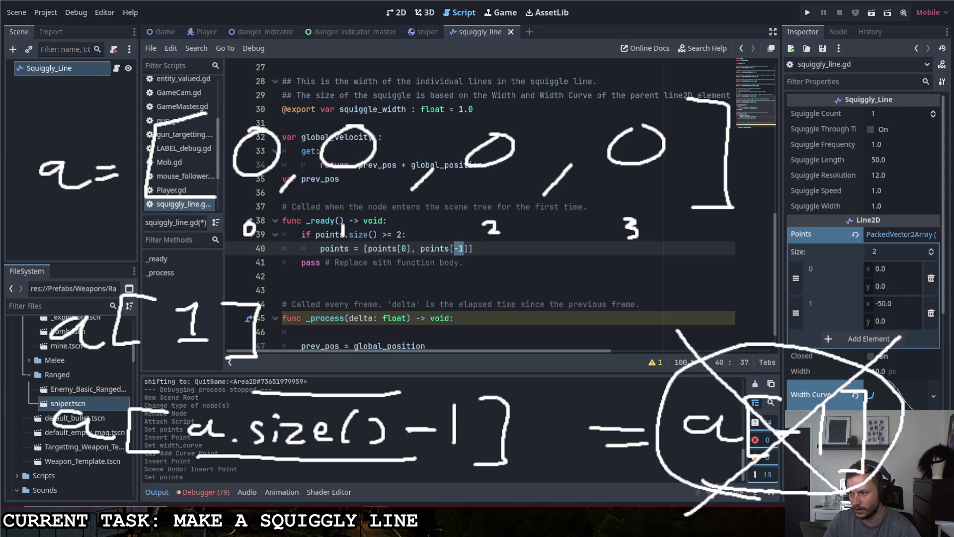
key(ctrl+z)
key(ctrl+z)
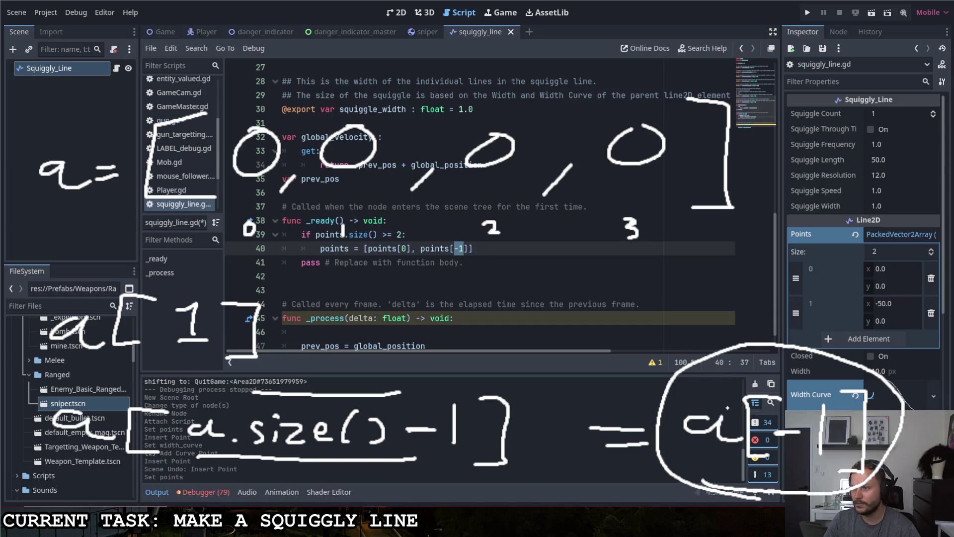
drag(727, 407, 899, 314)
key(ctrl+z)
key(ctrl+z)
key(ctrl+z)
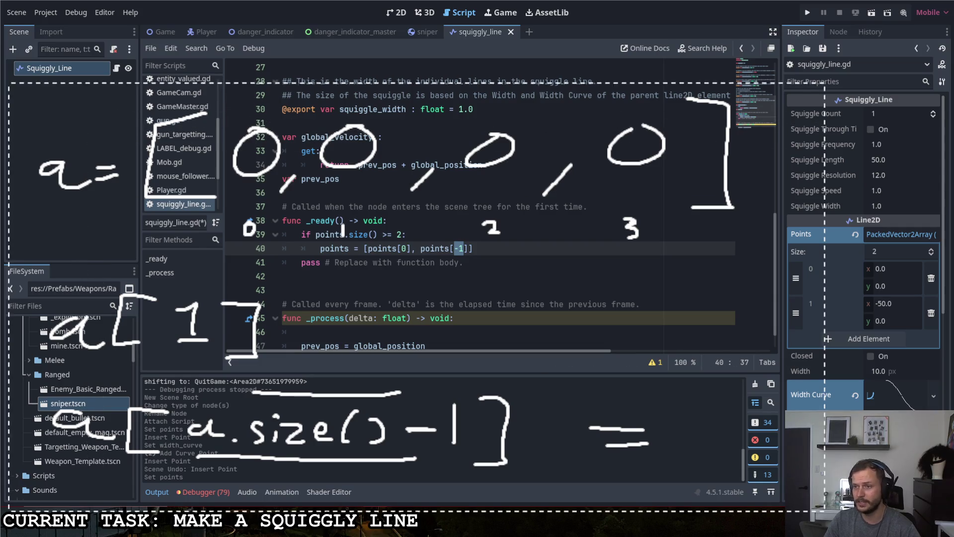
key(Escape)
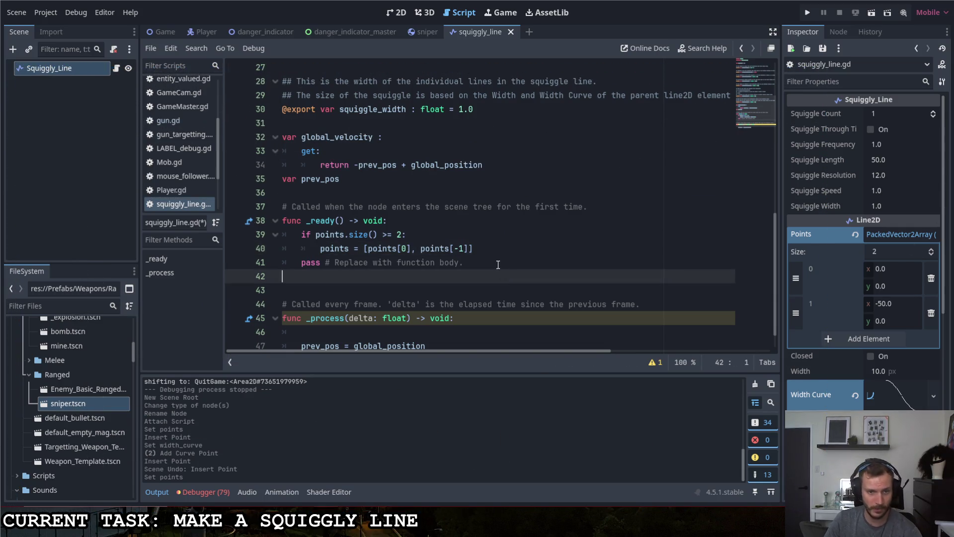
Step: Replace the pass line with squiggle_length = -points[0] + points[1]
drag(463, 262, 277, 258)
key(BackSpace)
key(BackSpace)
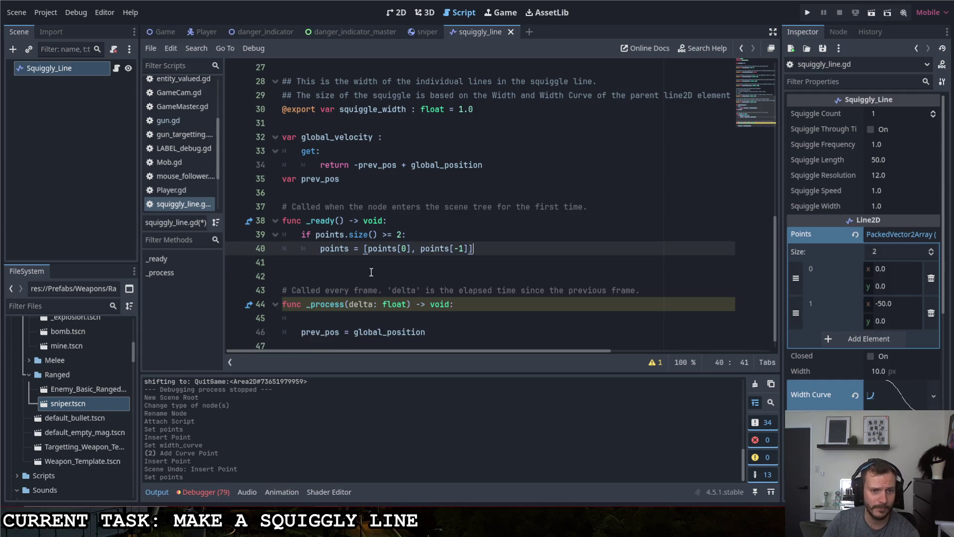
key(Return)
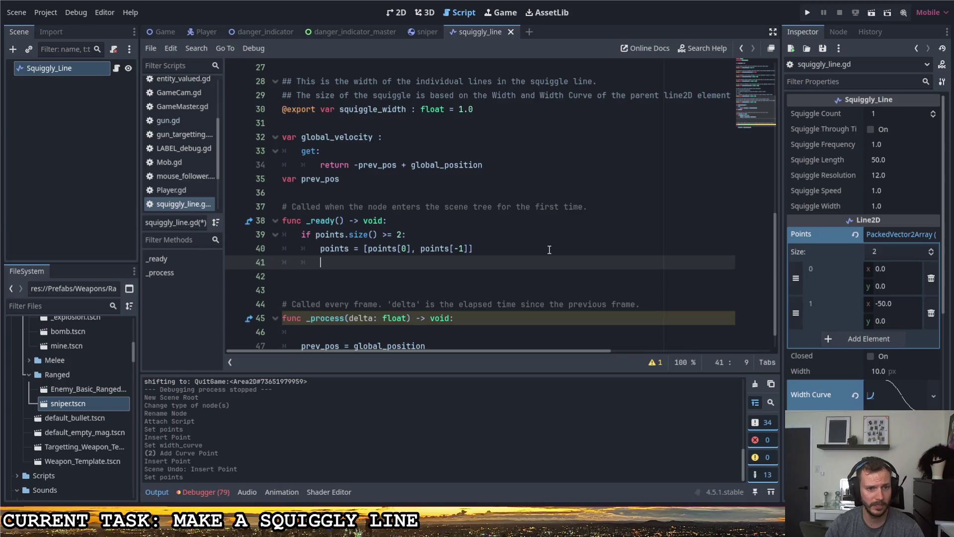
text(()
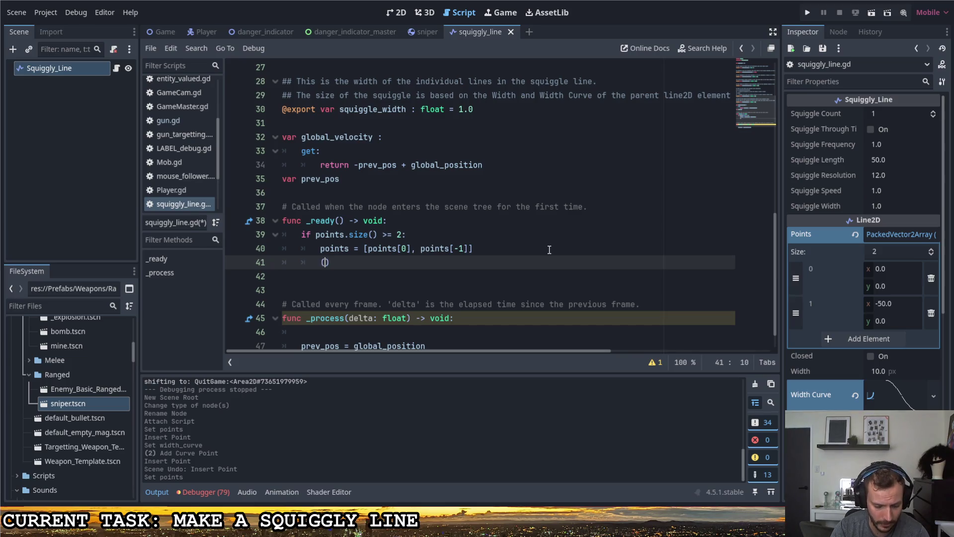
key(BackSpace)
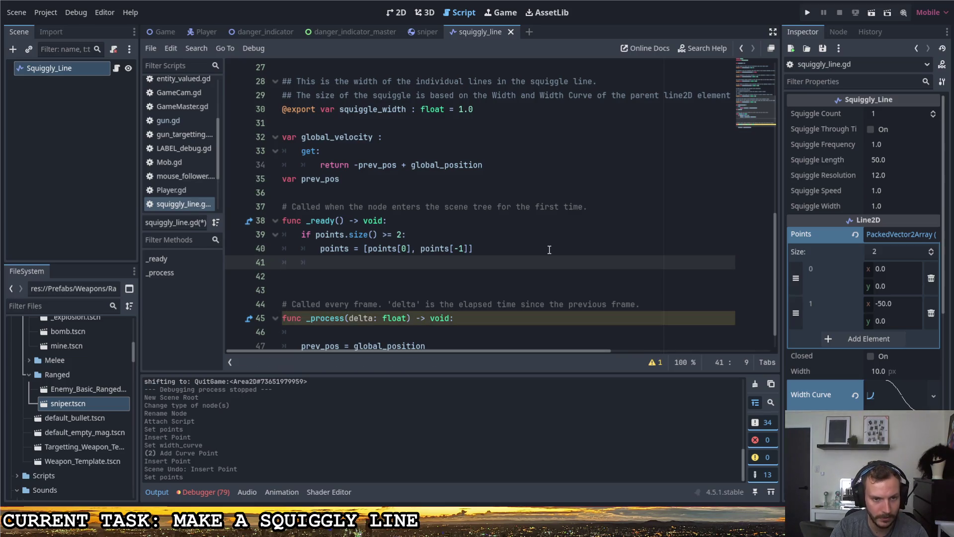
text(squi)
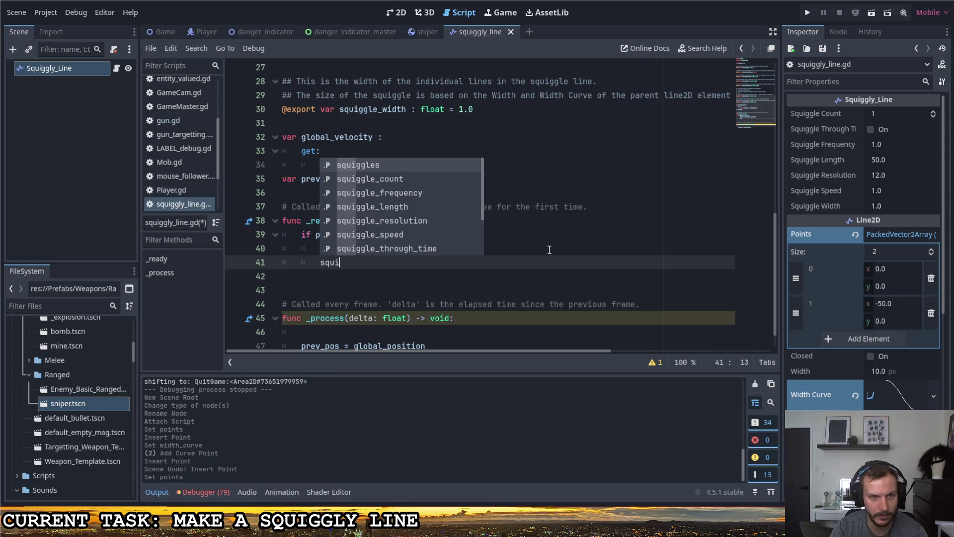
key(Down)
key(Down)
key(Down)
key(Return)
text(= )
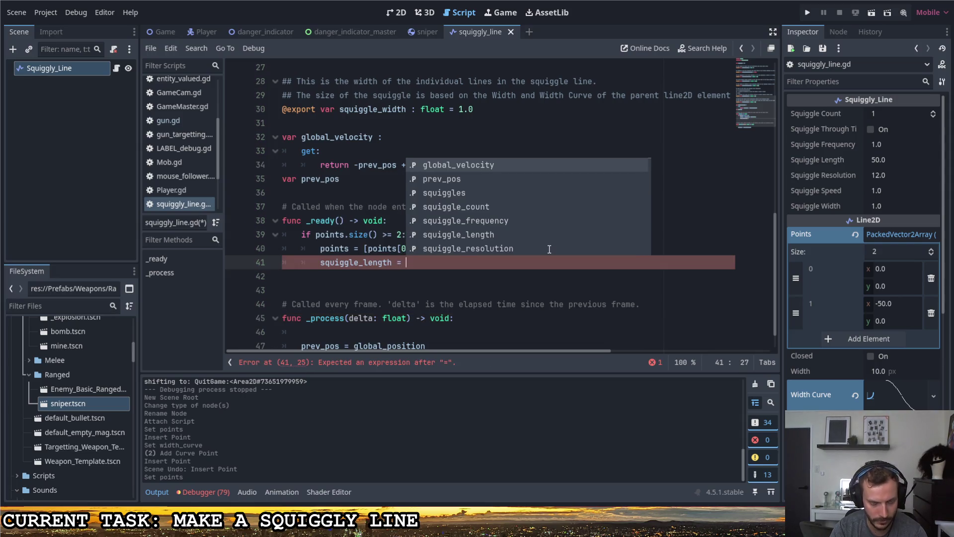
text(-points)
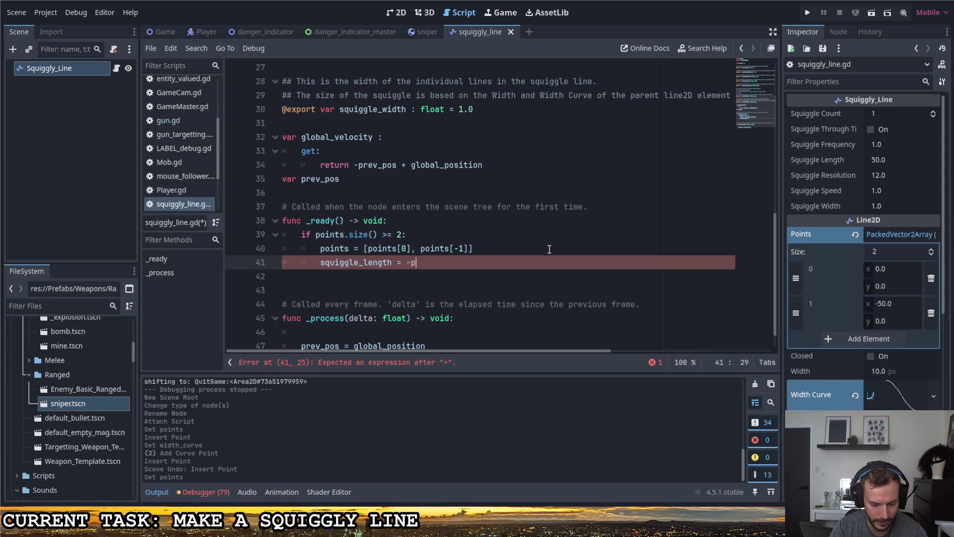
text([0] = point)
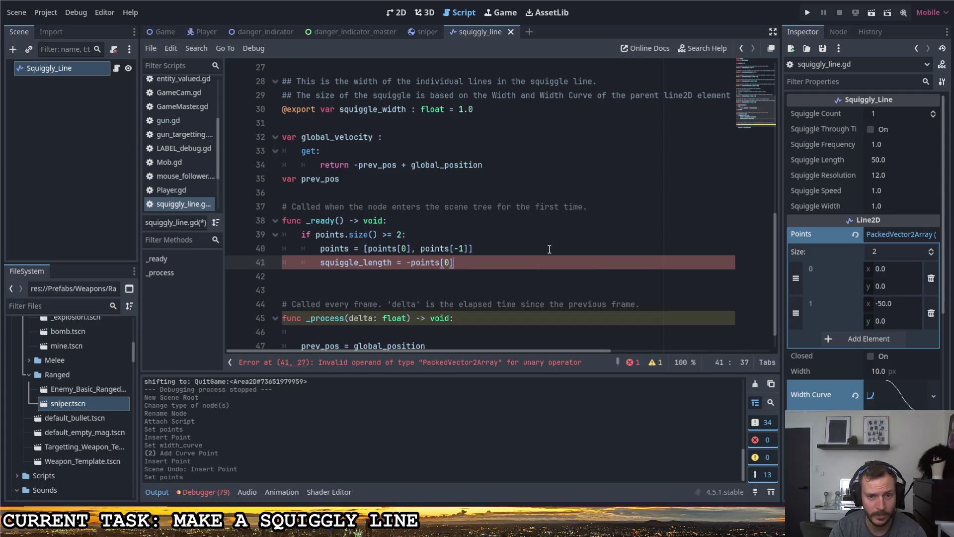
key(BackSpace)
key(BackSpace)
key(BackSpace)
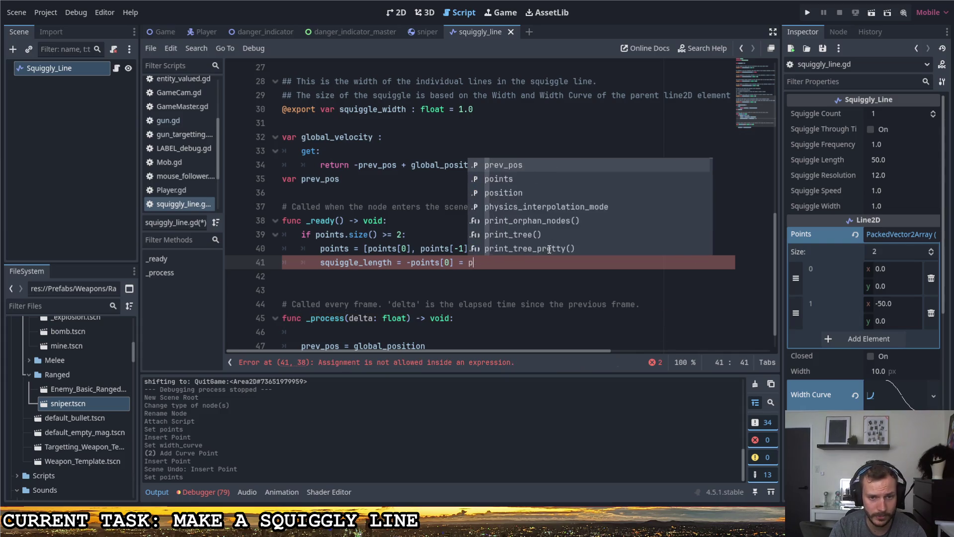
key(BackSpace)
key(BackSpace)
text(+ pointsp)
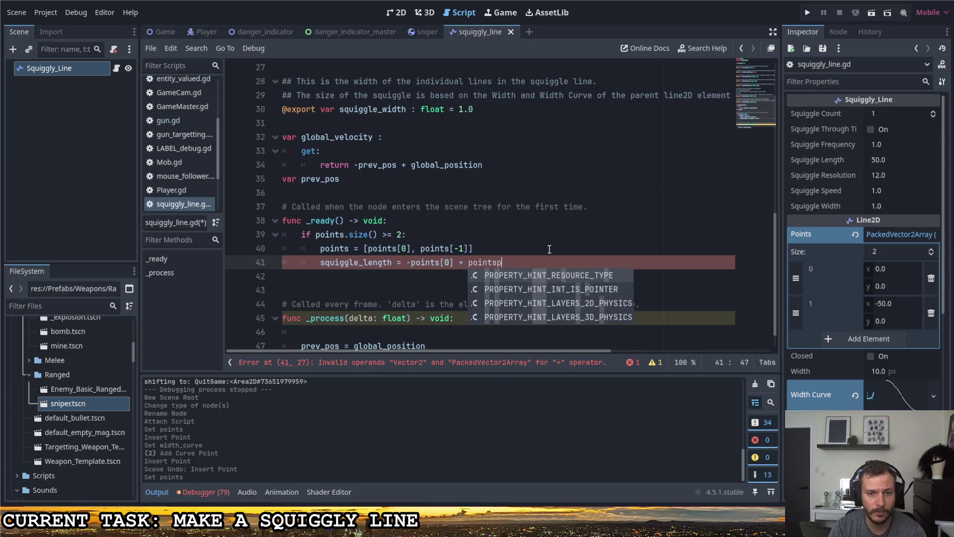
key(BackSpace)
text([1])
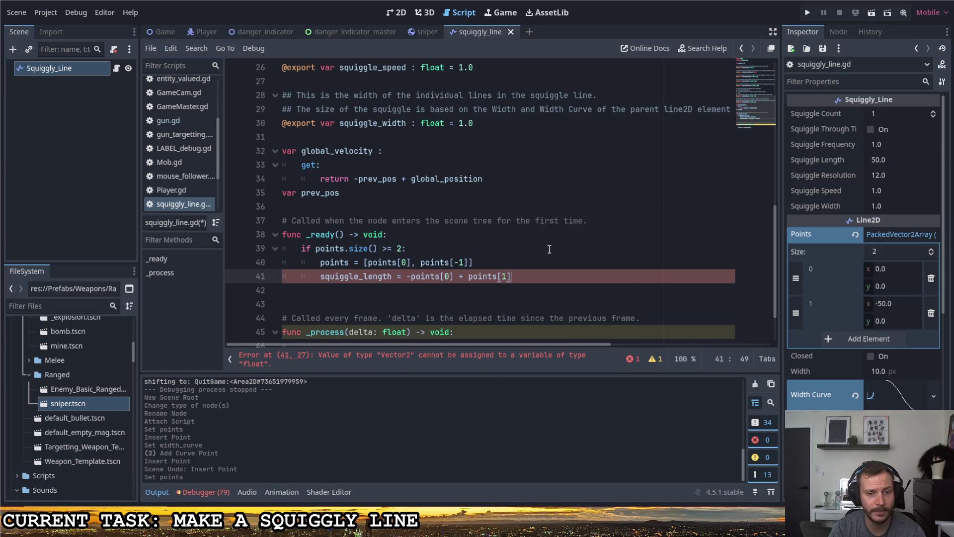
Step: Wrap it as (-points[0] + points[1]).length() and save the script
click(407, 277)
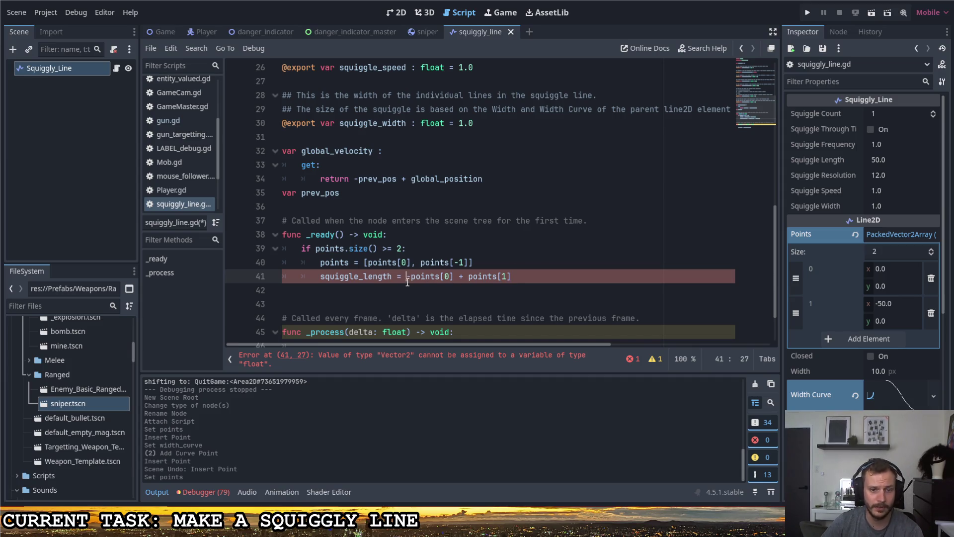
text(()
key(Delete)
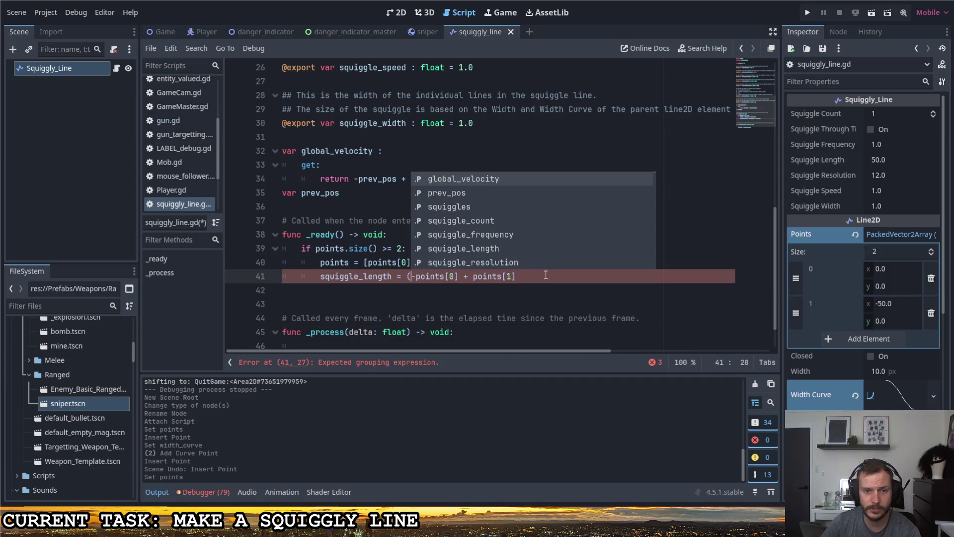
click(552, 274)
text().len)
key(Return)
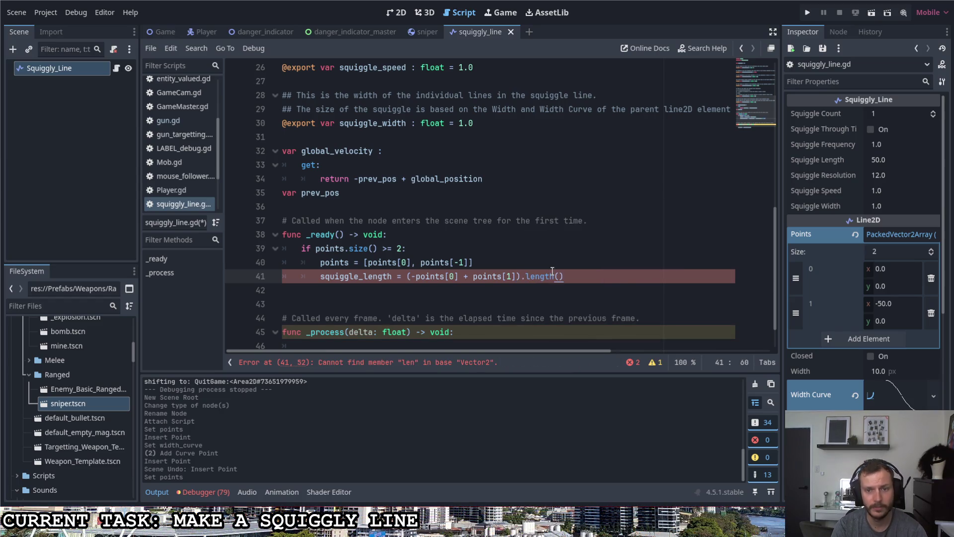
key(ctrl+s)
click(490, 266)
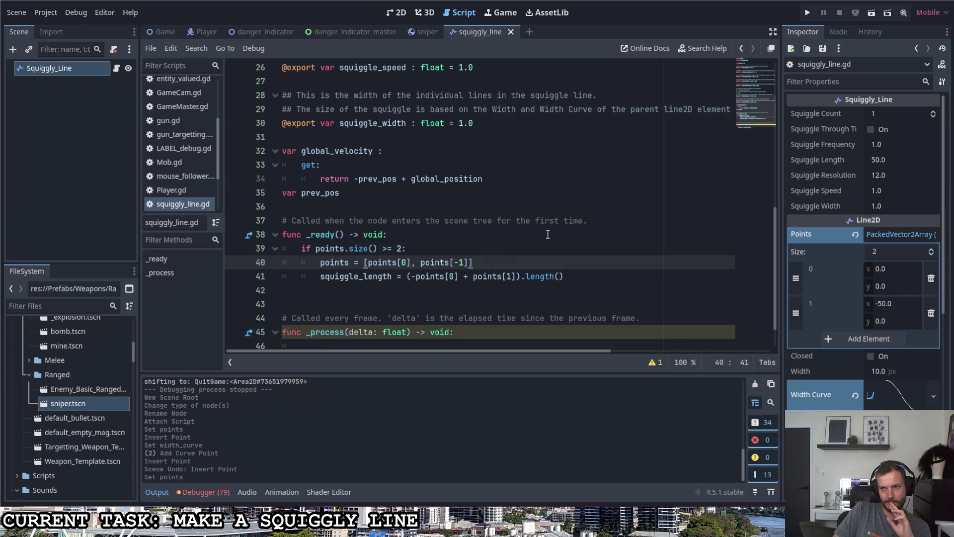
scroll(537, 226, up, 8)
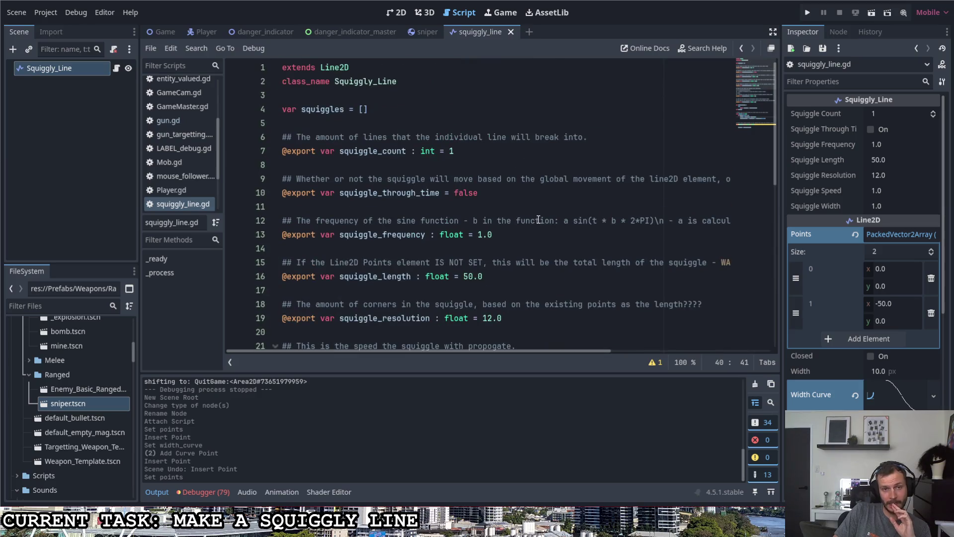
Step: Move the WARNING note of the squiggle_length comment onto its own ## line
scroll(519, 219, down, 2)
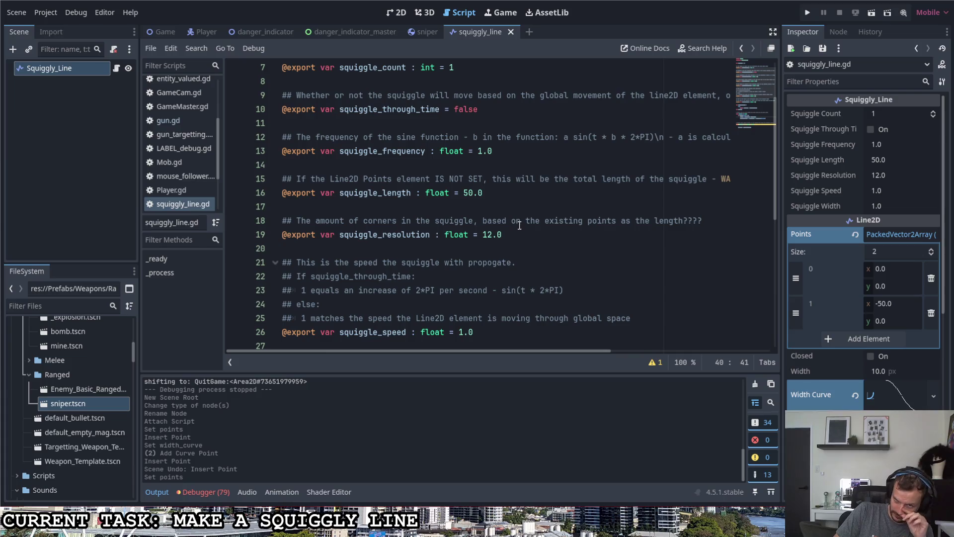
drag(571, 350, 705, 344)
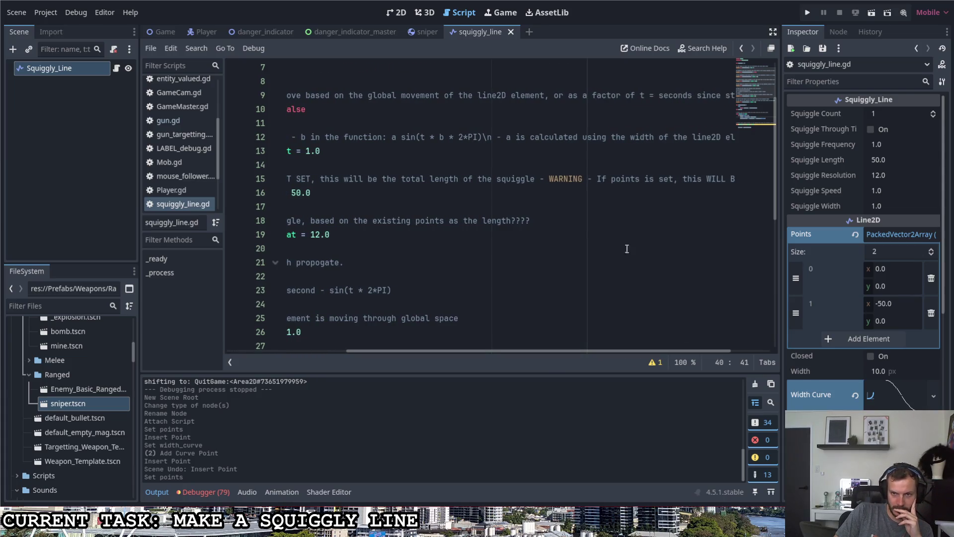
click(551, 179)
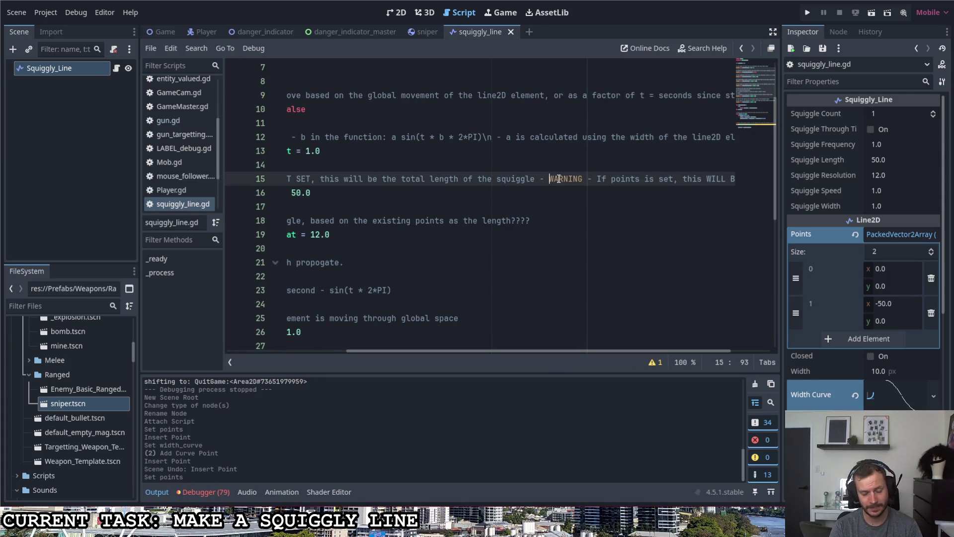
key(Return)
text(##)
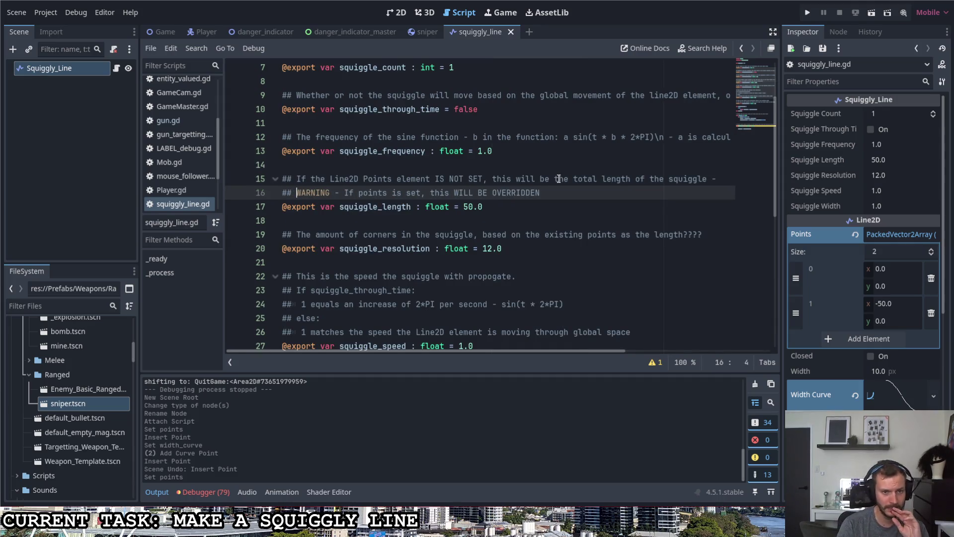
Step: Try a WARNING note on empty line 18, then remove it again
click(437, 234)
click(442, 221)
text(warning)
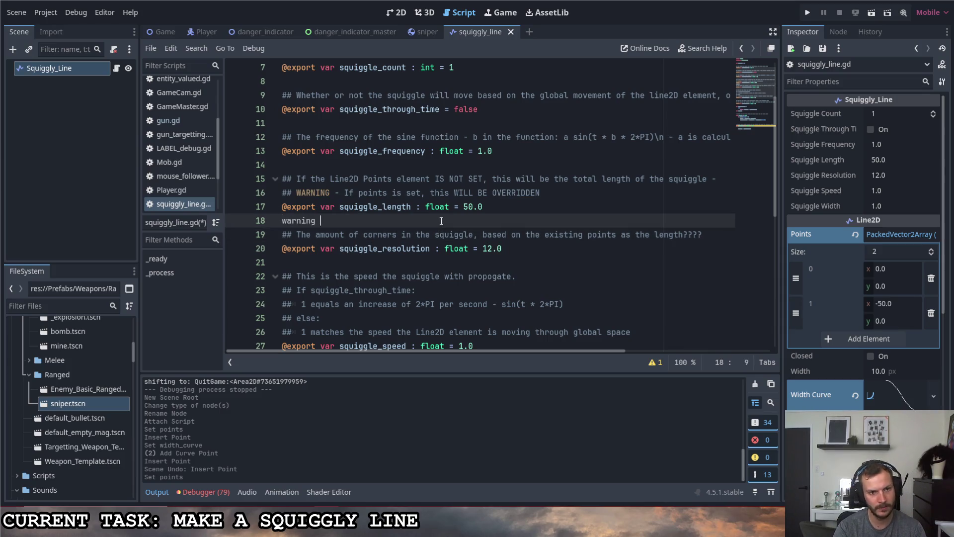
key(BackSpace)
key(BackSpace)
key(BackSpace)
text(WATNI)
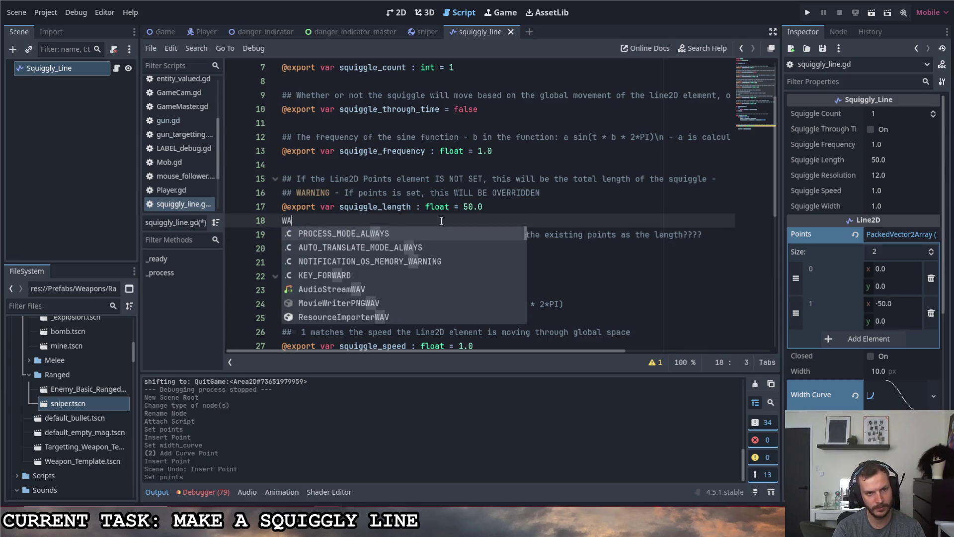
key(BackSpace)
key(BackSpace)
key(BackSpace)
text(RNING)
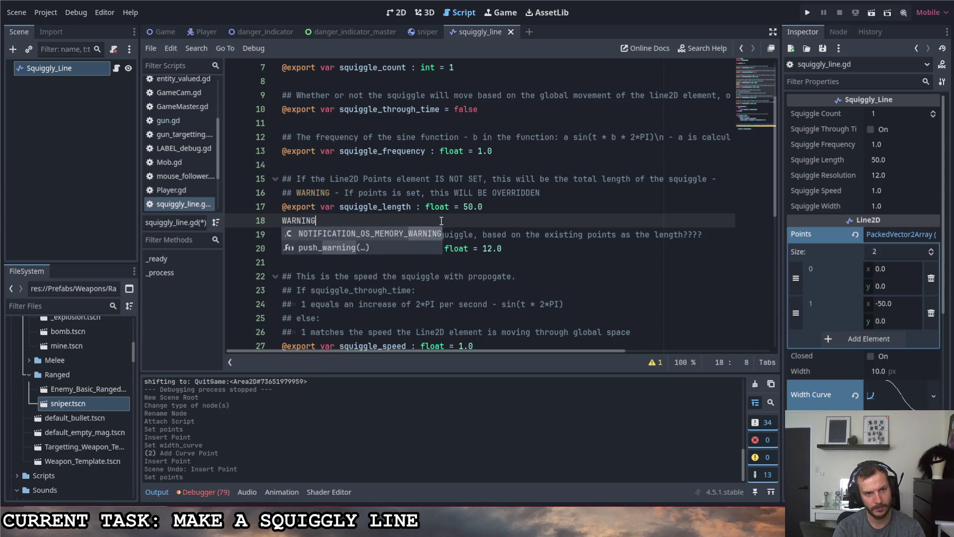
key(BackSpace)
key(BackSpace)
key(BackSpace)
Step: Revise the ending of the WARNING comment and save the script
click(541, 193)
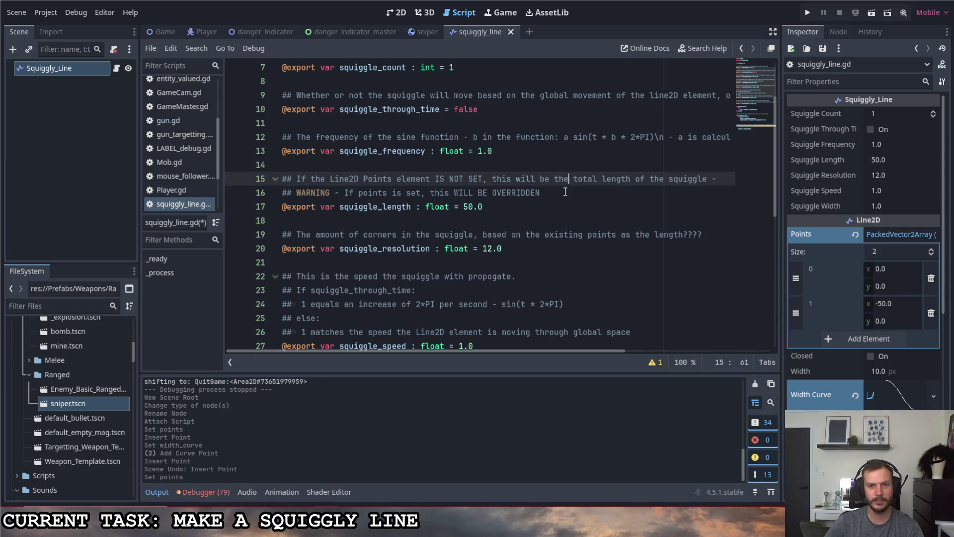
text(warning)
key(BackSpace)
key(BackSpace)
key(BackSpace)
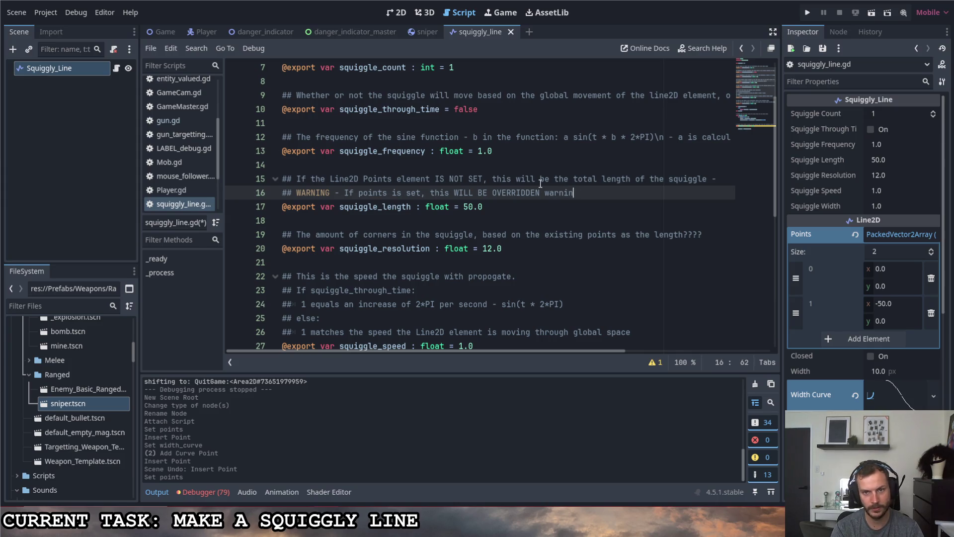
key(BackSpace)
key(BackSpace)
text(WARNING)
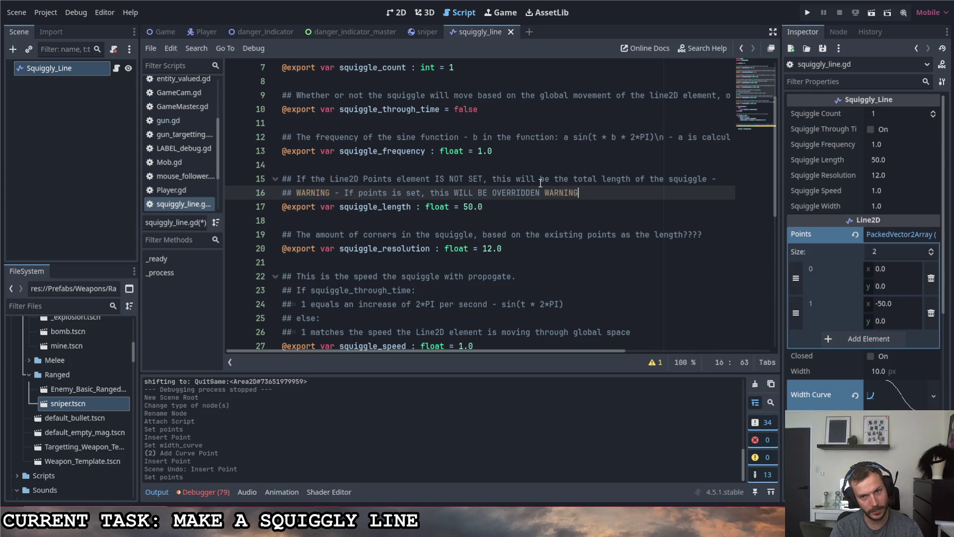
key(BackSpace)
key(BackSpace)
key(BackSpace)
text(ERRO)
key(BackSpace)
key(BackSpace)
key(BackSpace)
key(BackSpace)
click(526, 219)
key(ctrl+s)
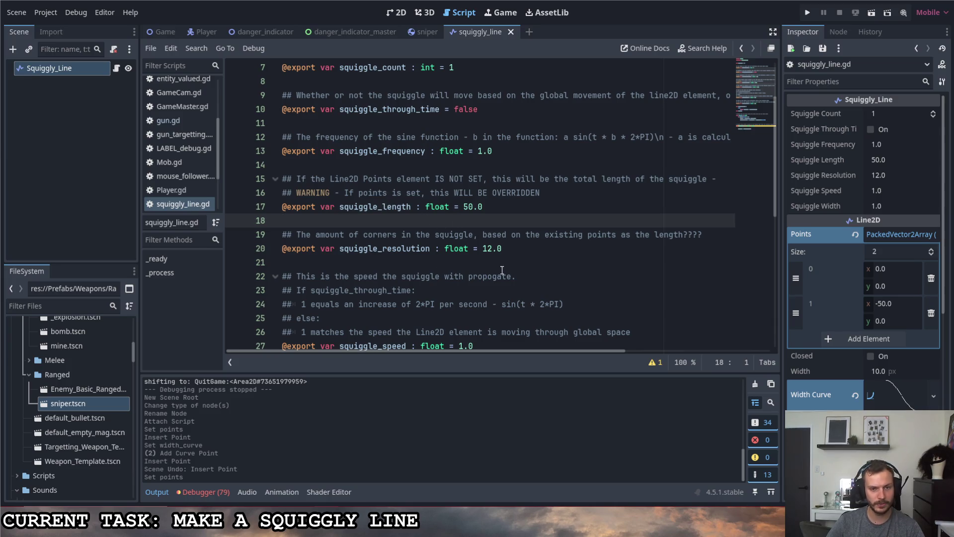
Step: Reword the squiggle_resolution comment to 'The amount of points in each line in the squiggle'
click(522, 247)
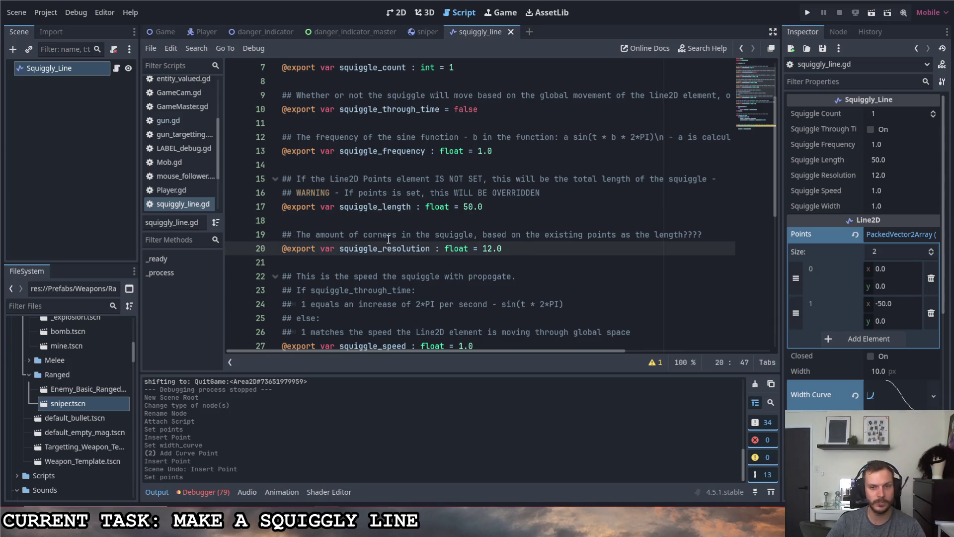
double_click(698, 241)
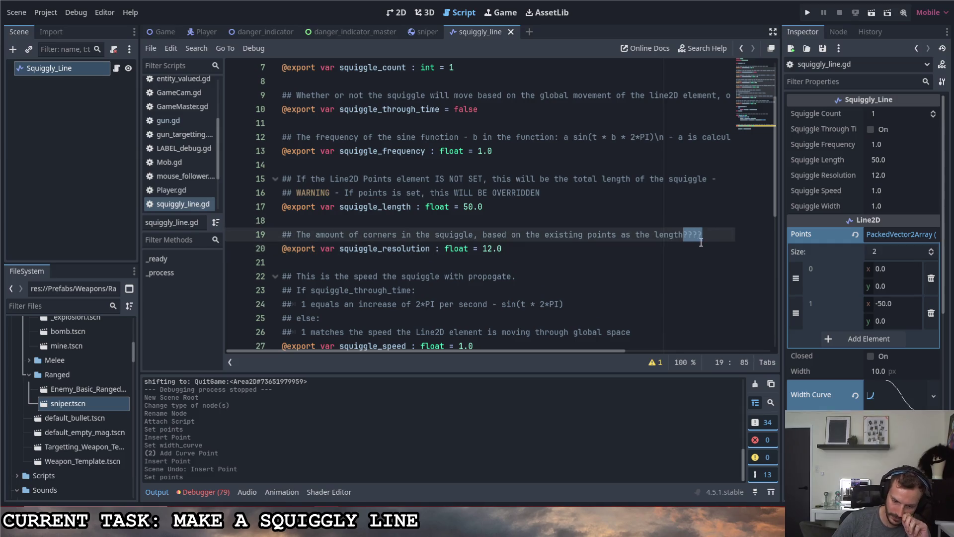
key(BackSpace)
drag(684, 235, 476, 235)
key(BackSpace)
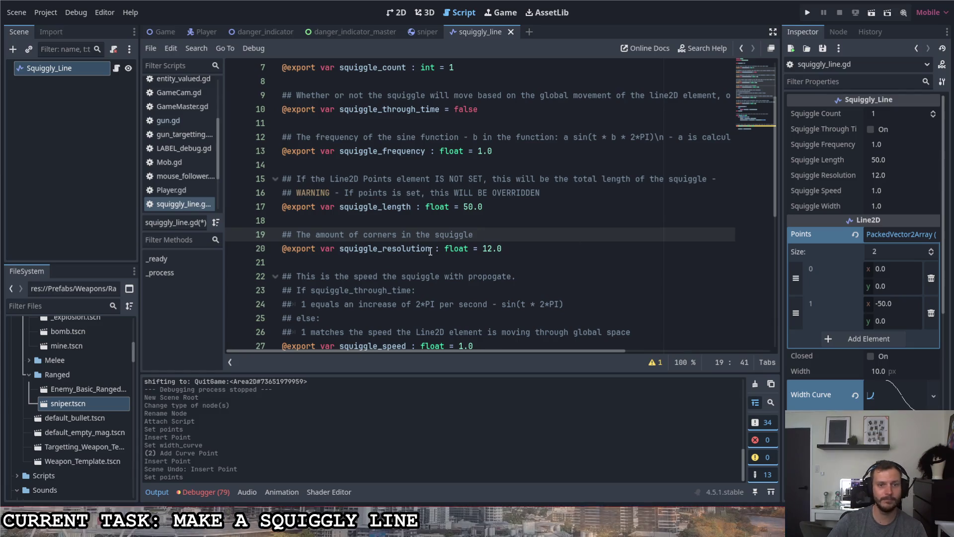
drag(396, 234, 364, 234)
key(BackSpace)
text(points in each line)
click(560, 230)
Step: Add a new line at function indent after the points setup in _ready
scroll(422, 260, down, 3)
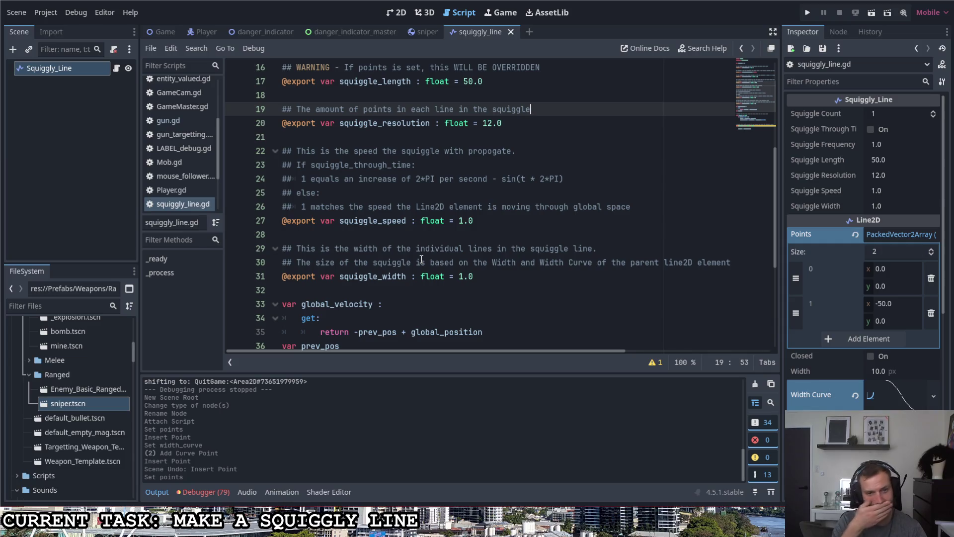
scroll(421, 259, up, 5)
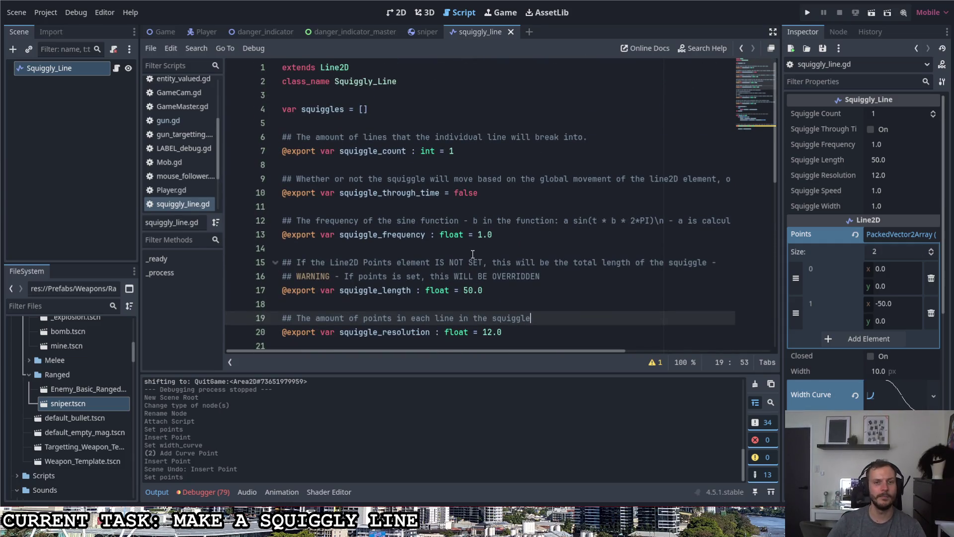
shift+click(330, 137)
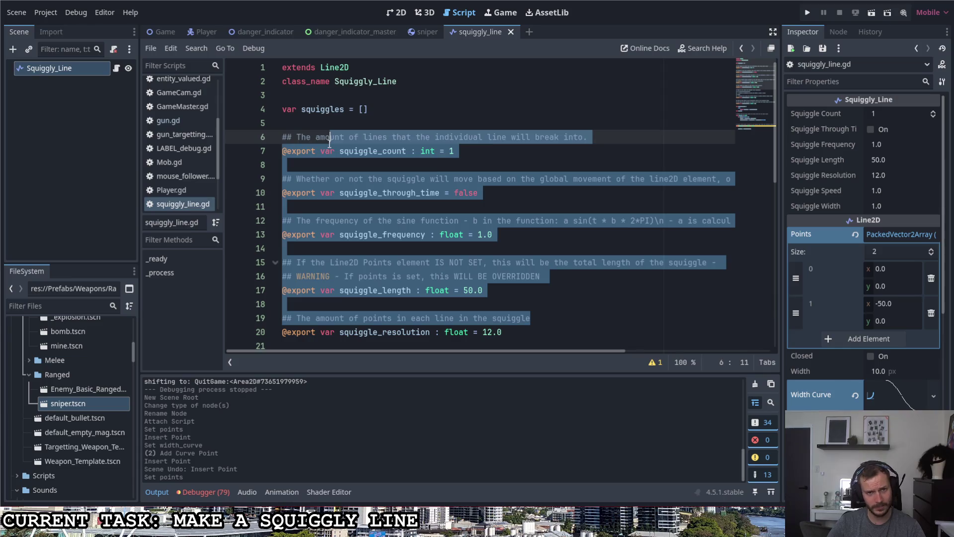
click(330, 137)
scroll(354, 237, down, 1)
scroll(353, 237, down, 10)
scroll(357, 239, up, 1)
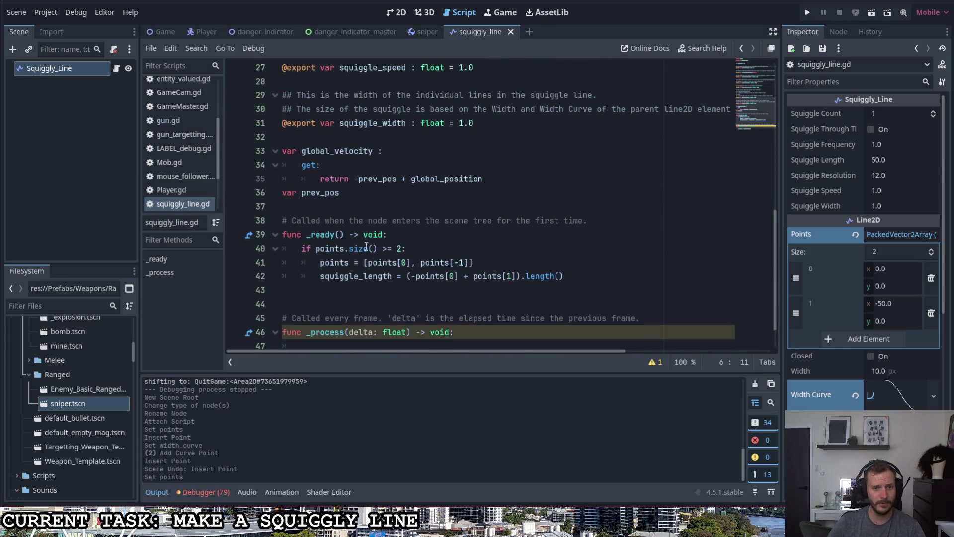
click(577, 277)
key(Return)
key(Return)
key(BackSpace)
Step: Reset squiggles to [] and add a for s in range(squiggle_count): loop header
text(squiggles = [])
key(Return)
text(for )
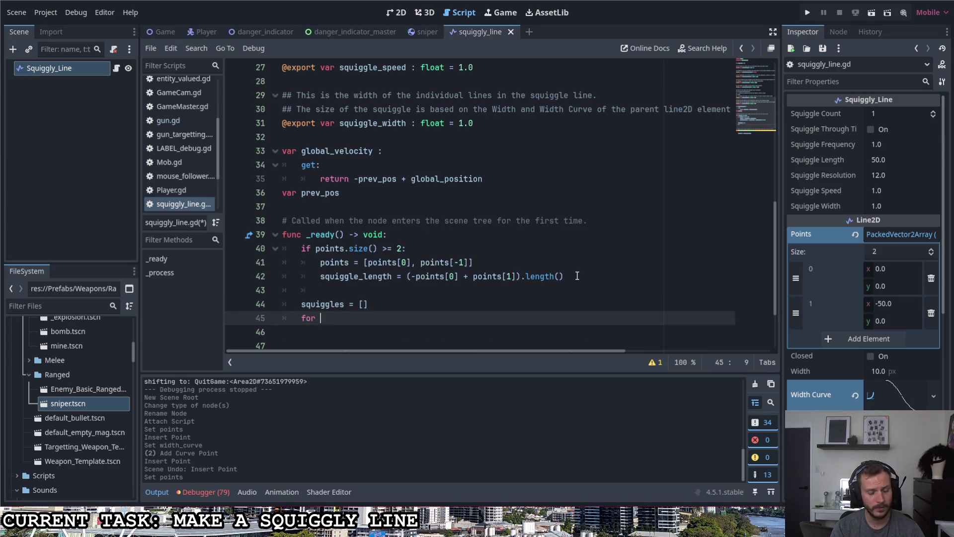
text(e in )
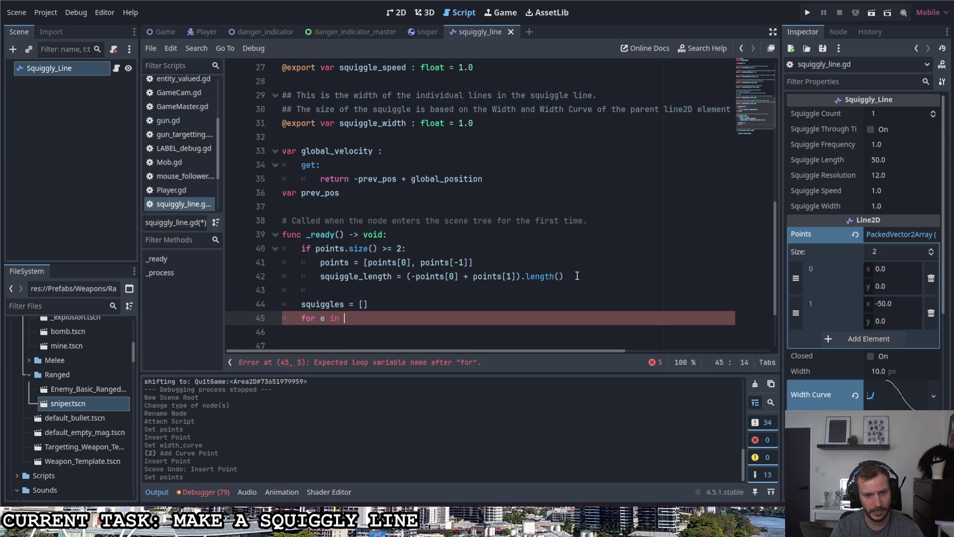
text(range()
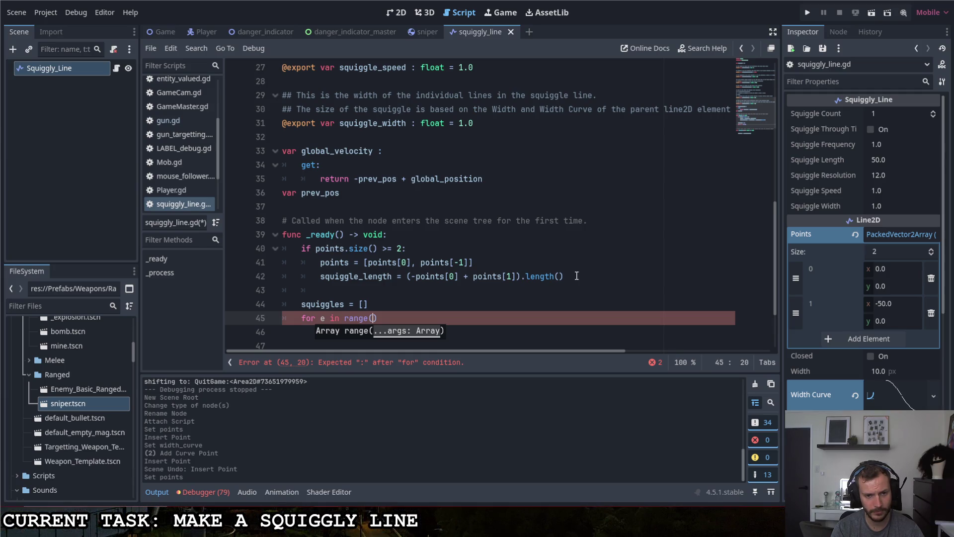
double_click(322, 318)
text(s)
click(373, 318)
scroll(396, 324, up, 8)
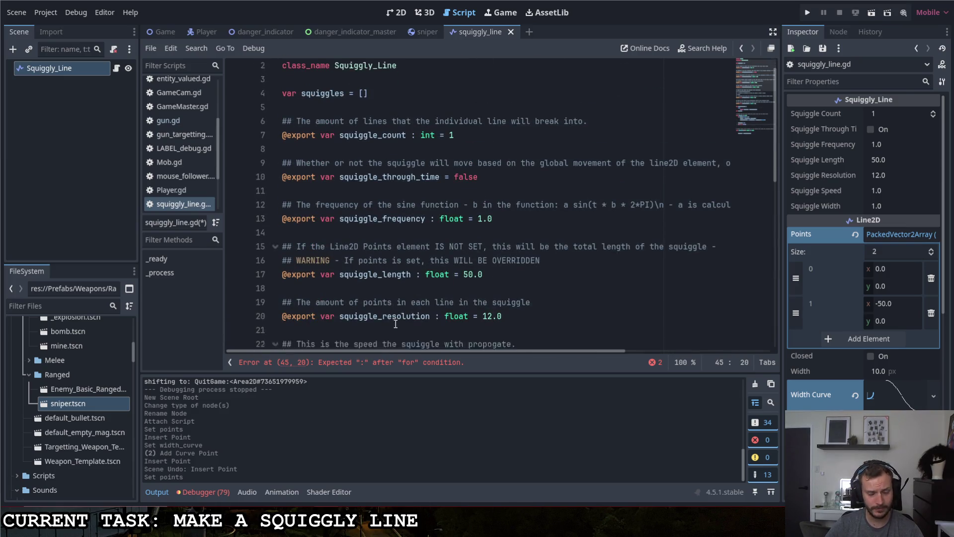
scroll(395, 324, down, 5)
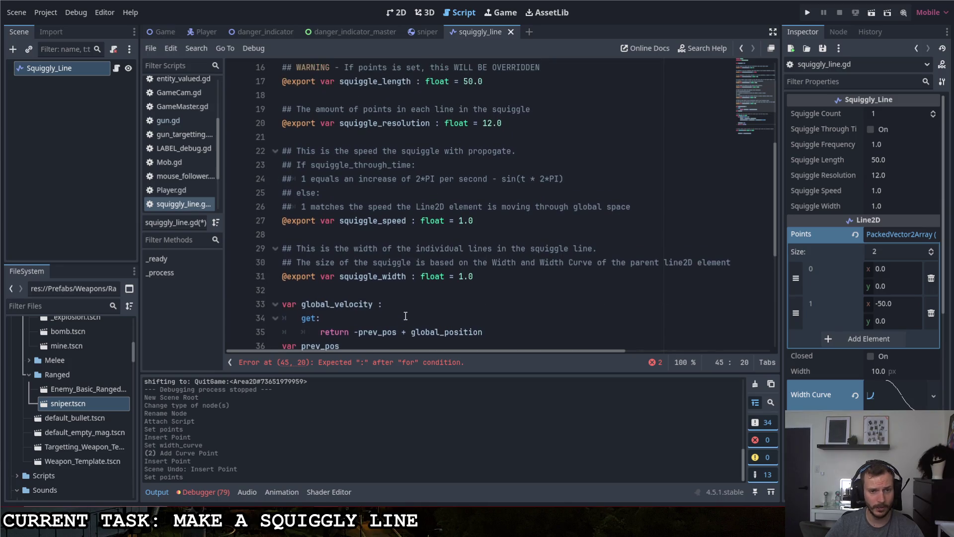
scroll(406, 316, up, 4)
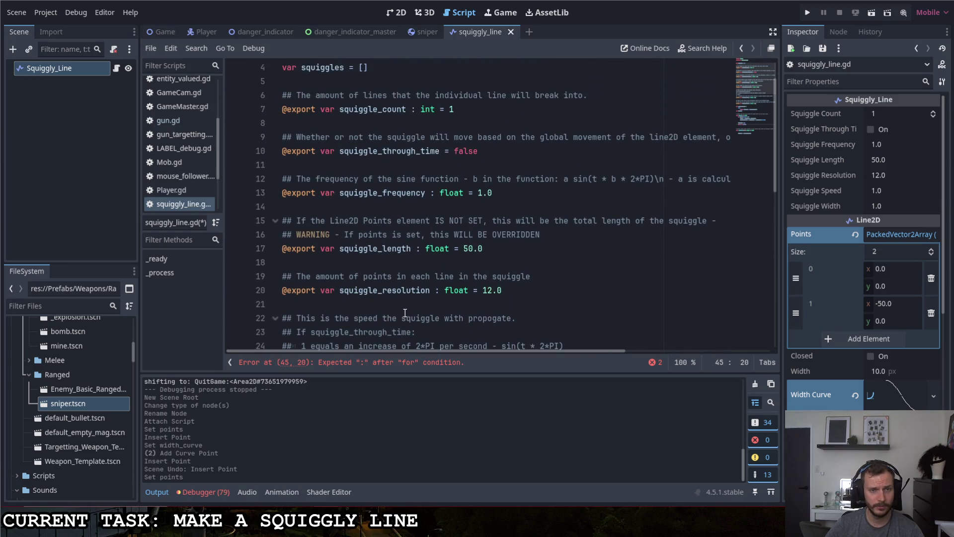
text(squiggle_count):)
Step: Make the loop body append self.duplicate() to squiggles, via autocomplete
key(Return)
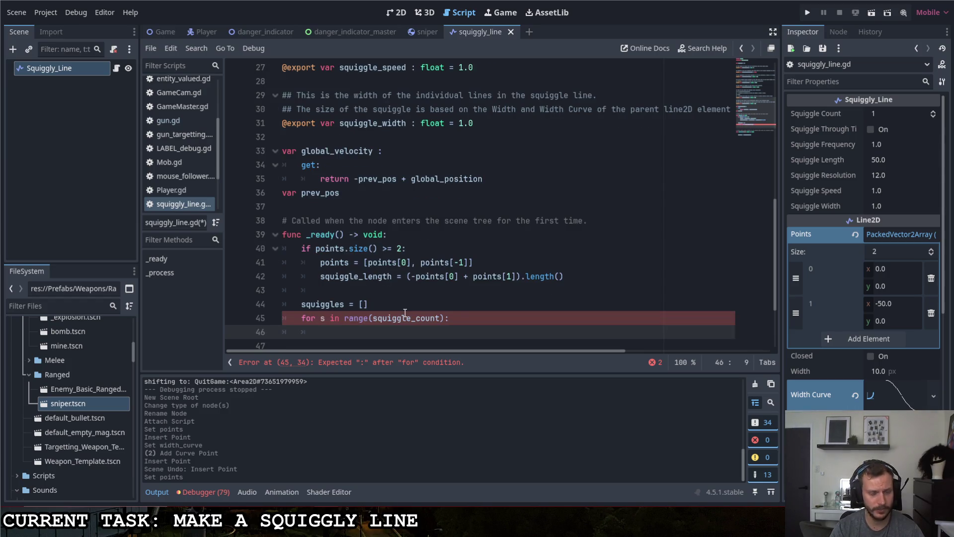
text(squiggles += inst)
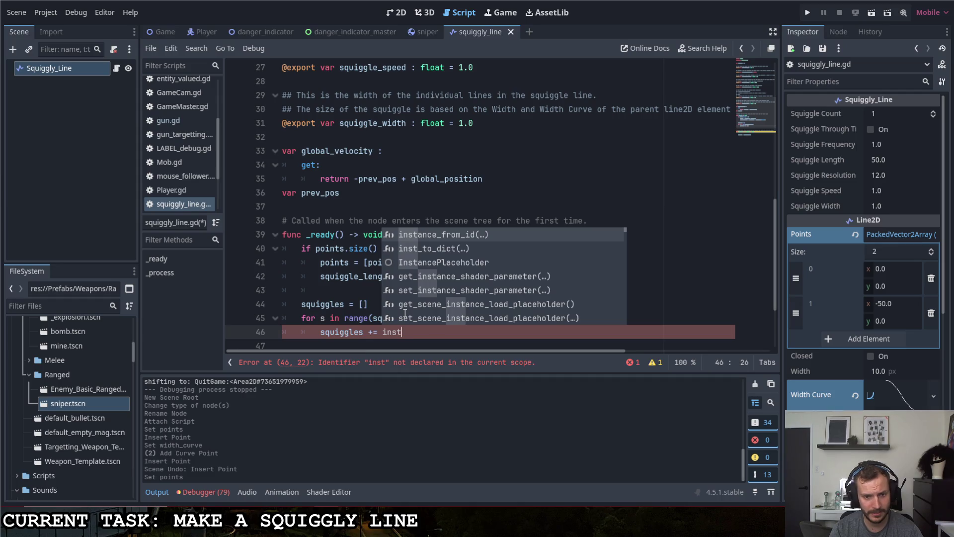
text(an)
key(BackSpace)
key(BackSpace)
key(BackSpace)
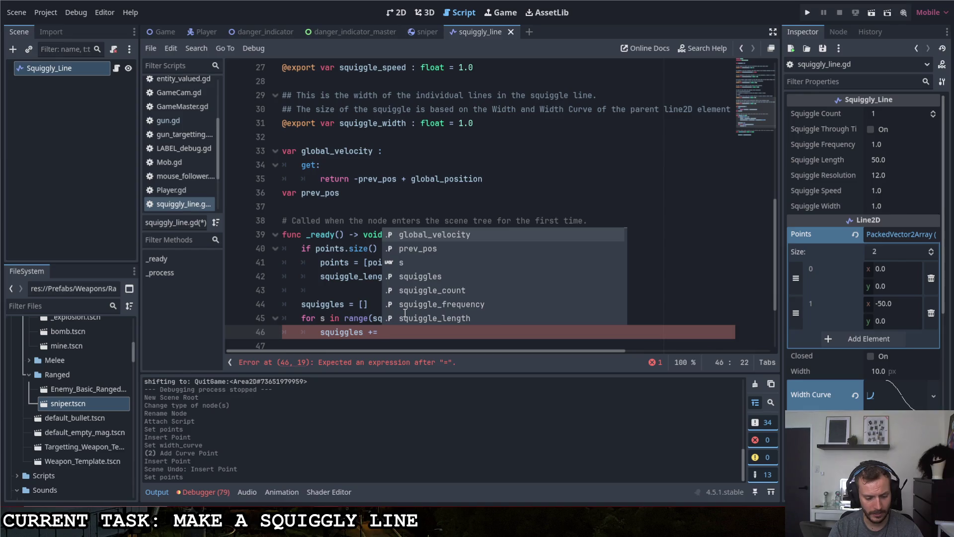
text(Line2D.dup)
key(BackSpace)
key(BackSpace)
key(BackSpace)
text(thi)
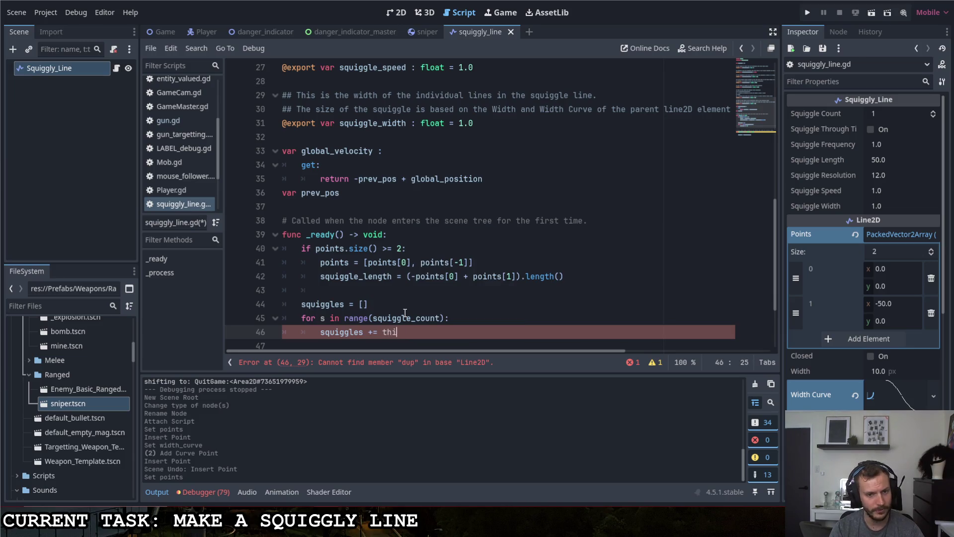
text(s.)
key(BackSpace)
key(BackSpace)
key(BackSpace)
text(self.dubl)
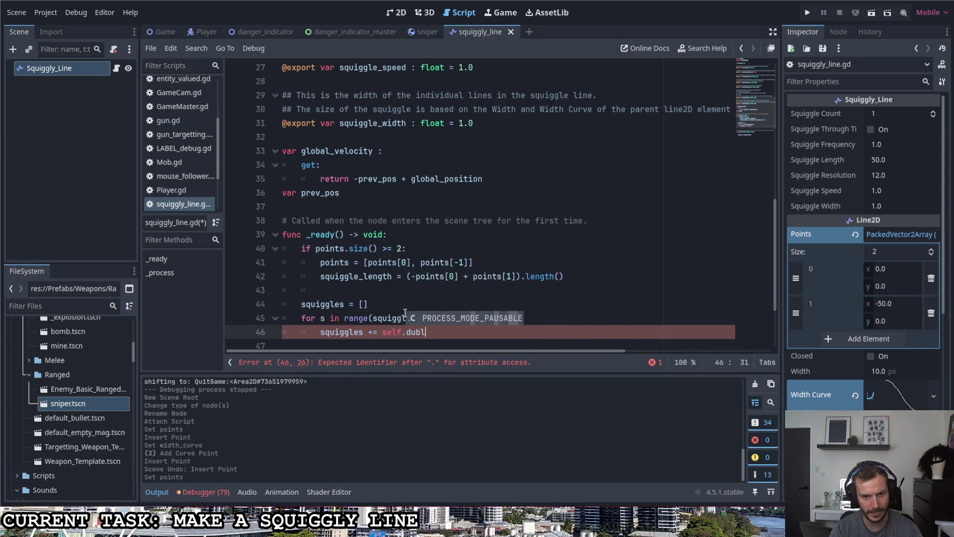
key(Return)
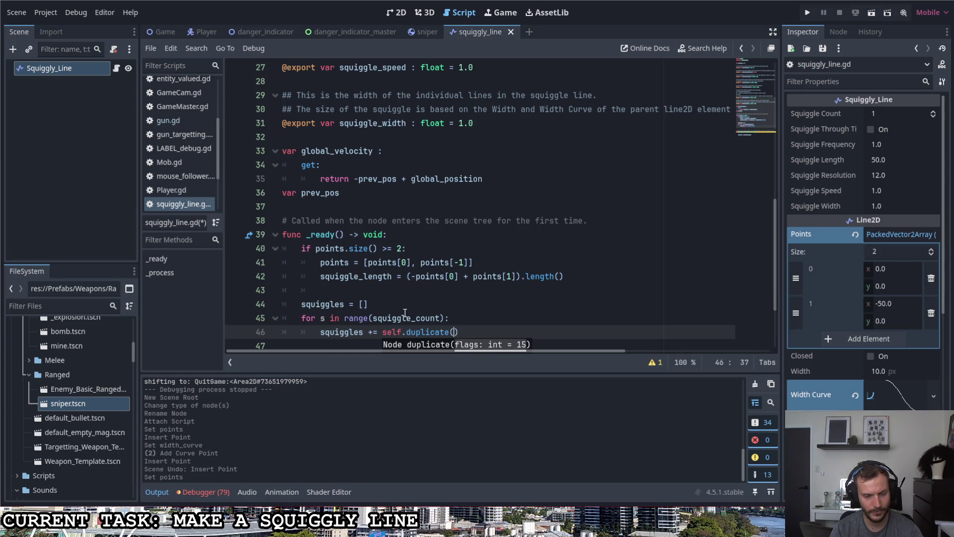
Step: Start a 'var sub =' line above the squiggles append
click(499, 321)
key(Return)
text(var)
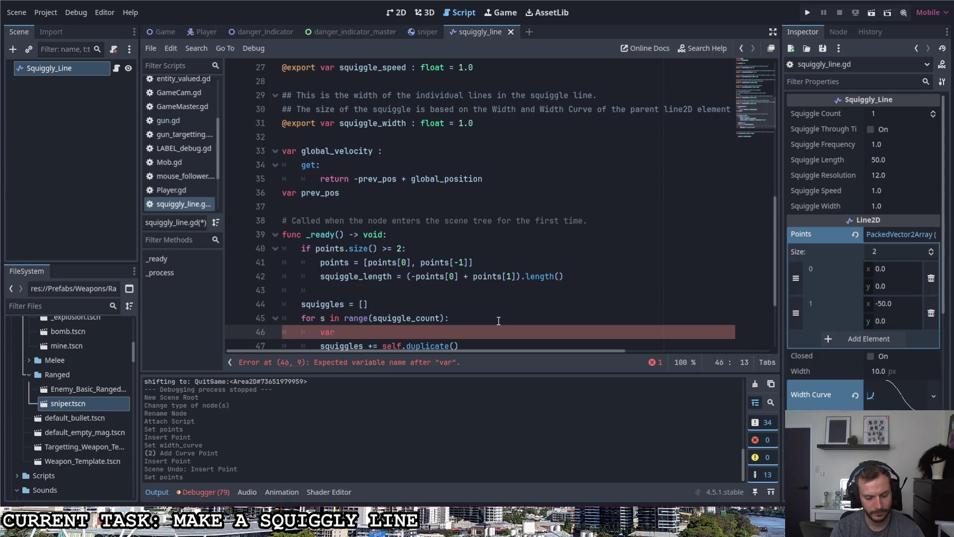
text(sub =)
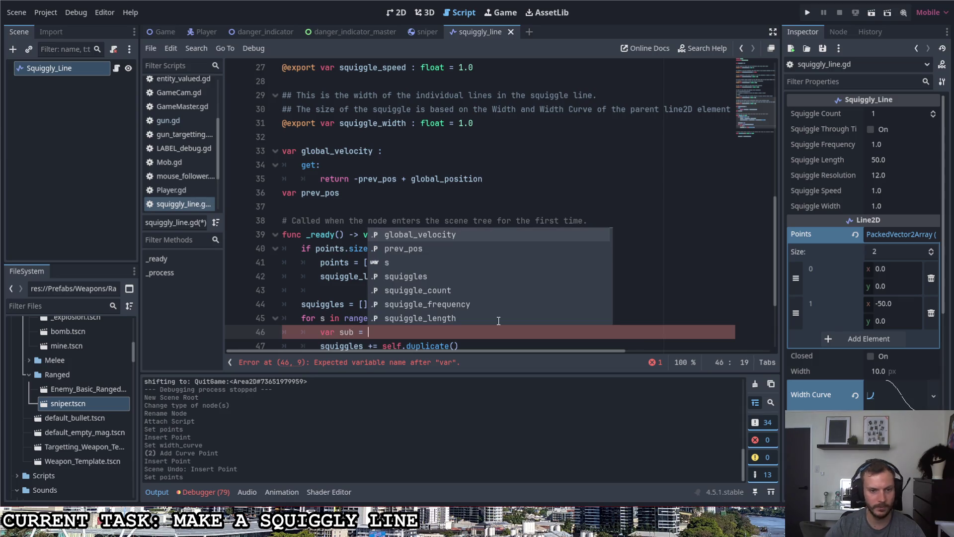
Step: Move self.duplicate() onto the var sub line, append [sub] to squiggles, and begin sub.width =
scroll(482, 343, down, 3)
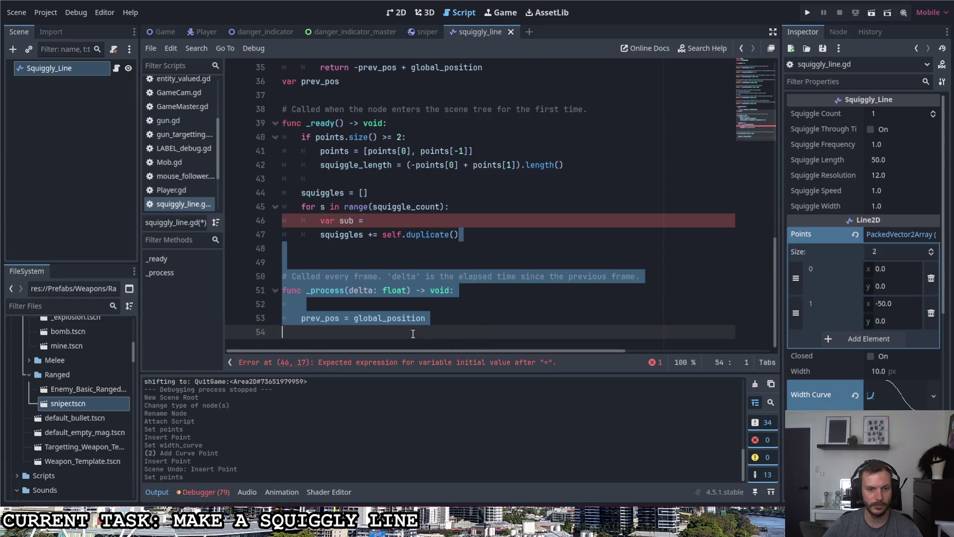
click(420, 234)
mouse_move(458, 234)
mouse_down()
mouse_move(382, 234)
mouse_move(406, 230)
mouse_up()
click(406, 231)
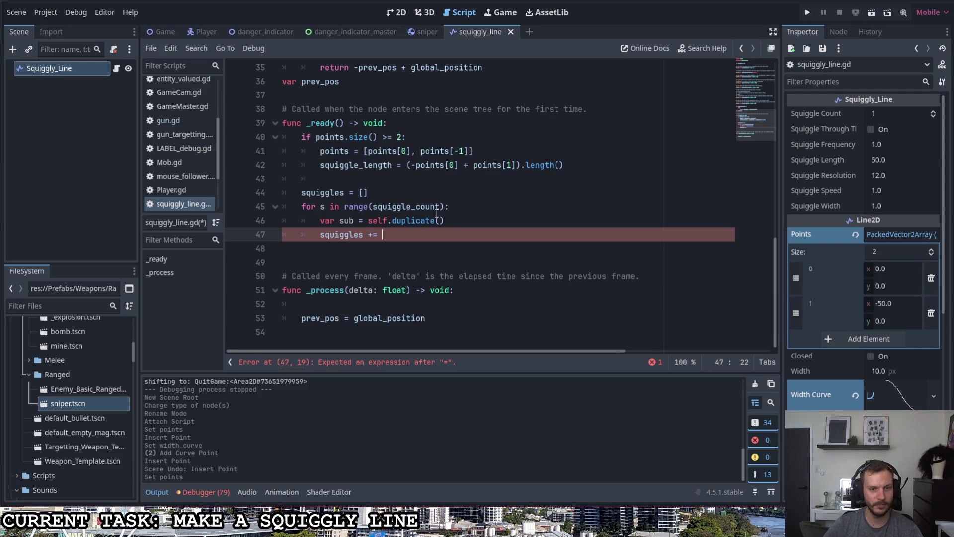
text([sub])
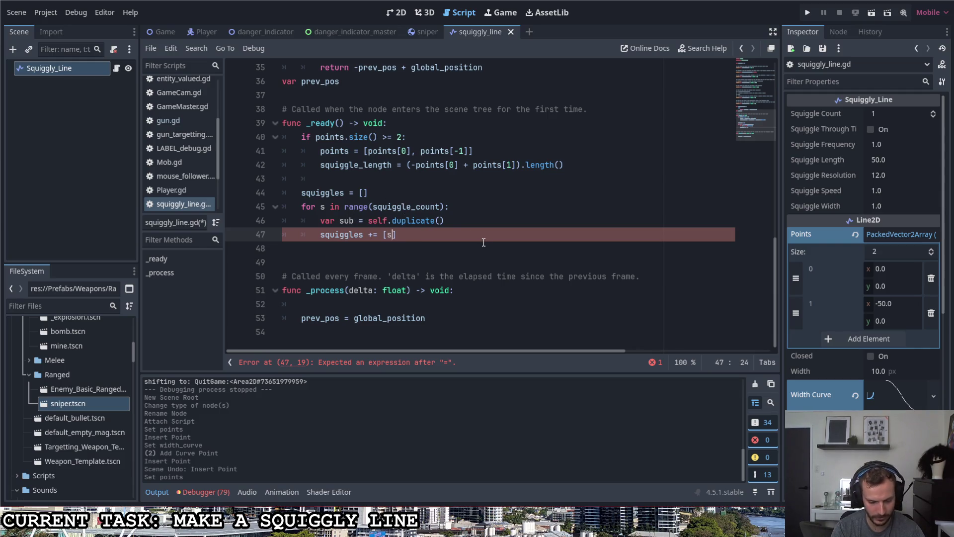
key(Return)
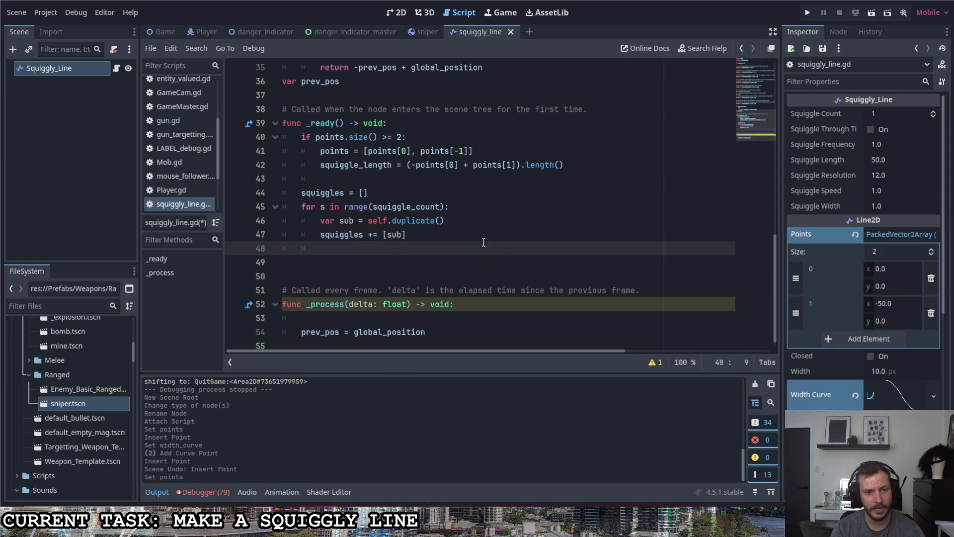
text(sub.width)
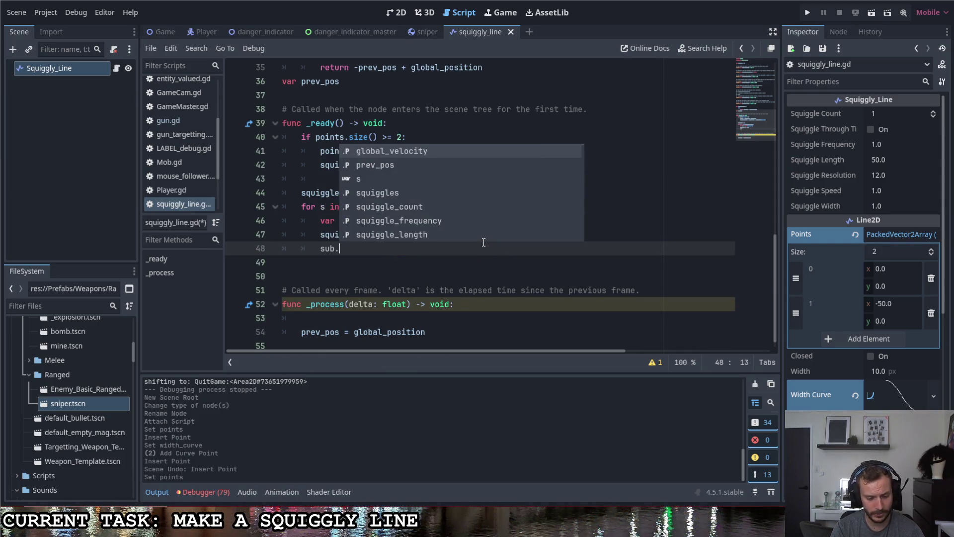
text( =)
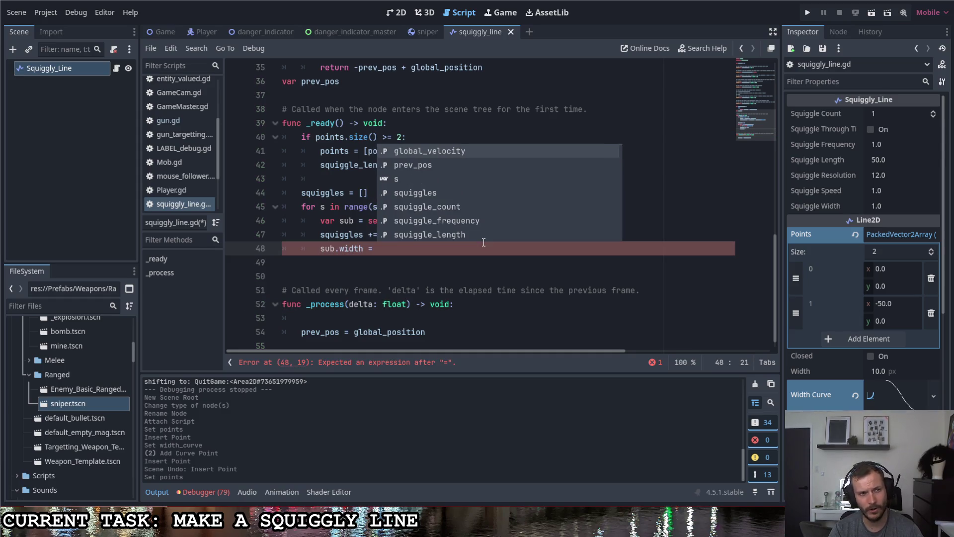
key(Escape)
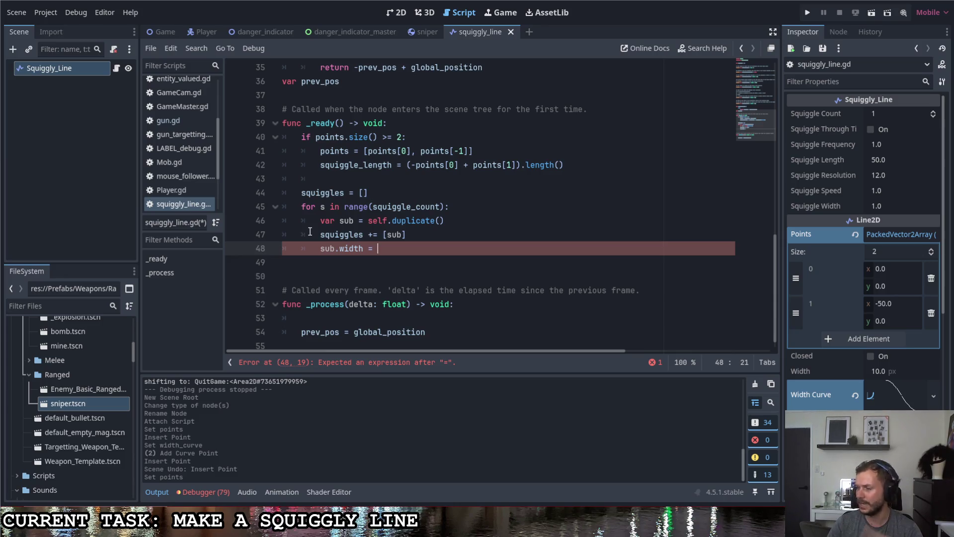
Step: Replace self.duplicate() on line 46 with Line2D.new()
drag(445, 220, 364, 220)
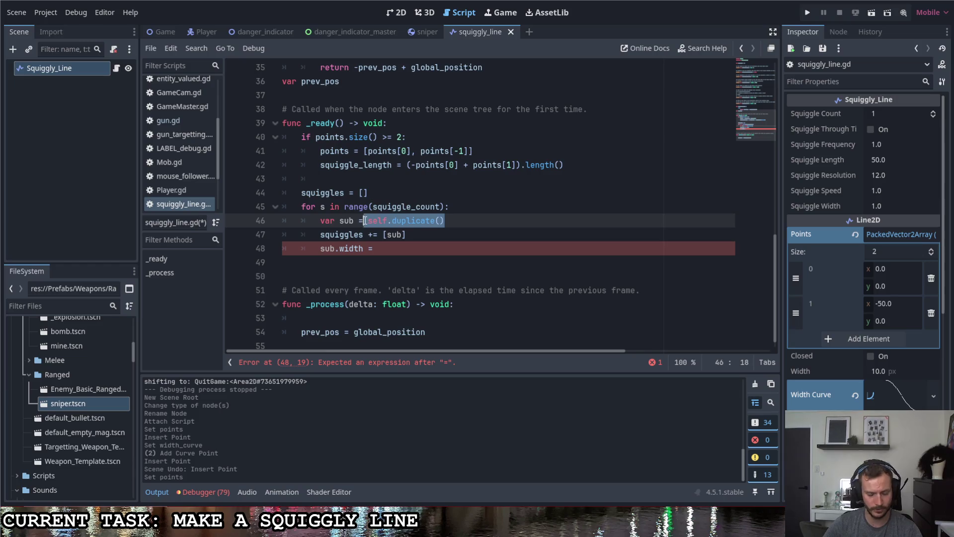
text(Line2D)
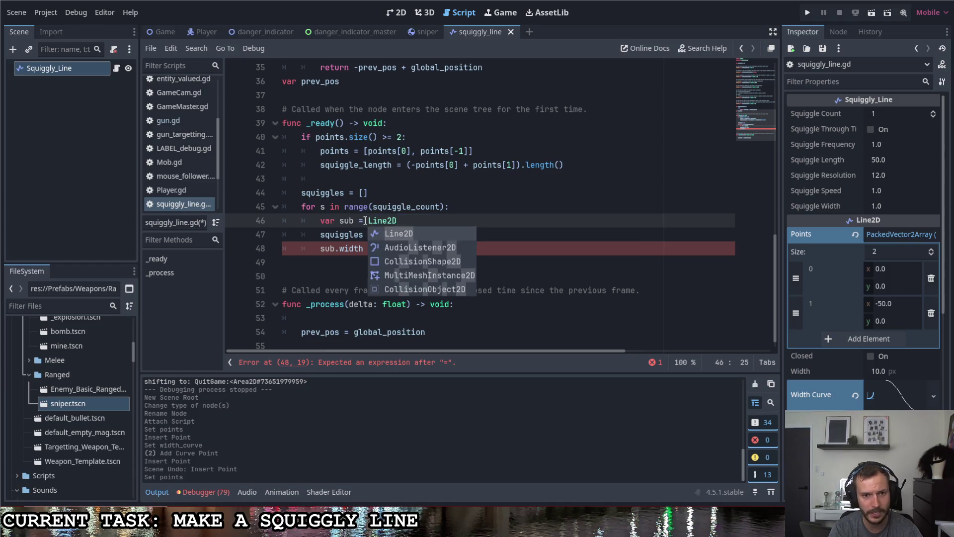
text(.new)
key(Return)
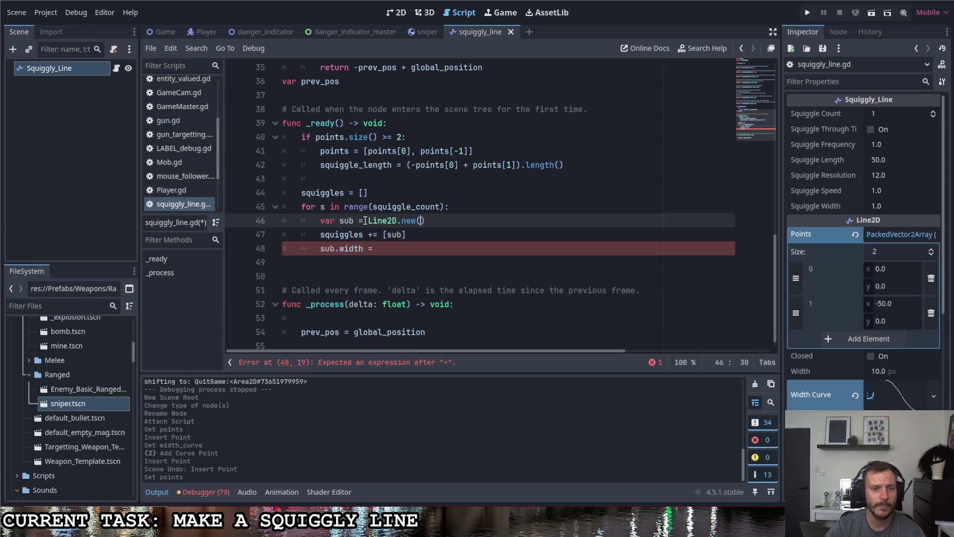
click(428, 221)
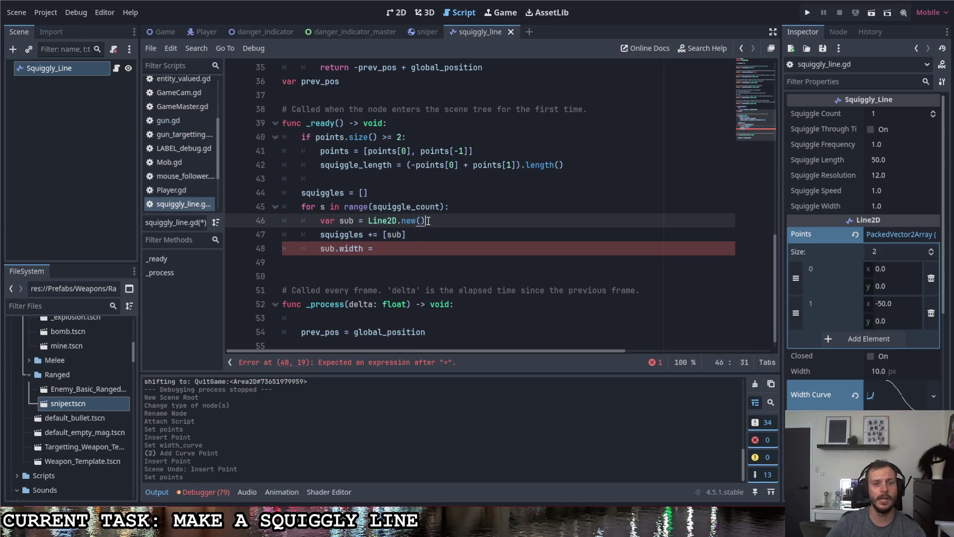
Step: Assign sub.width = squiggle_width and sub.default_color = default_color
click(424, 252)
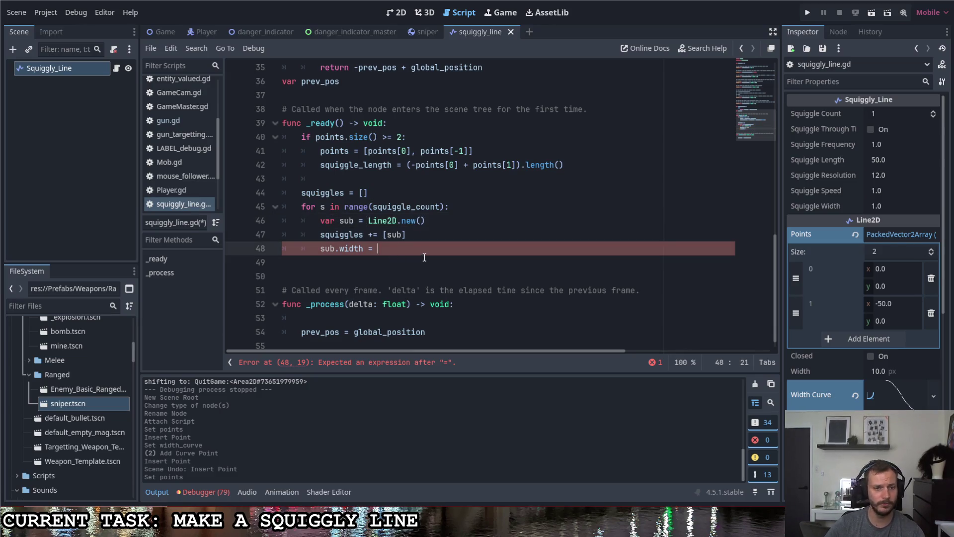
key(ctrl+space)
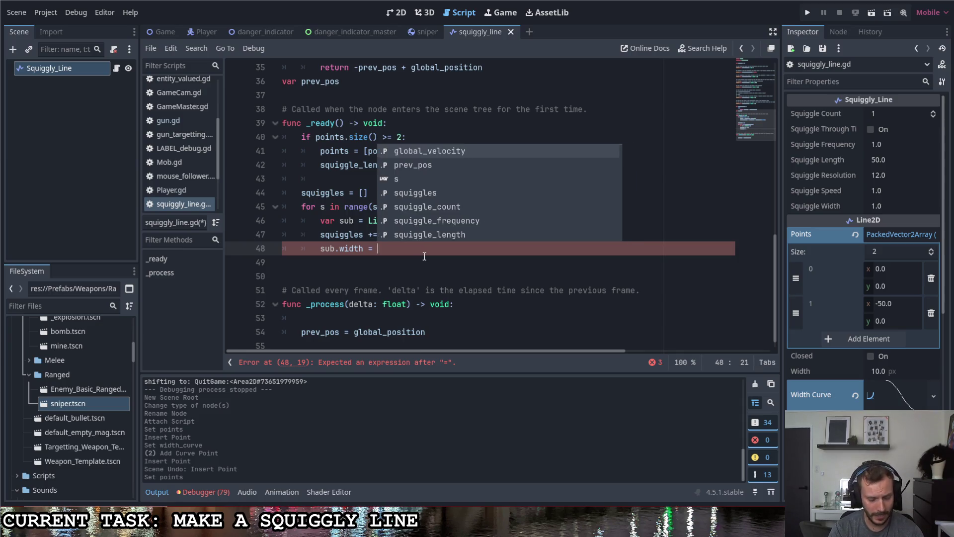
text(squig)
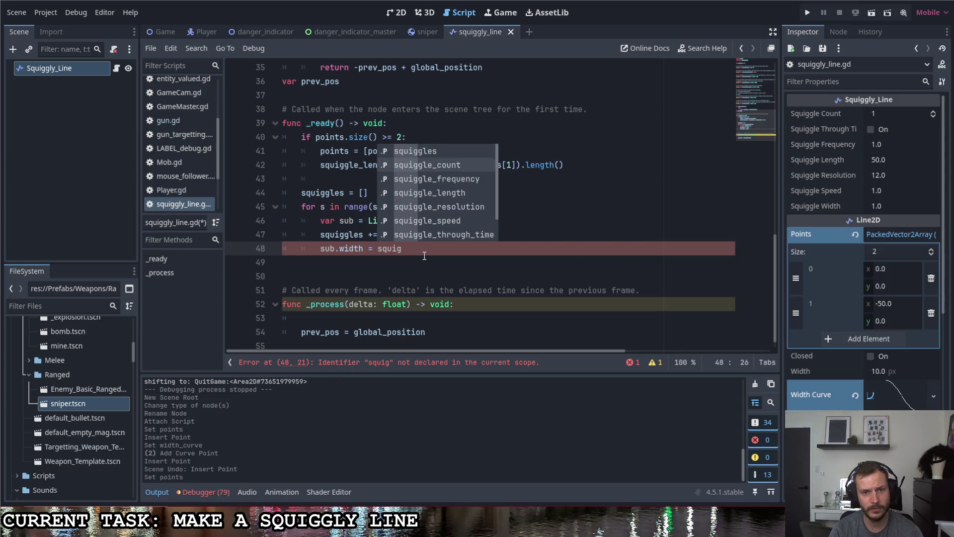
key(Down)
key(Down)
key(Down)
key(Return)
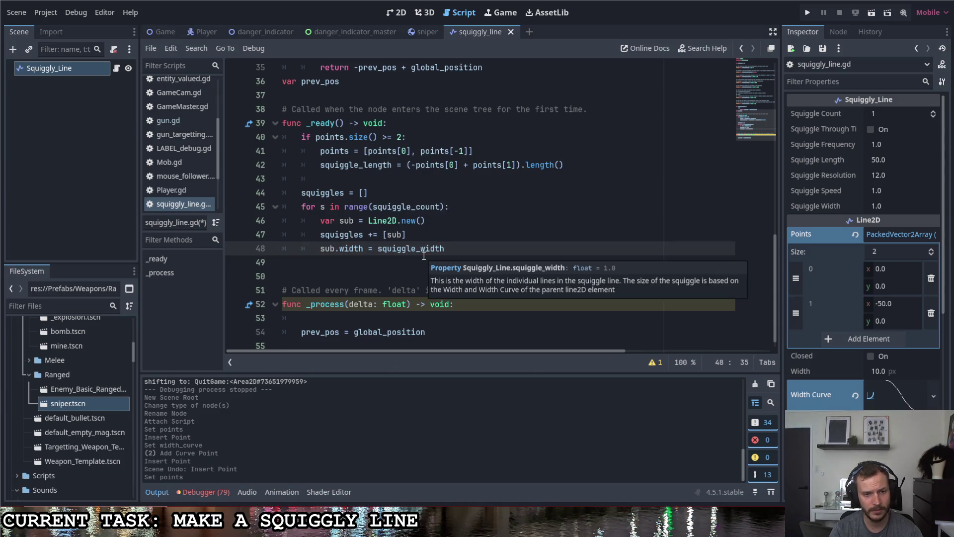
key(Return)
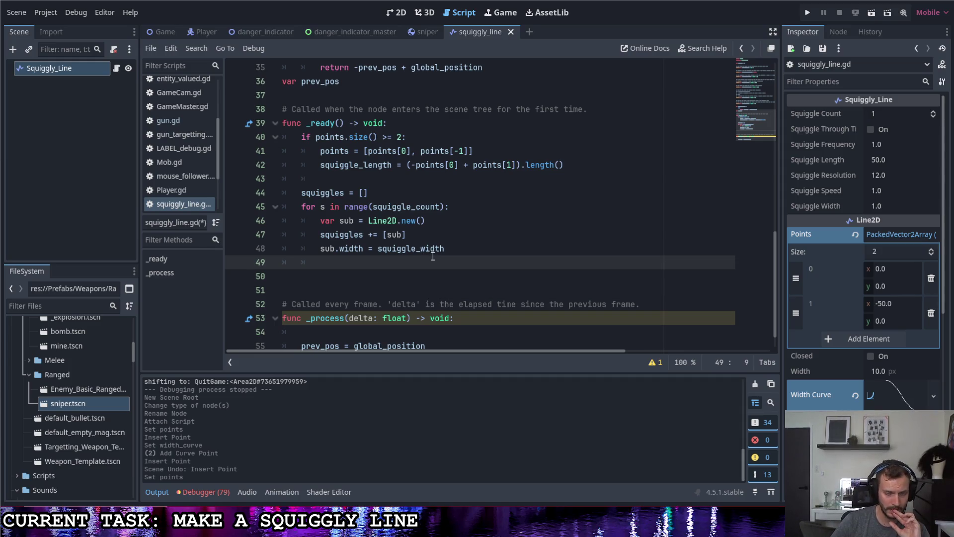
text(sub.co)
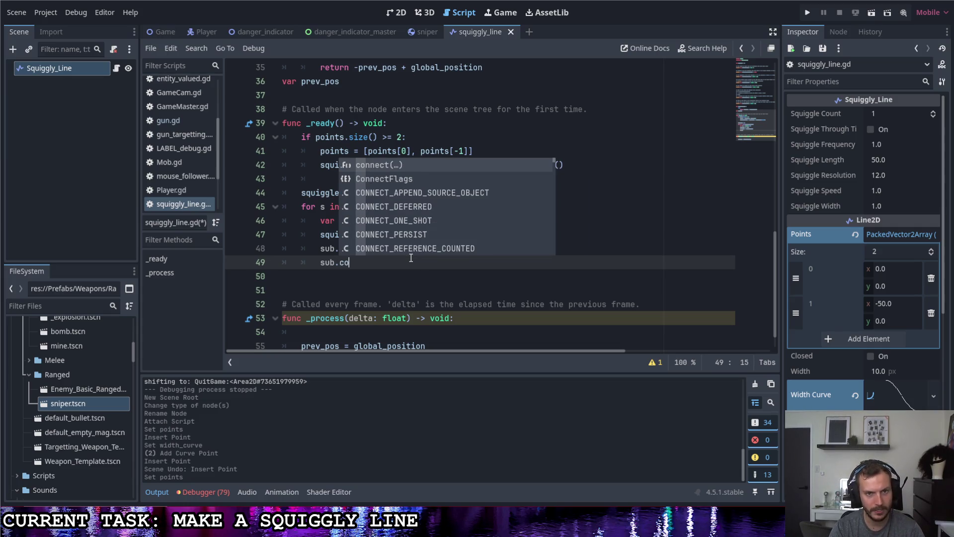
text(lo)
key(Return)
text(= defau)
key(Return)
scroll(773, 336, down, 1)
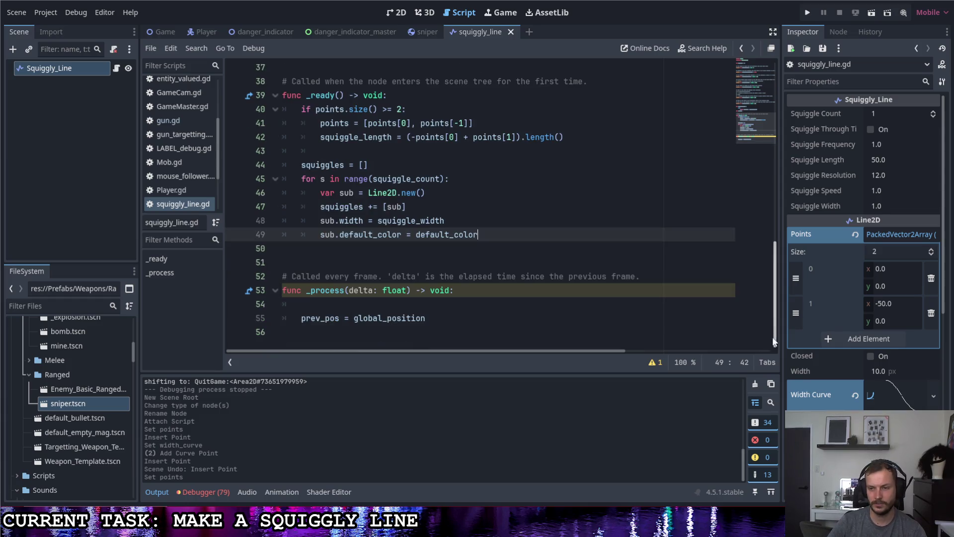
Step: Expand the line's Fill and Capping sections in the Inspector
scroll(829, 341, down, 5)
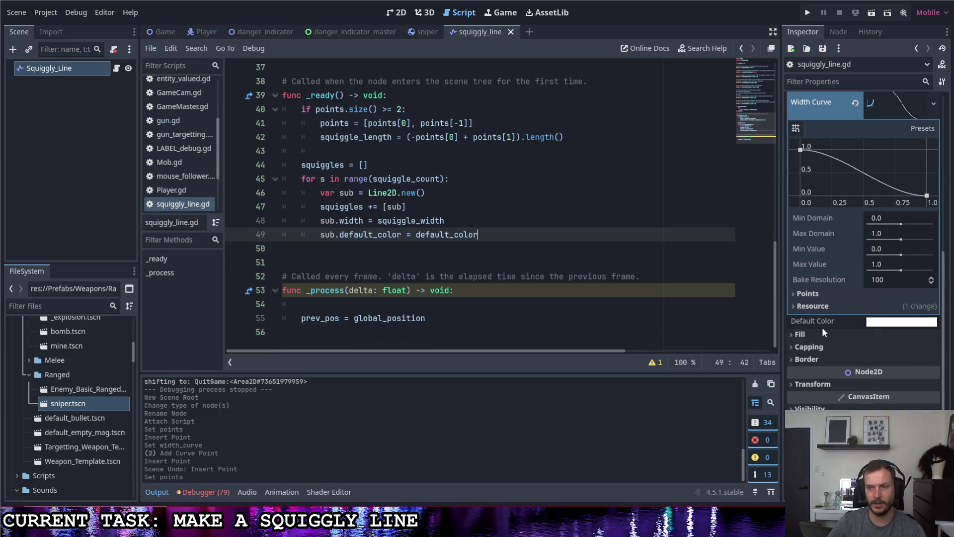
click(821, 332)
click(811, 396)
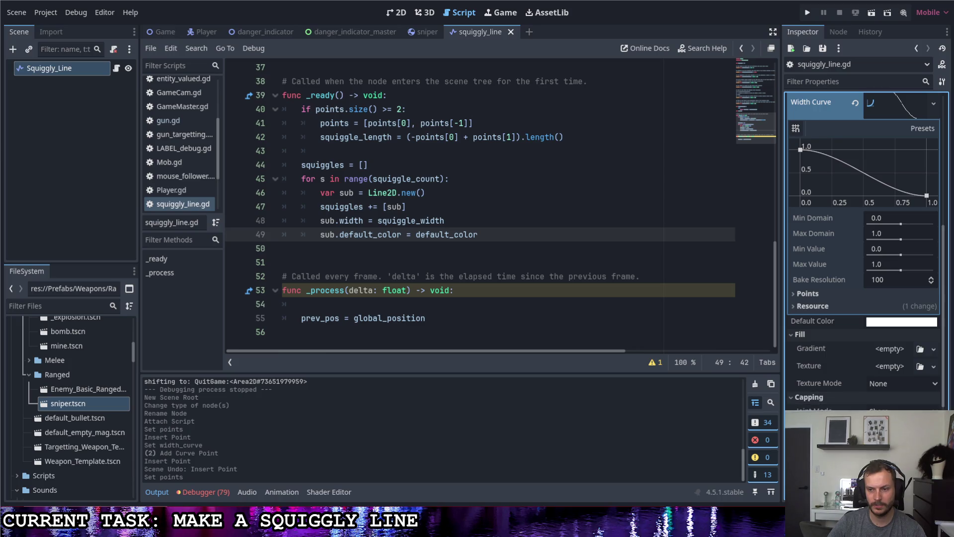
scroll(822, 397, down, 3)
scroll(824, 395, up, 2)
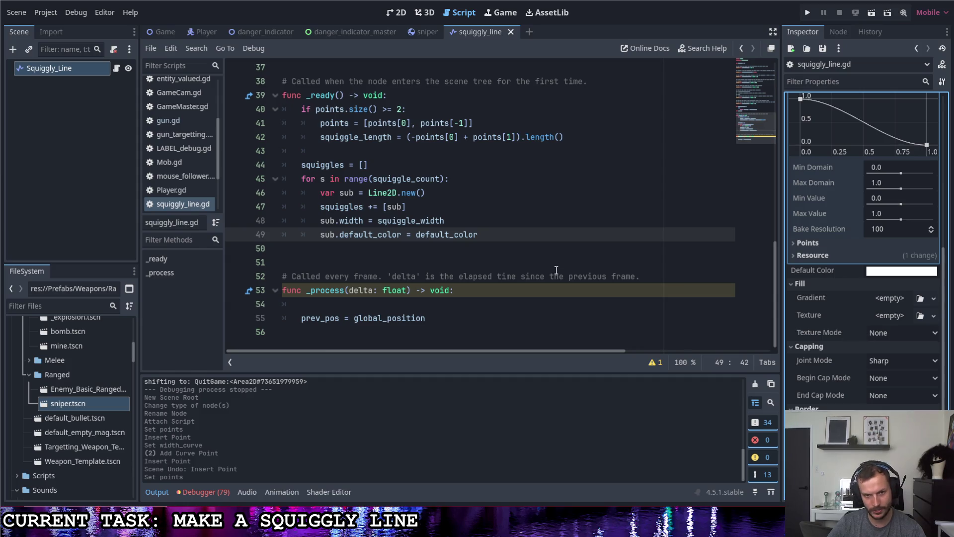
drag(488, 234, 340, 234)
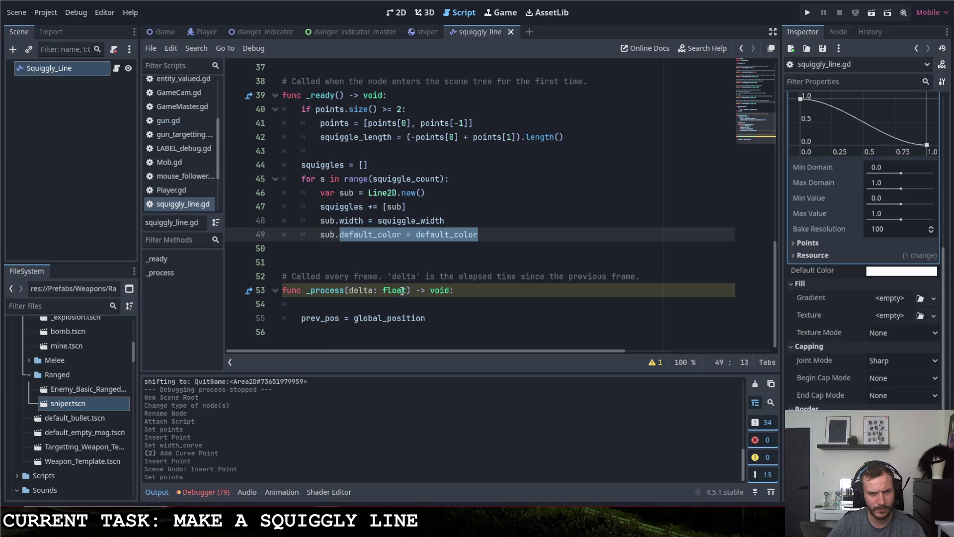
Step: Try Line2D(self) and .new(self) on line 46, then revert to plain Line2D.new()
drag(426, 194, 397, 194)
text(()
key(BackSpace)
key(BackSpace)
key(BackSpace)
text(self))
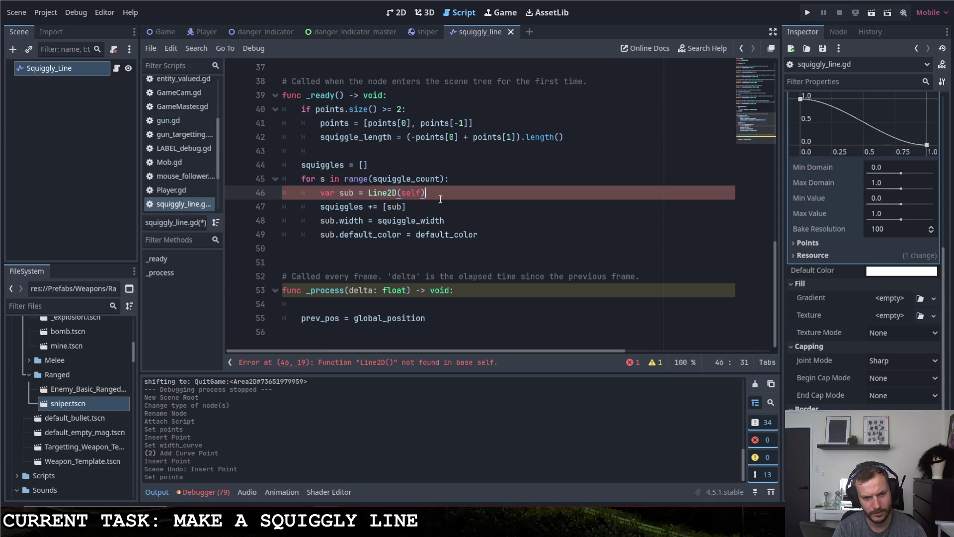
key(BackSpace)
key(BackSpace)
key(BackSpace)
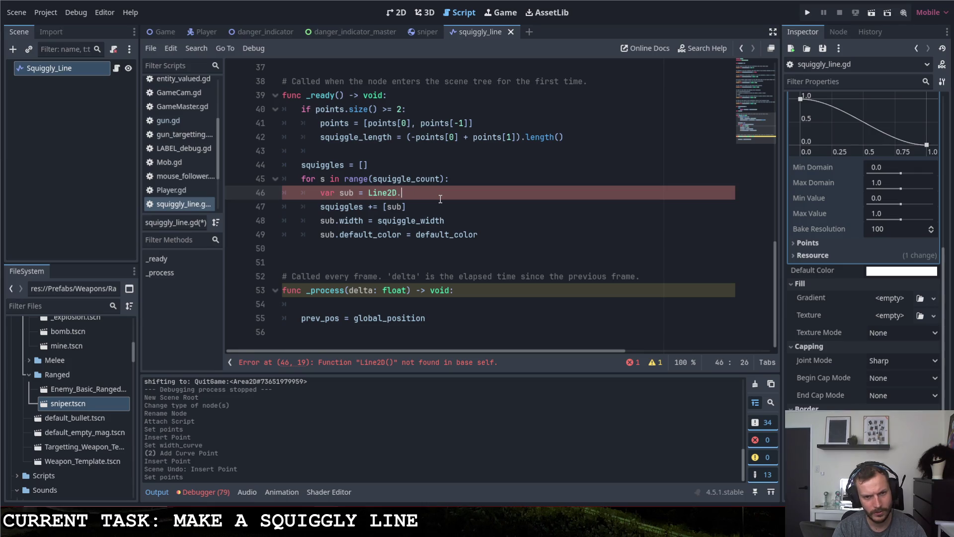
text(.new(self)
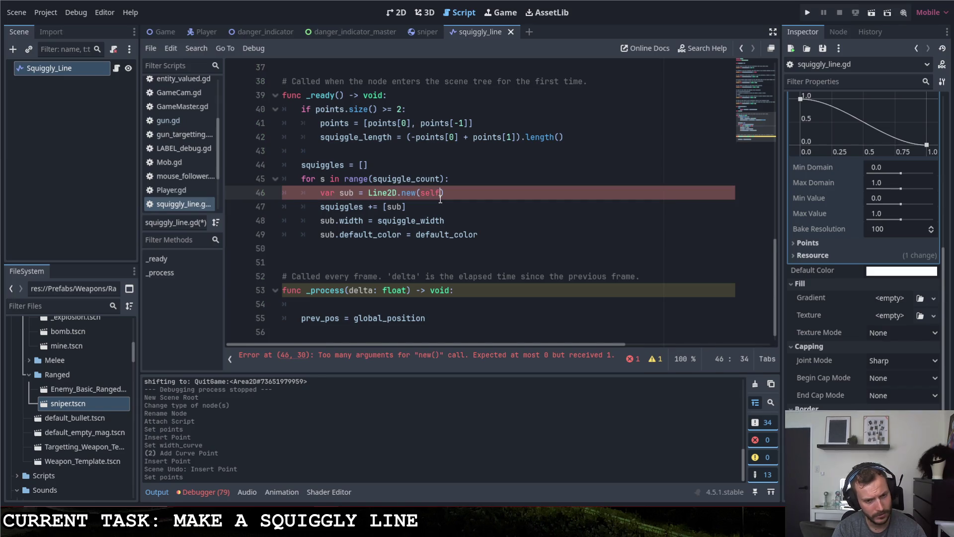
key(BackSpace)
key(BackSpace)
key(BackSpace)
key(Right)
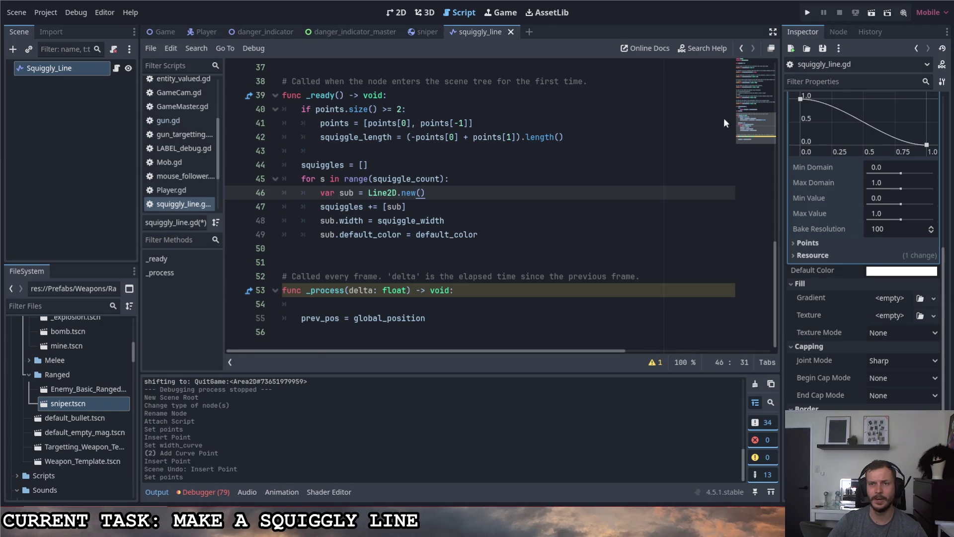
click(702, 49)
Step: Search the help for 'duplicate' and open the Node duplicate() method docs
text(d)
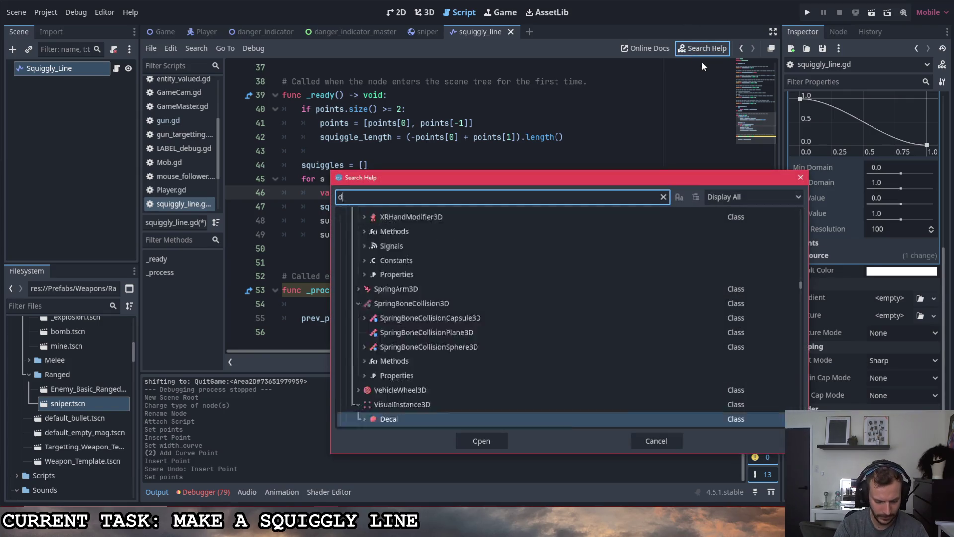
text(uplicate)
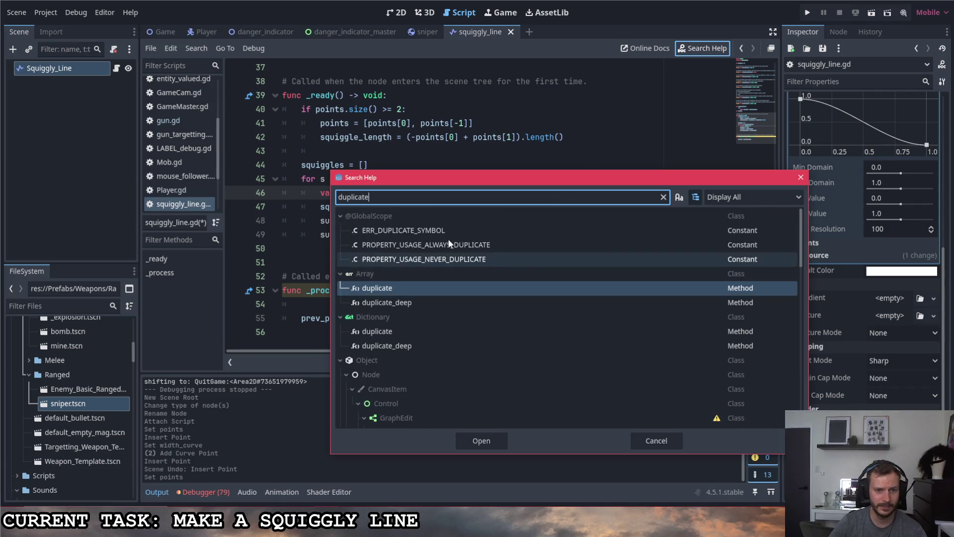
scroll(395, 285, down, 5)
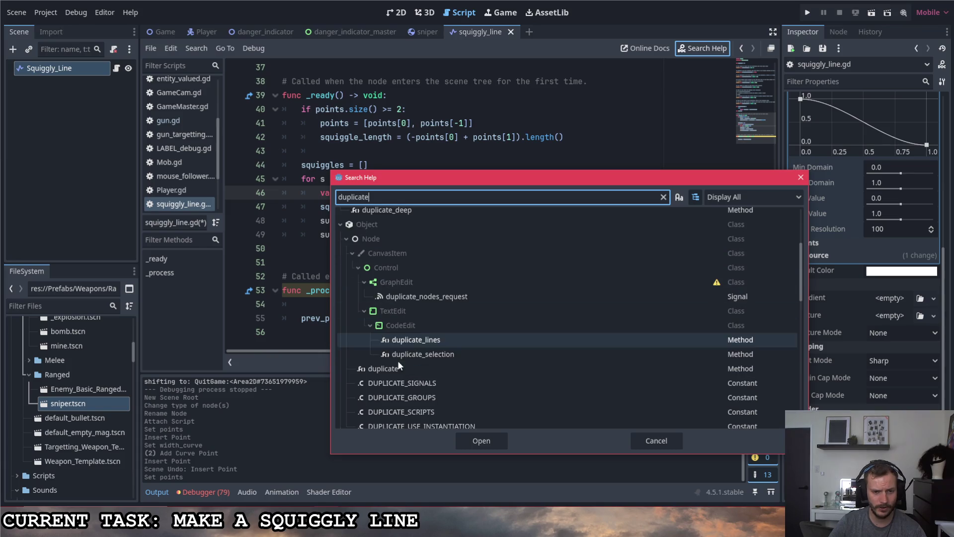
double_click(398, 365)
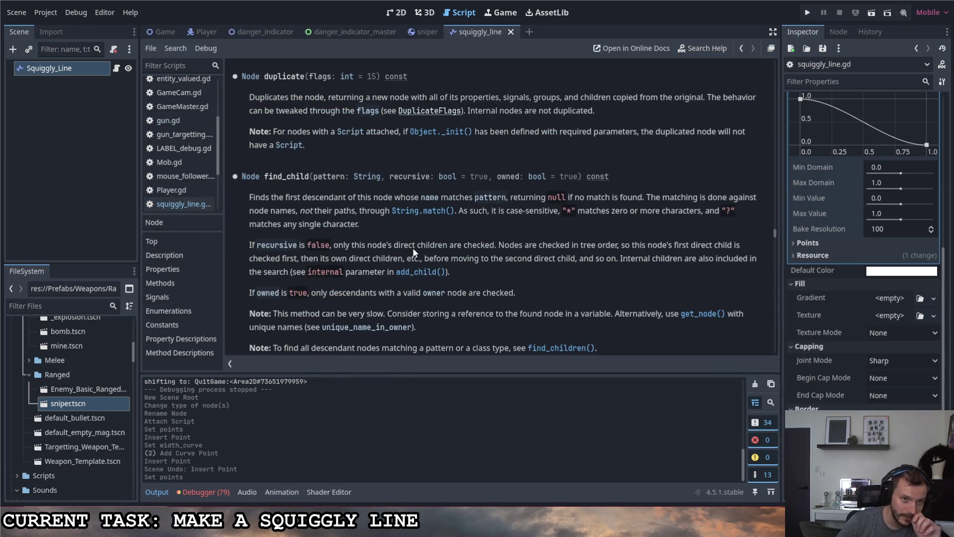
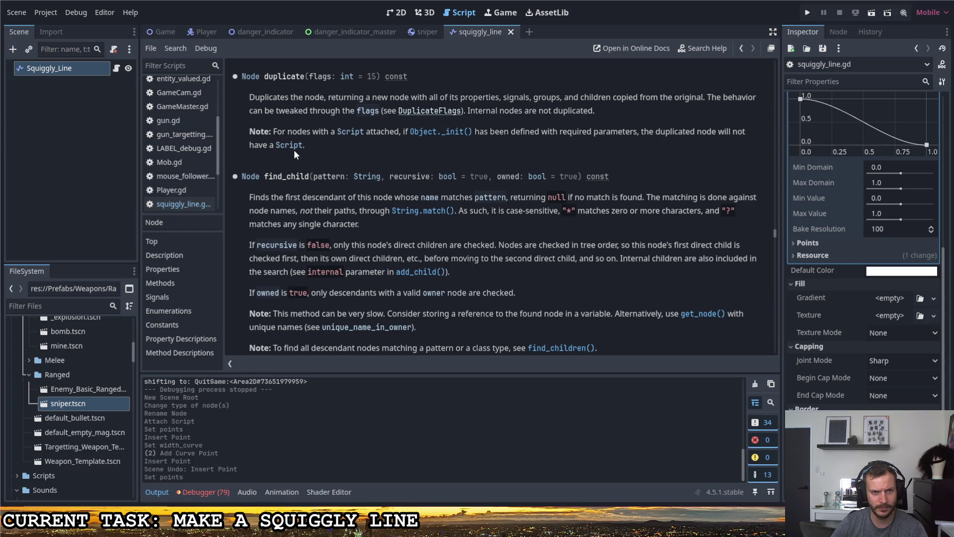
Step: Read the Object _init() docs note on required parameters, then return to squiggly_line.gd
click(451, 132)
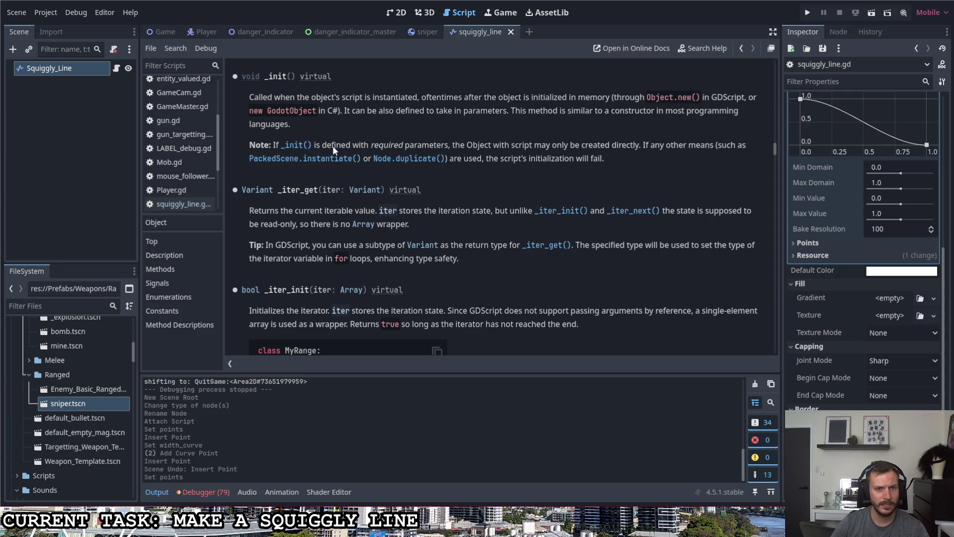
drag(373, 144, 449, 145)
click(463, 148)
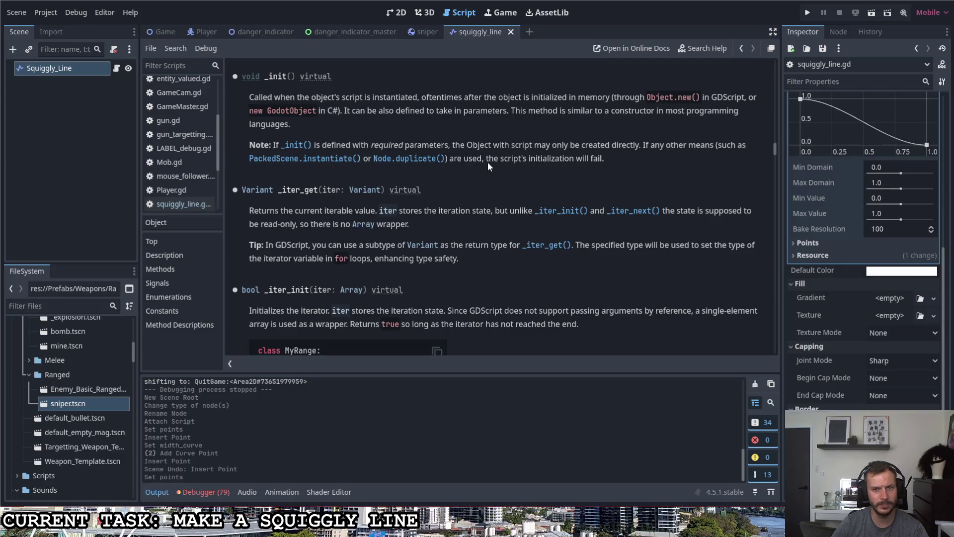
drag(488, 161, 605, 162)
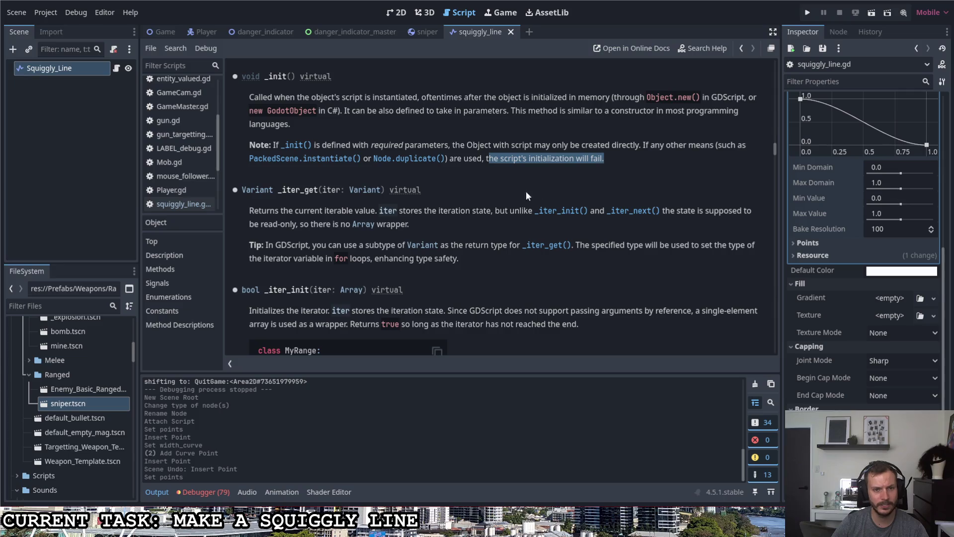
scroll(497, 183, up, 1)
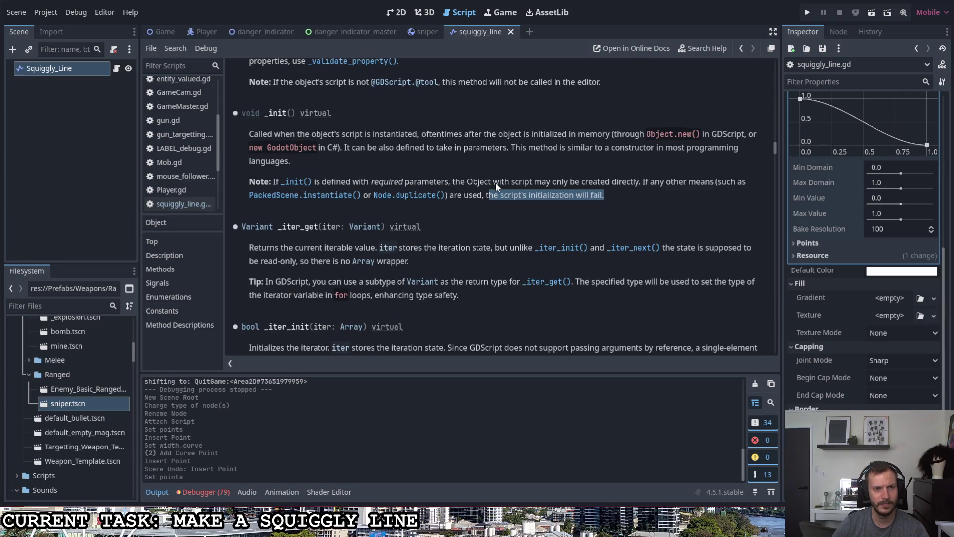
scroll(496, 185, up, 3)
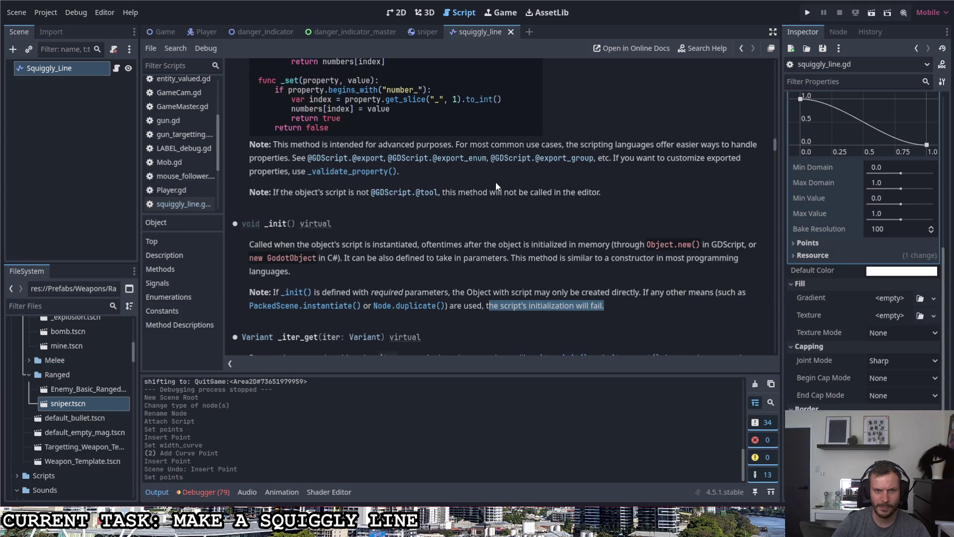
scroll(495, 185, up, 8)
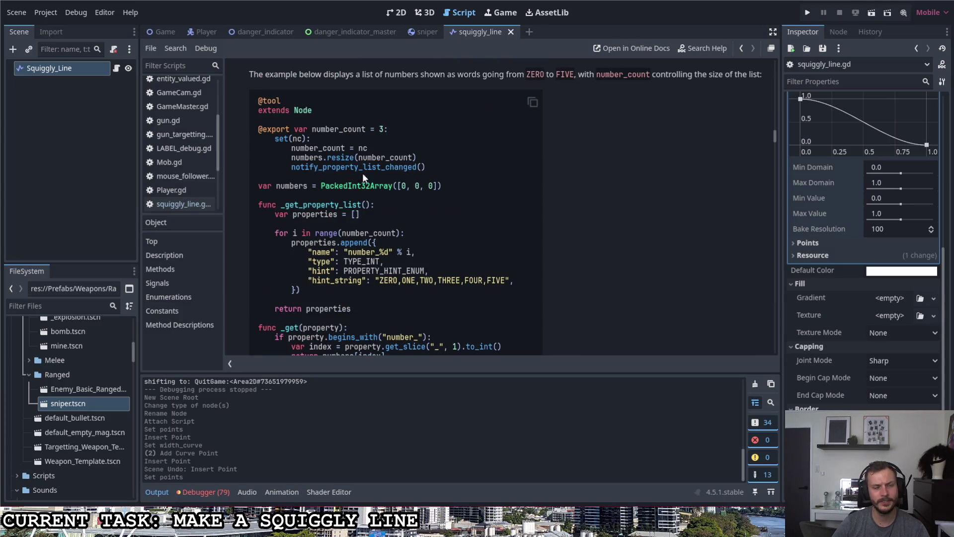
scroll(349, 159, up, 1)
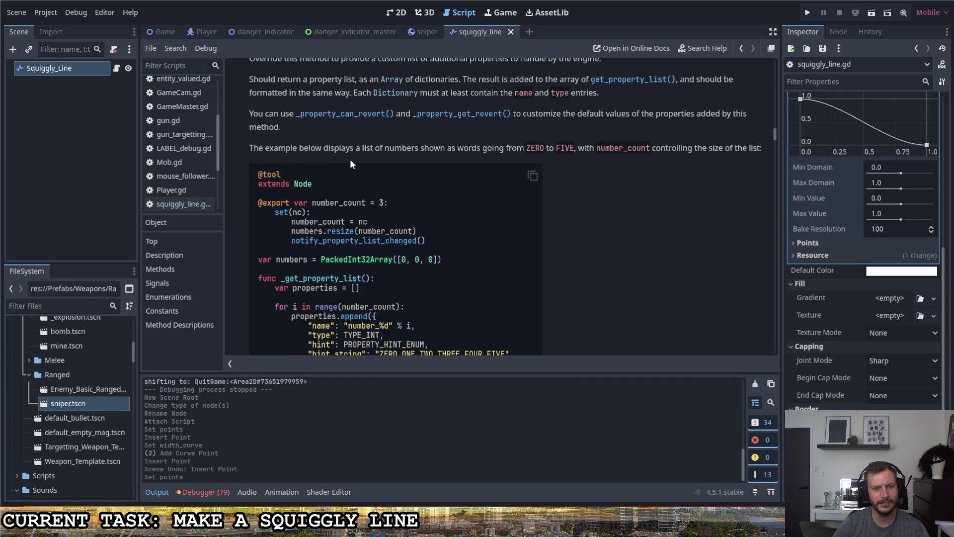
scroll(350, 162, down, 9)
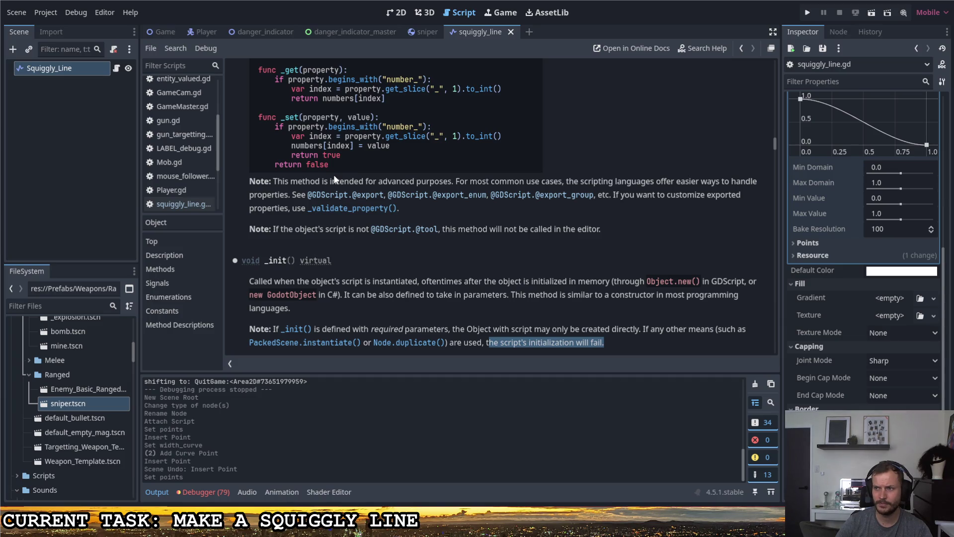
click(116, 68)
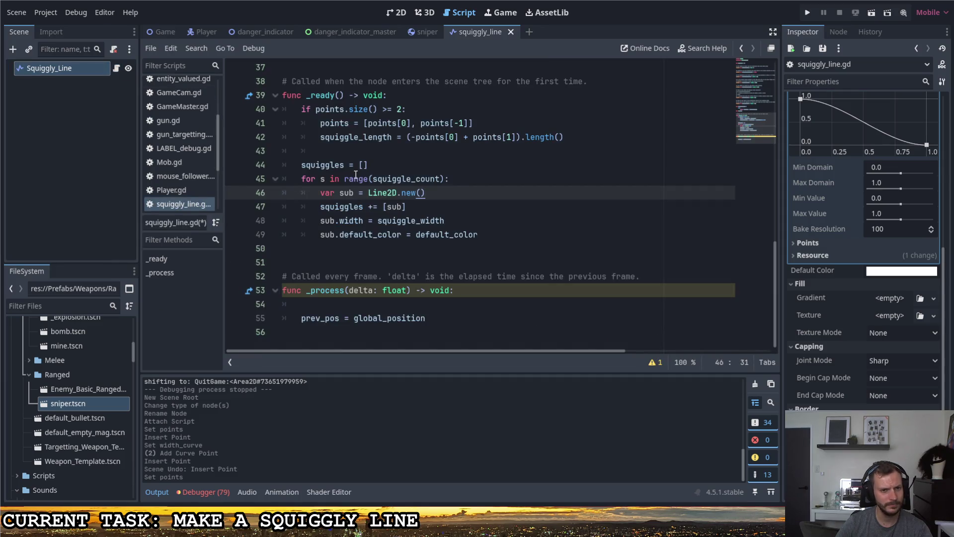
Step: Add a func _init(): with a pass body at the end of the script
scroll(358, 172, up, 3)
scroll(357, 172, up, 1)
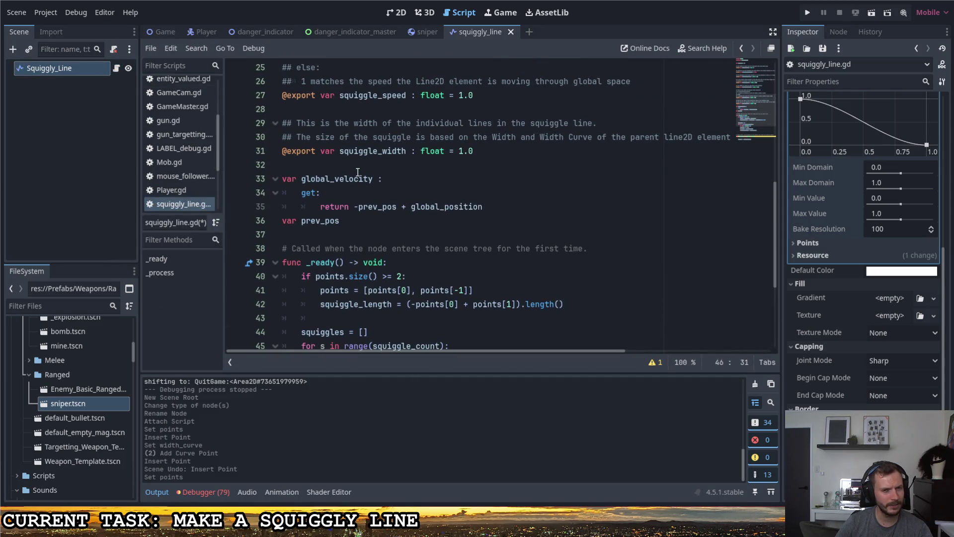
scroll(358, 173, up, 8)
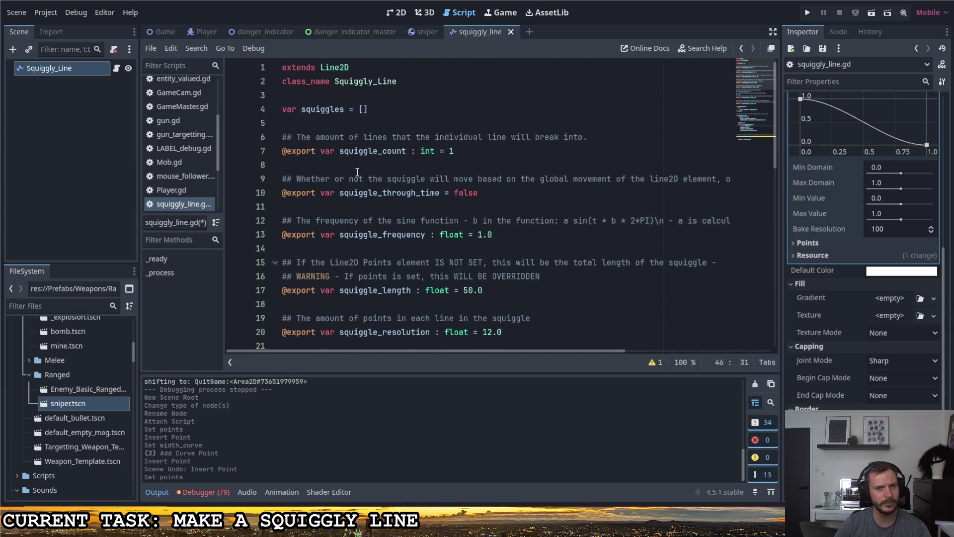
scroll(358, 173, down, 12)
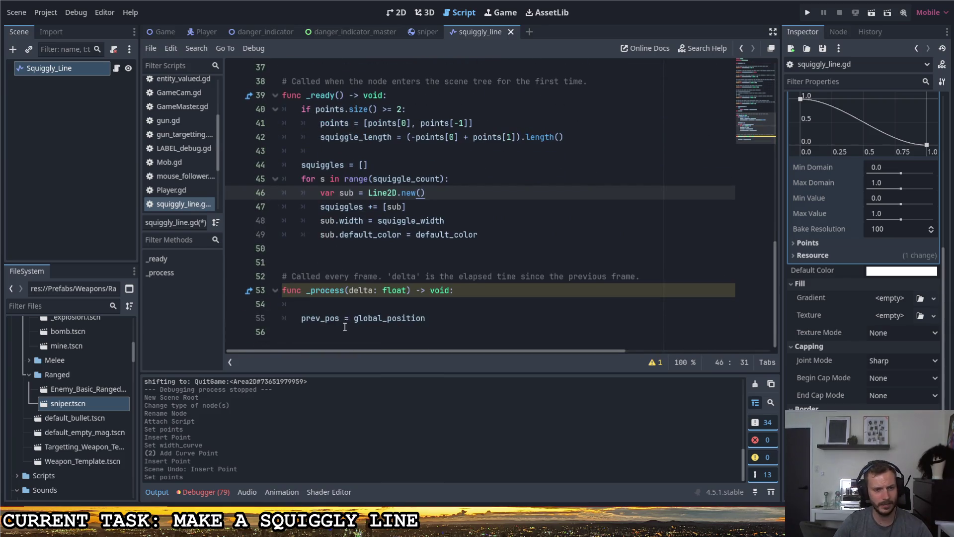
click(345, 329)
key(Return)
text(func _)
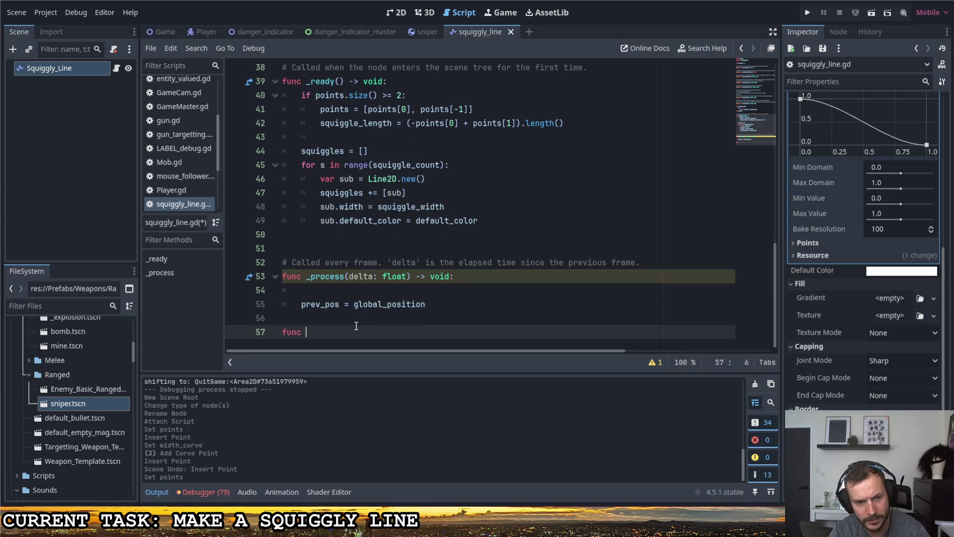
text(init()
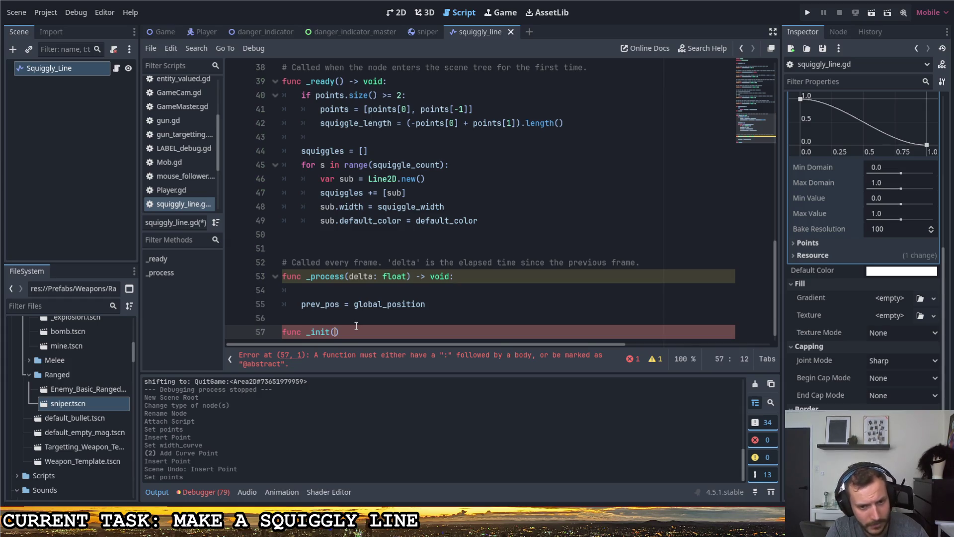
text():)
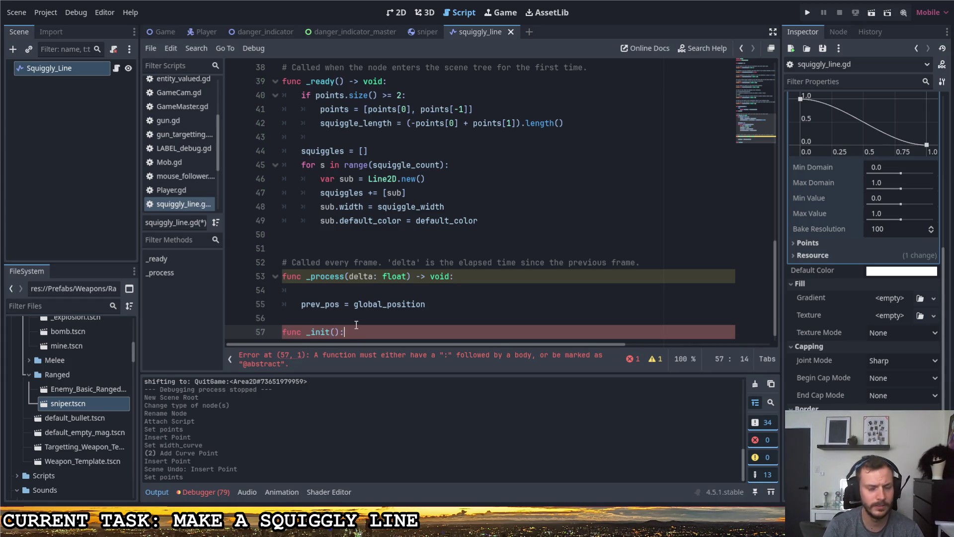
key(Return)
text(p)
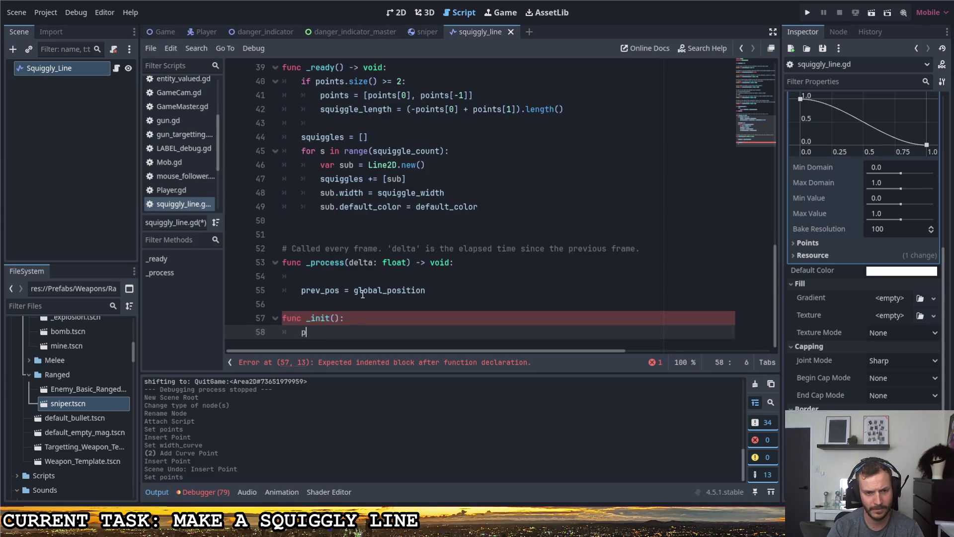
text(ass)
key(Up)
Step: Give _init the parameter foo = 0 and save the script
key(Right)
key(Right)
key(Right)
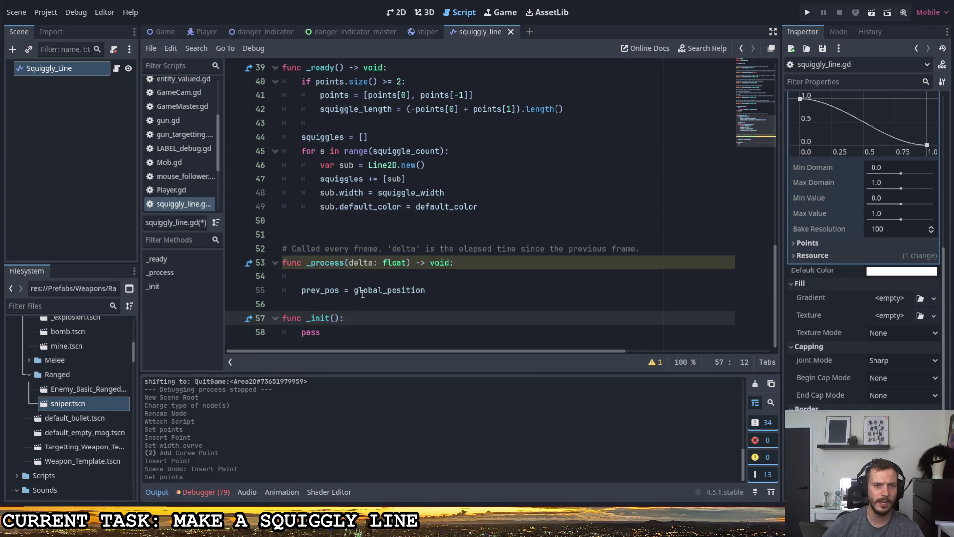
scroll(362, 294, up, 6)
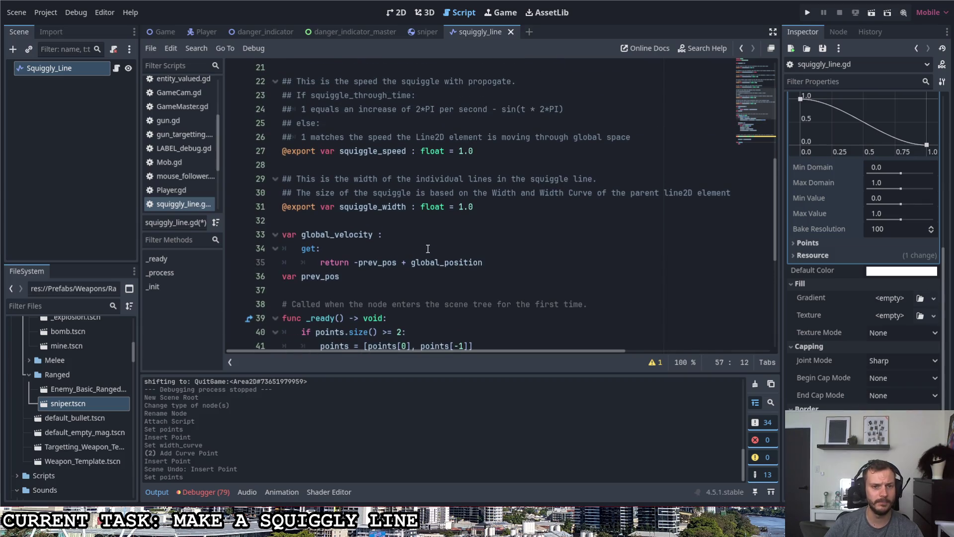
scroll(428, 249, up, 6)
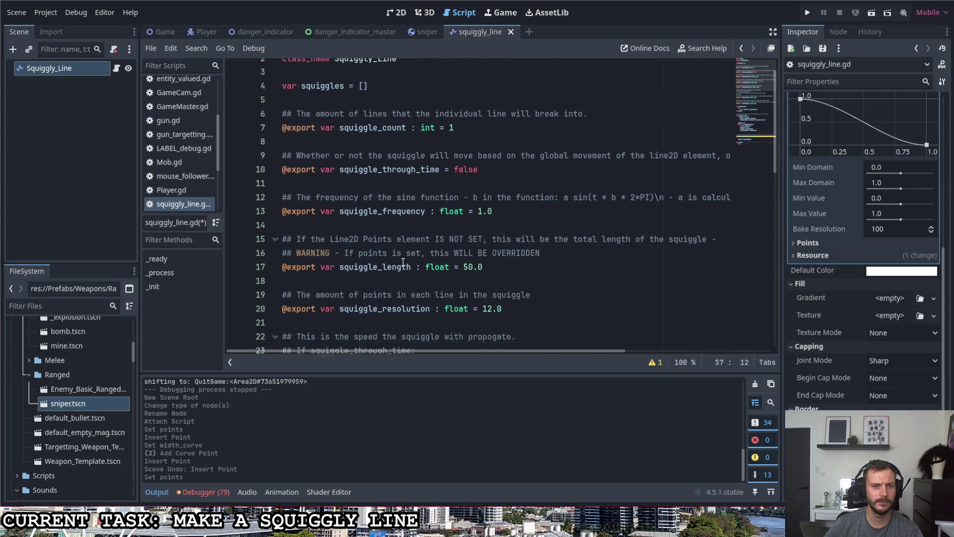
scroll(403, 262, down, 12)
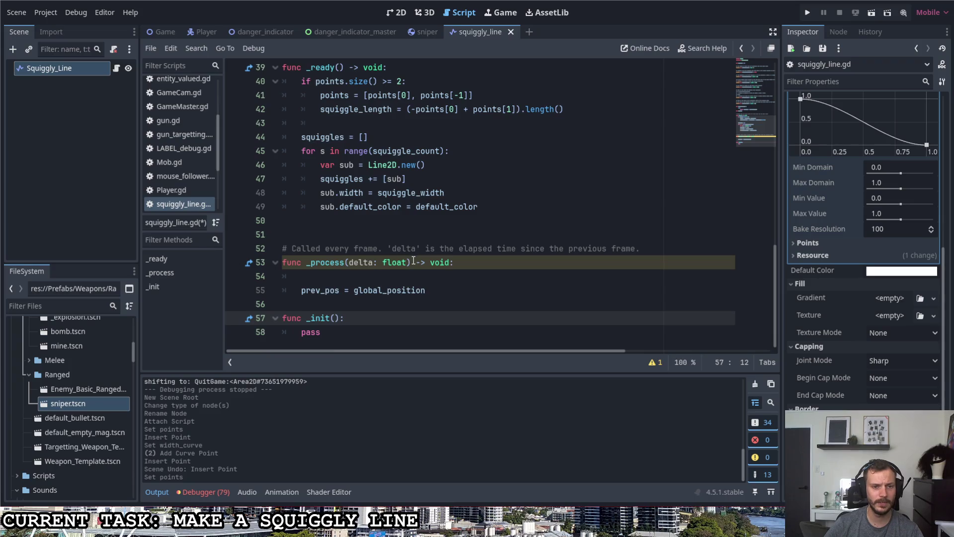
text(foo = 0)
key(ctrl+s)
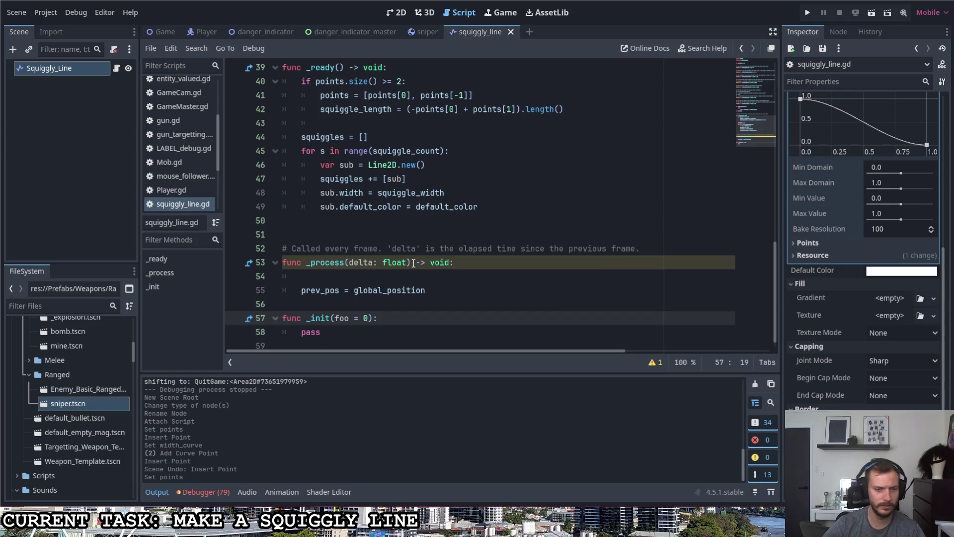
click(450, 317)
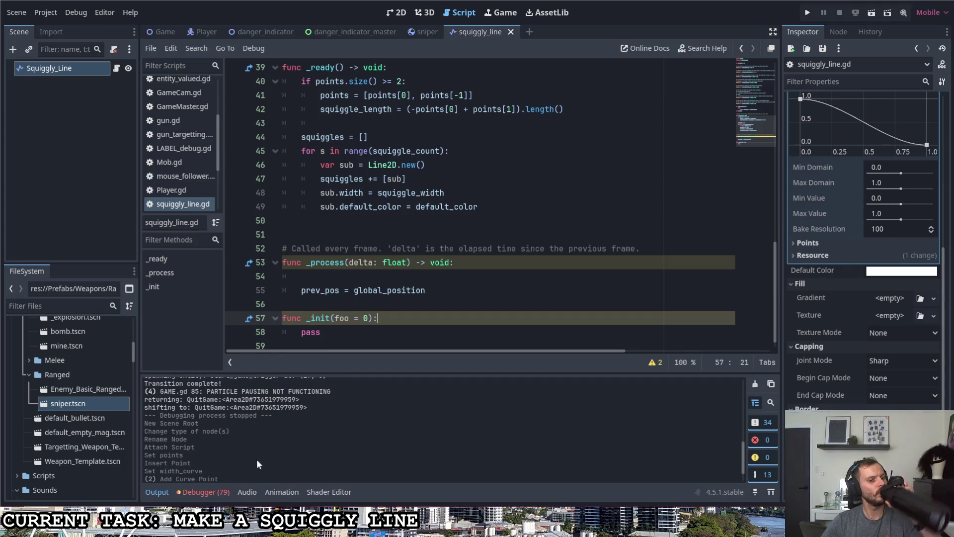
Step: Check the debugger's list of script errors and warnings
click(207, 492)
click(215, 368)
scroll(247, 456, down, 5)
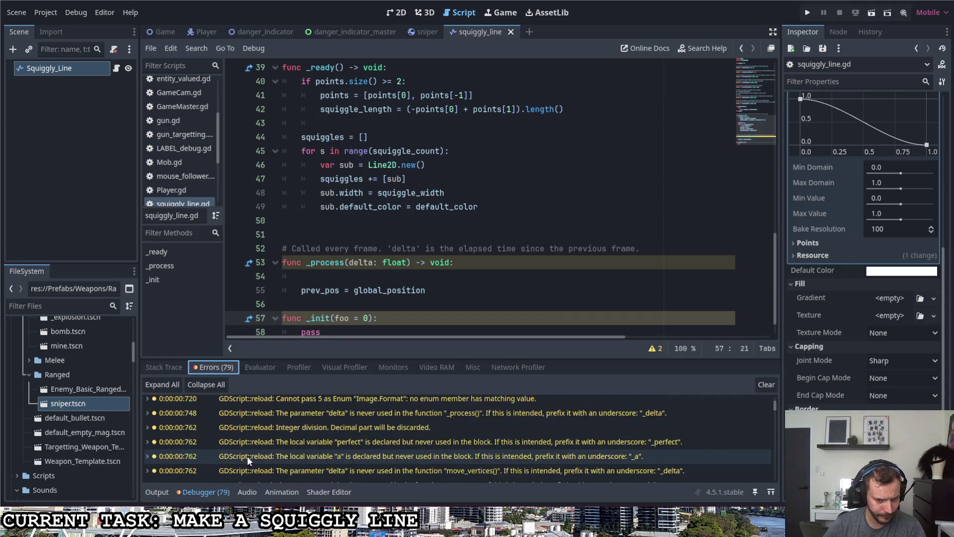
scroll(250, 452, down, 3)
Step: Add a 'foo-' line inside the _init body and save the script
triple_click(402, 312)
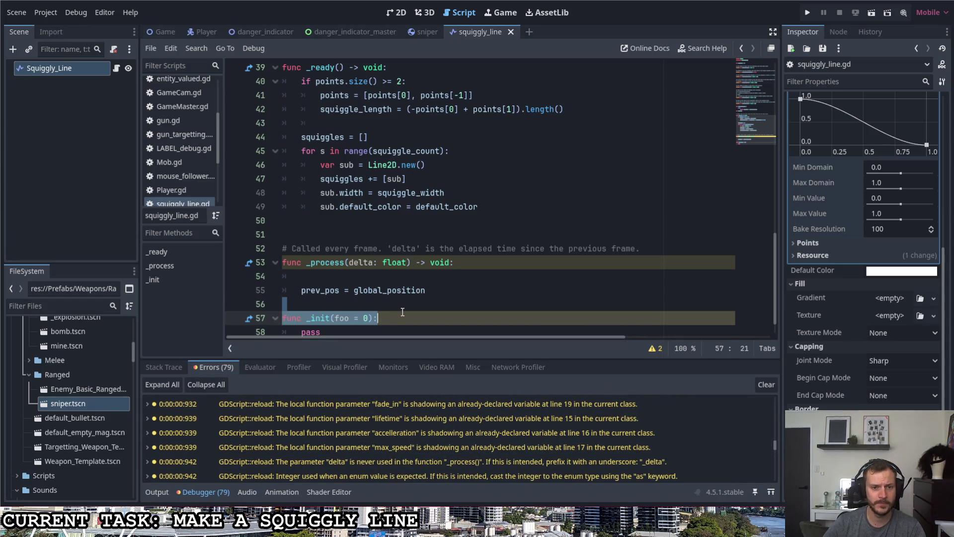
click(403, 311)
key(Return)
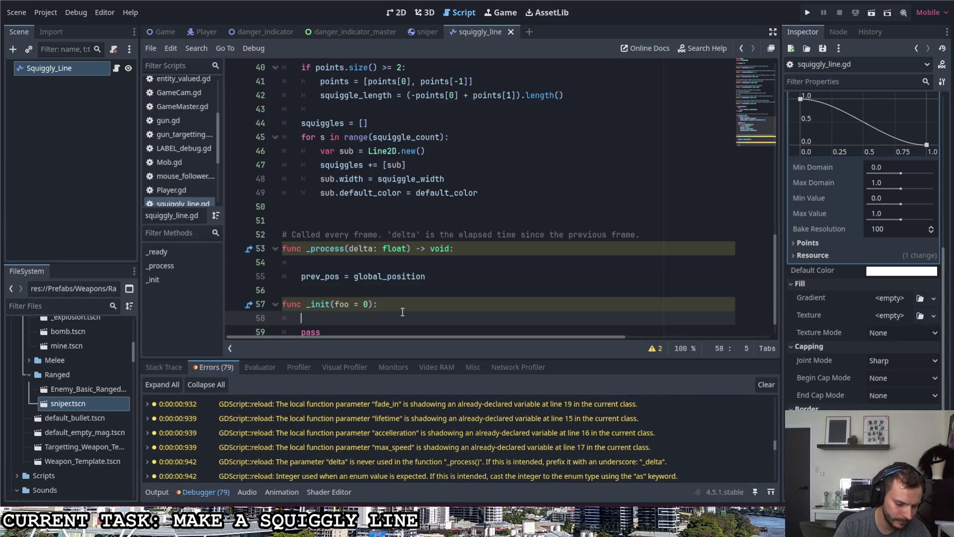
text(foo =)
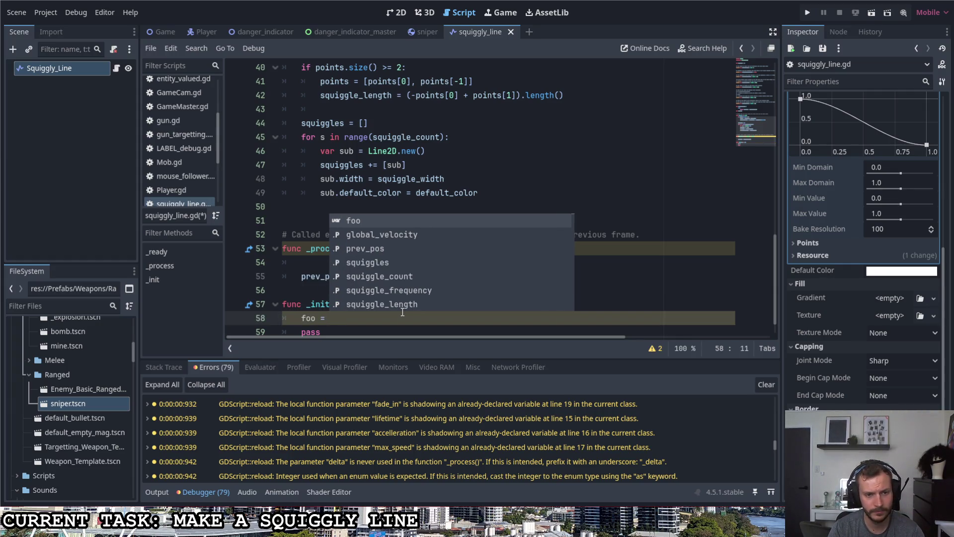
text(-)
key(ctrl+s)
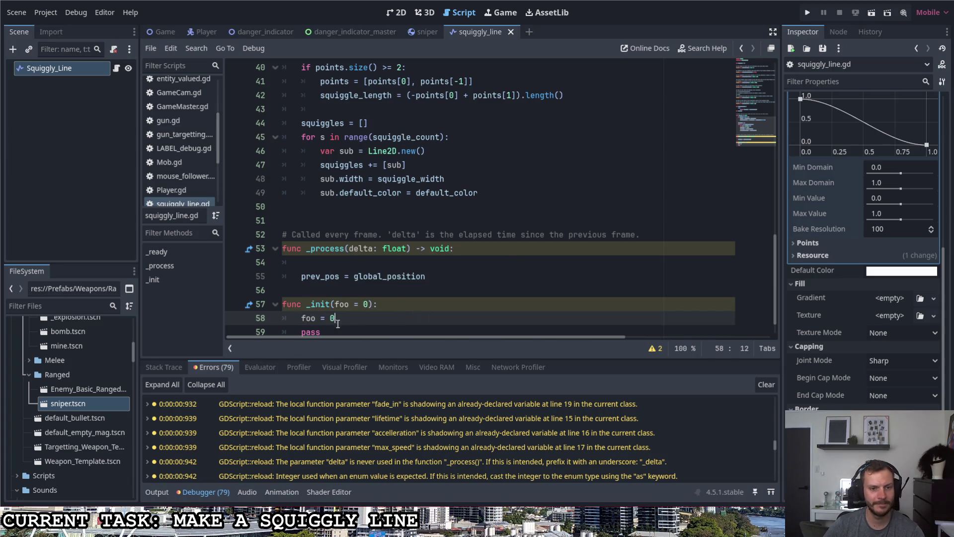
Step: Open the Object class documentation for the _init() method from the script
click(342, 305)
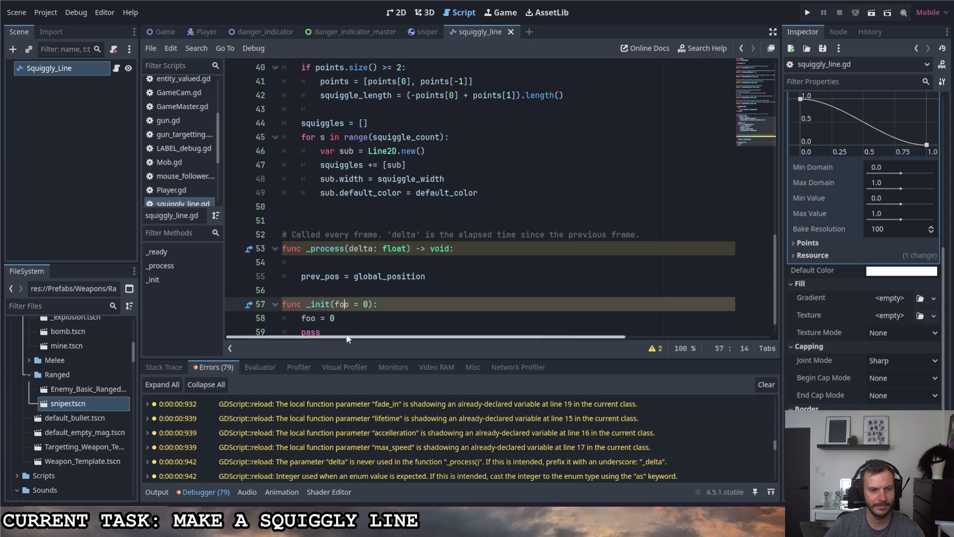
scroll(369, 464, up, 4)
scroll(362, 454, down, 2)
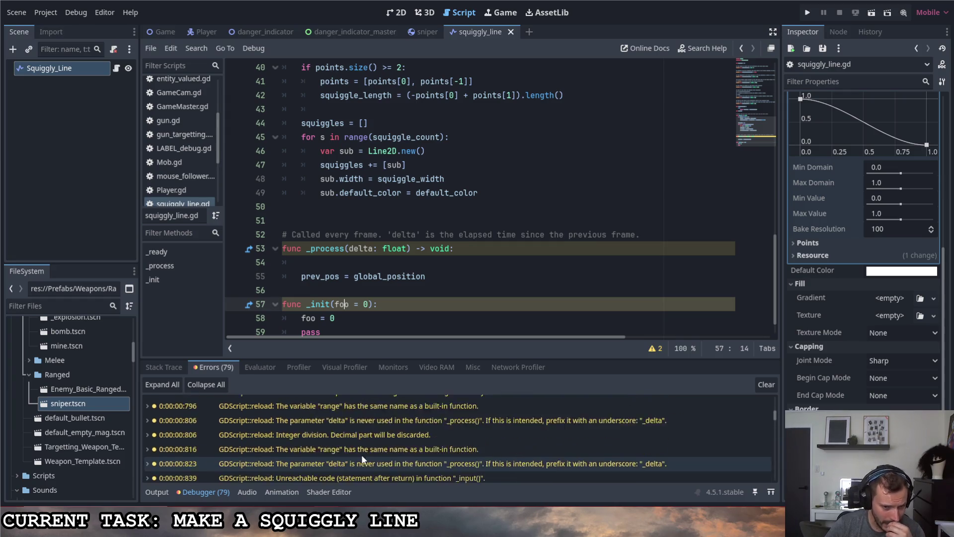
scroll(348, 430, down, 12)
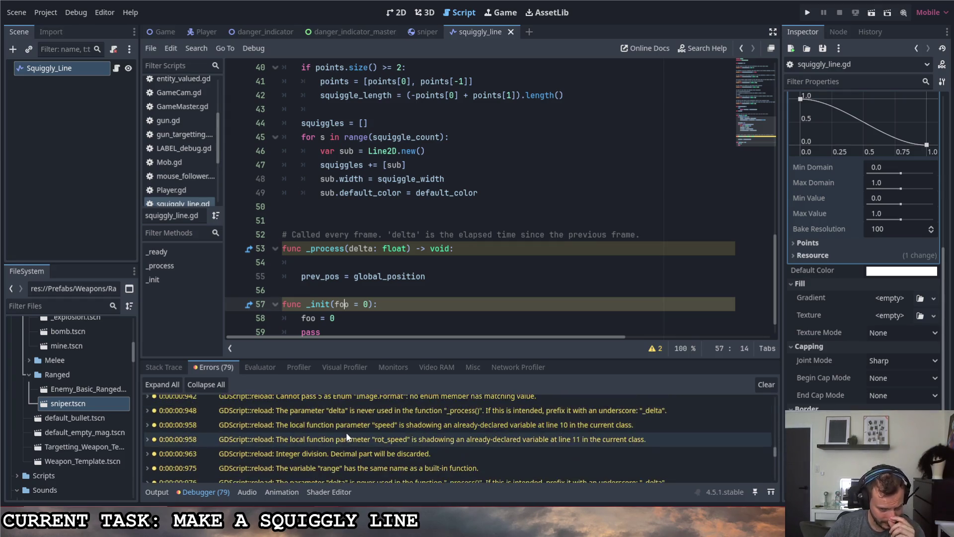
scroll(348, 425, up, 4)
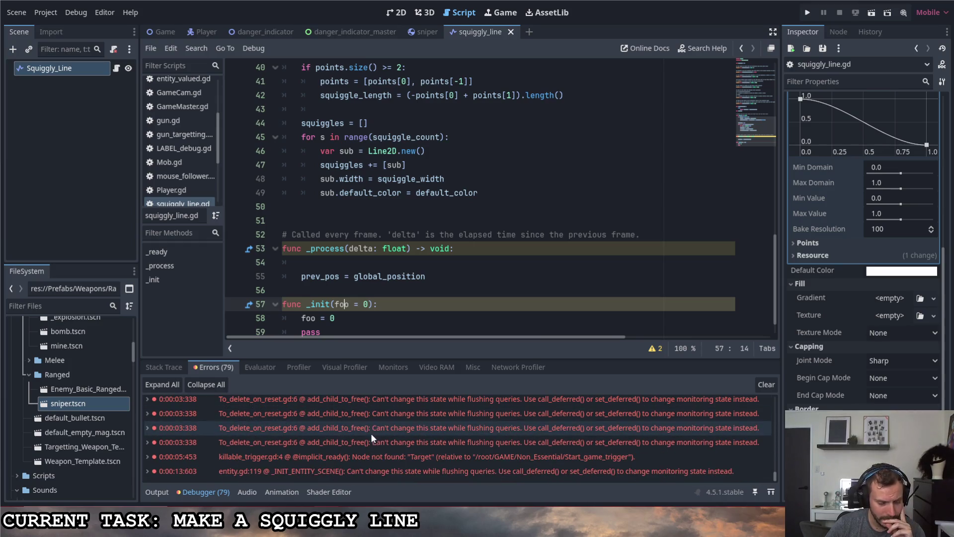
scroll(374, 436, up, 5)
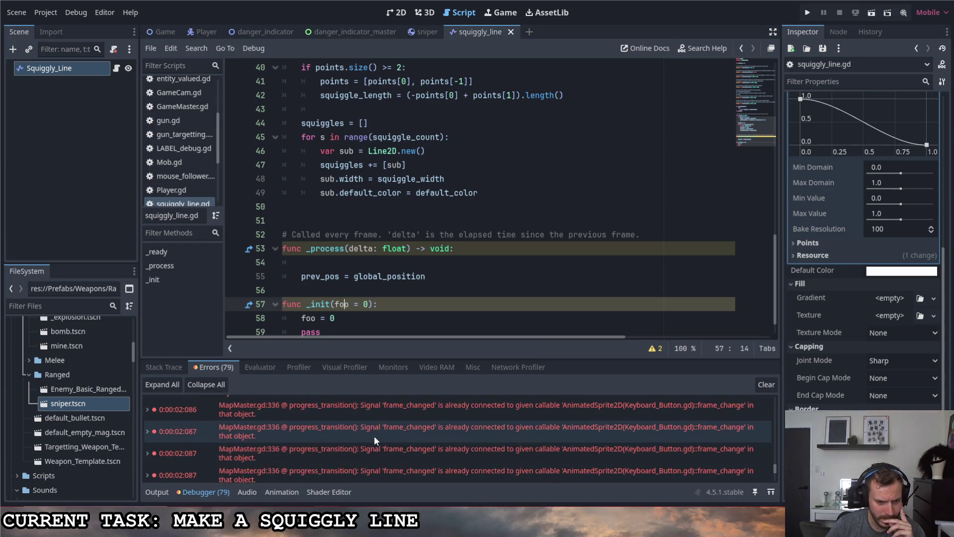
scroll(375, 440, up, 5)
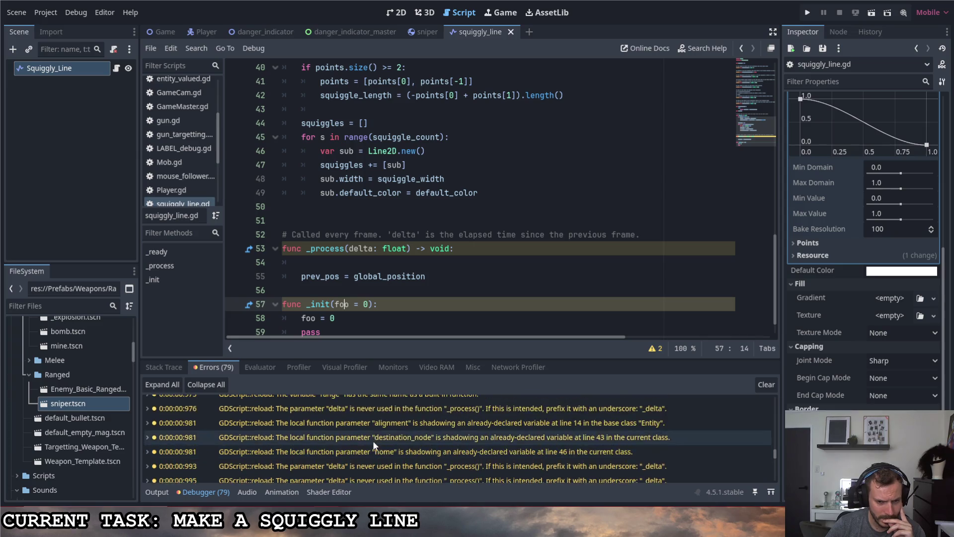
scroll(382, 445, up, 5)
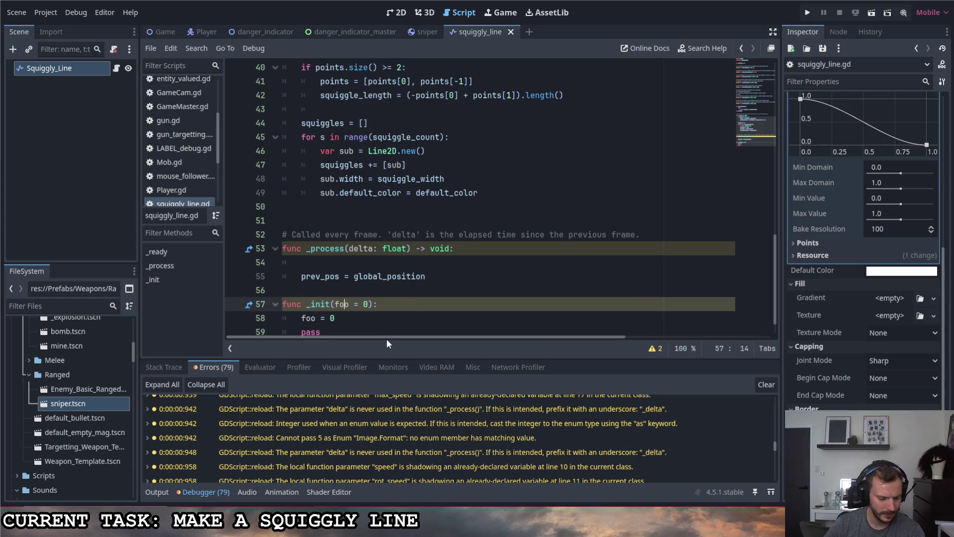
click(249, 304)
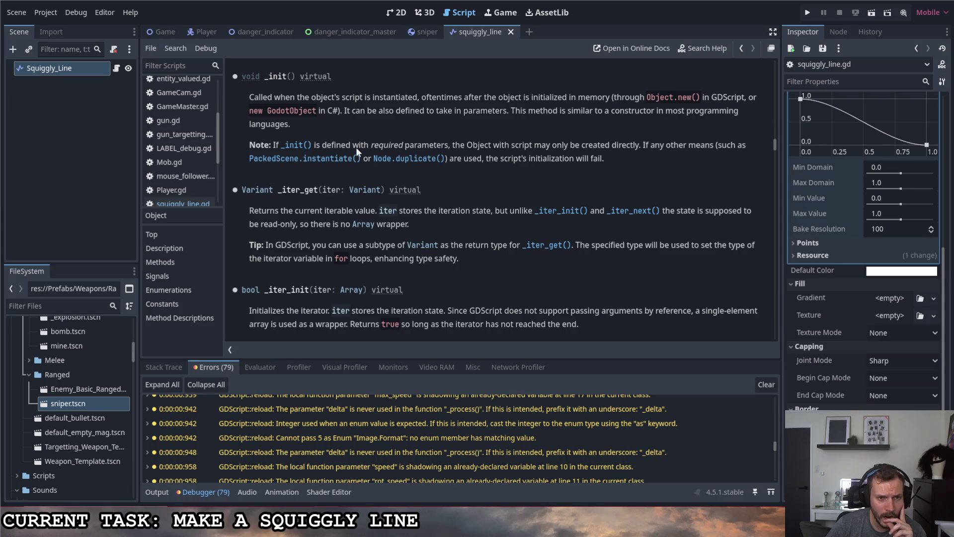
Step: Highlight 'required' in the _init() note, then back in squiggly_line.gd select '= 0' in the signature
double_click(387, 145)
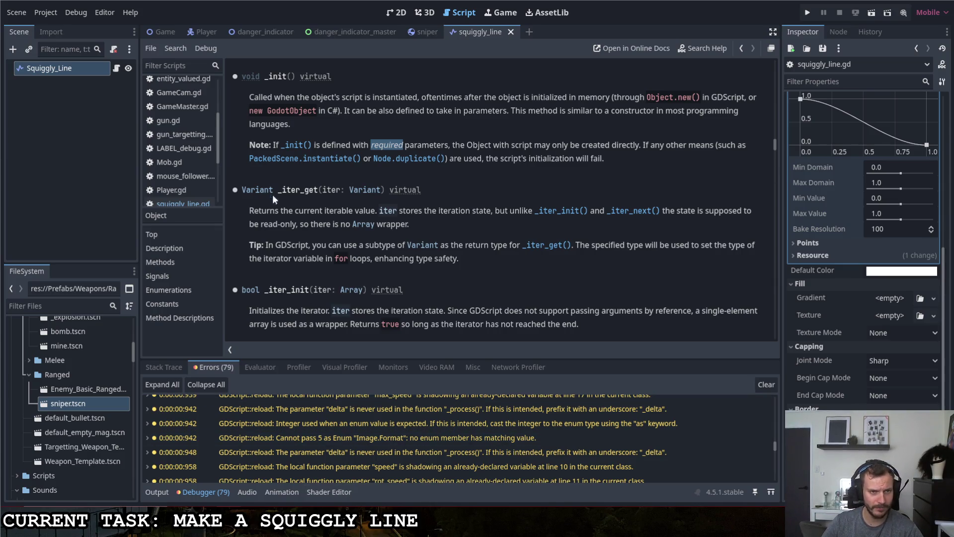
scroll(447, 199, down, 5)
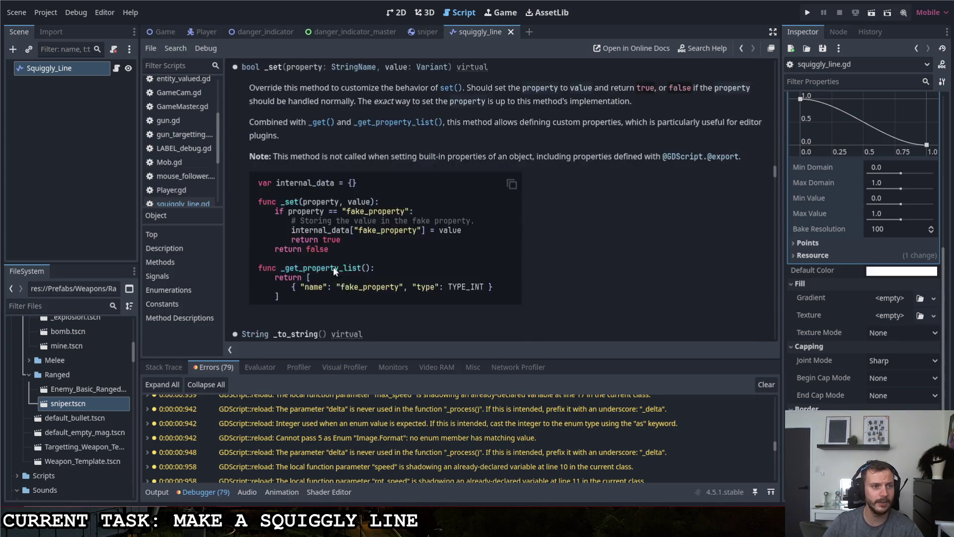
click(182, 203)
scroll(363, 282, down, 1)
drag(369, 275, 355, 276)
Step: Replace '= 0' with ': float' so the signature reads _init(foo : float)
text(: floa)
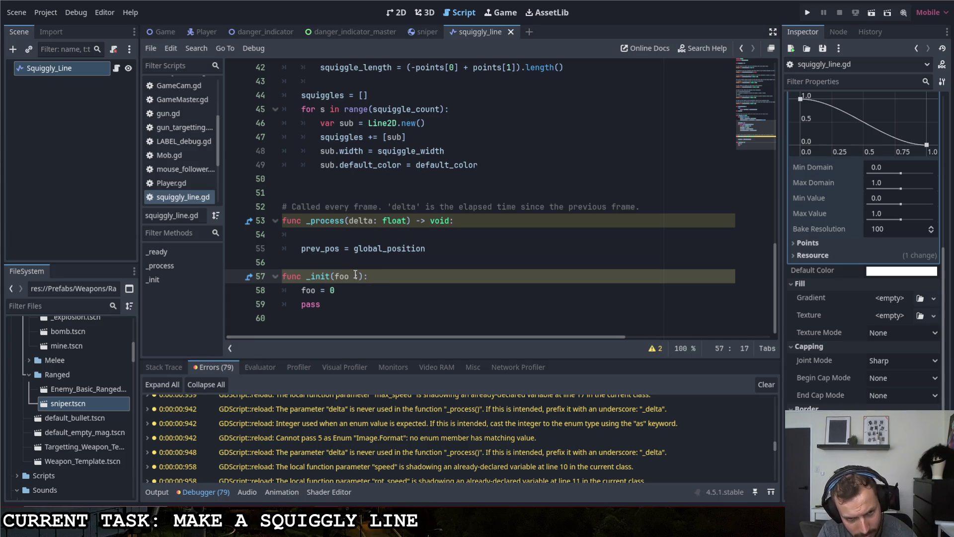
text(t)
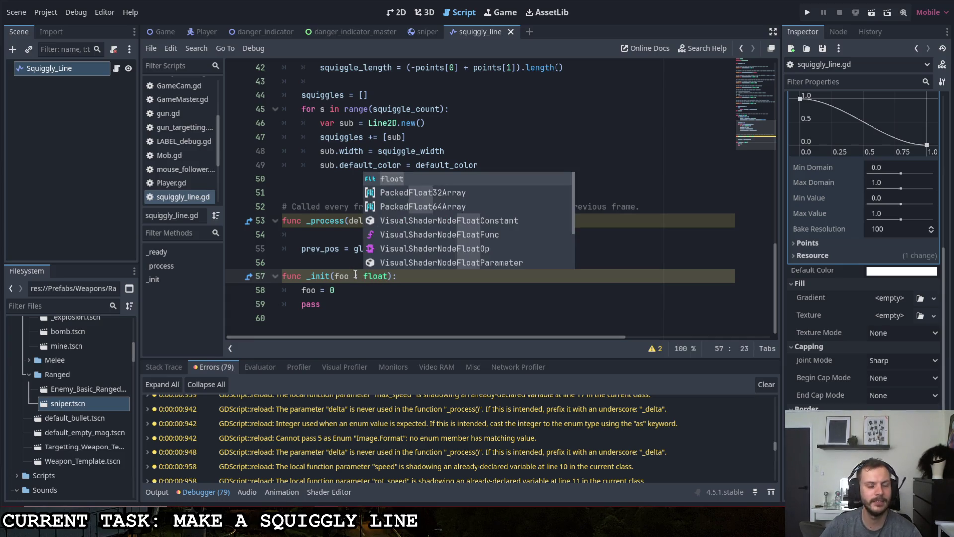
click(390, 264)
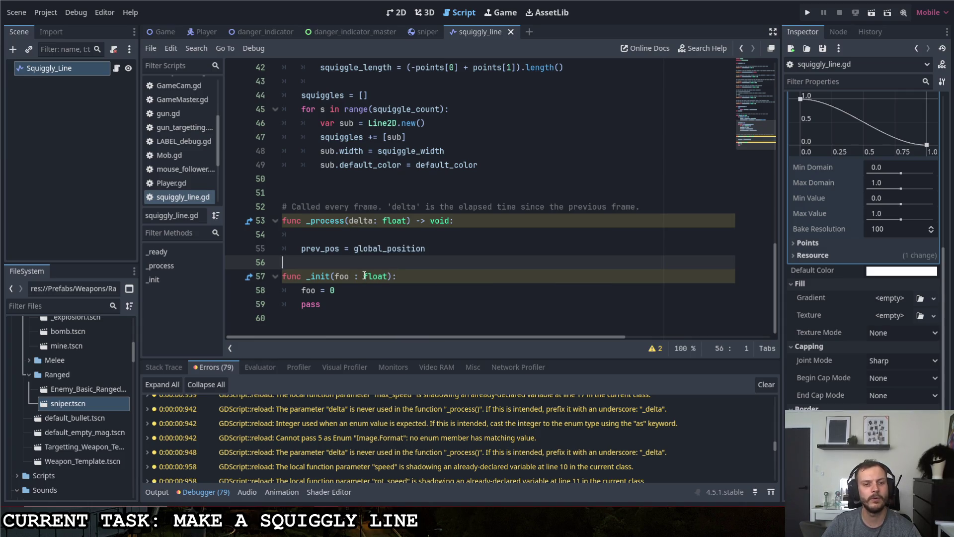
click(361, 290)
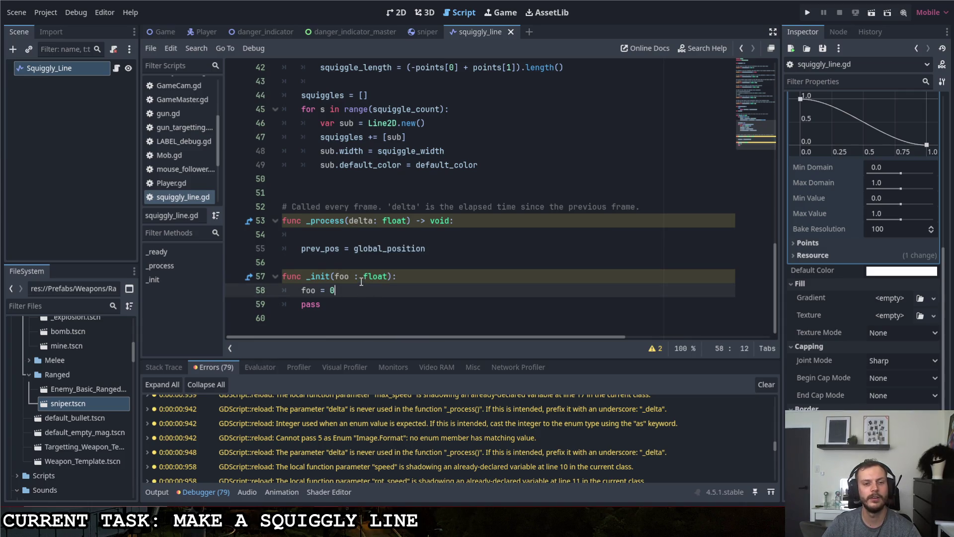
click(388, 276)
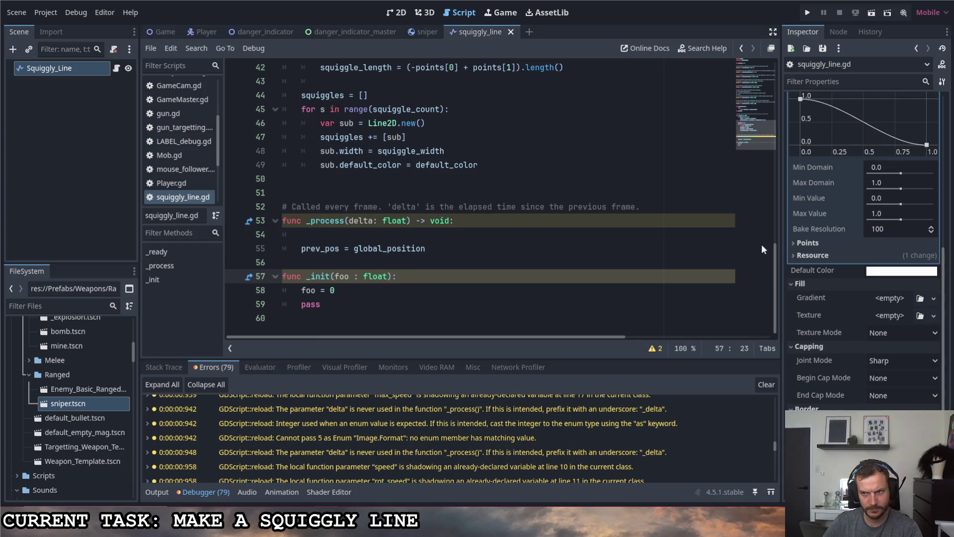
scroll(795, 278, up, 5)
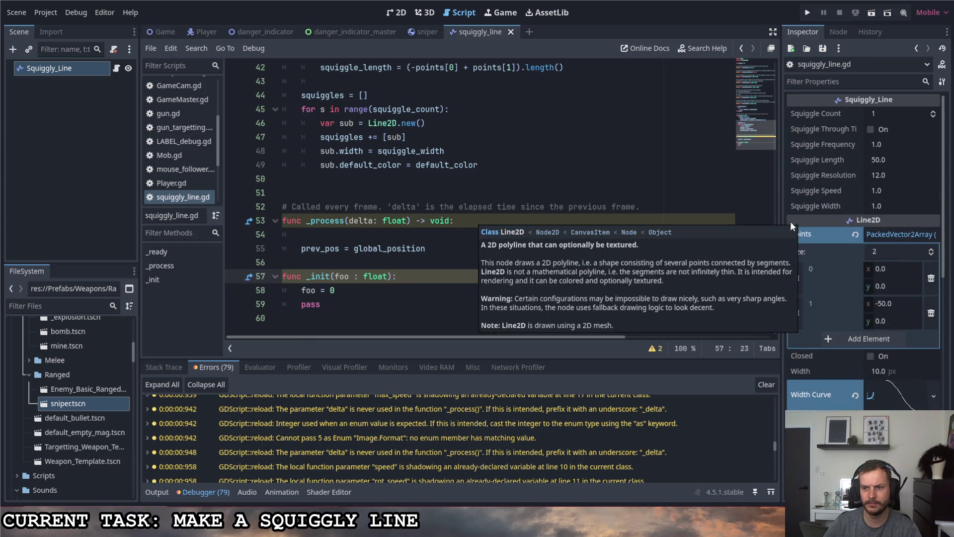
scroll(805, 278, down, 5)
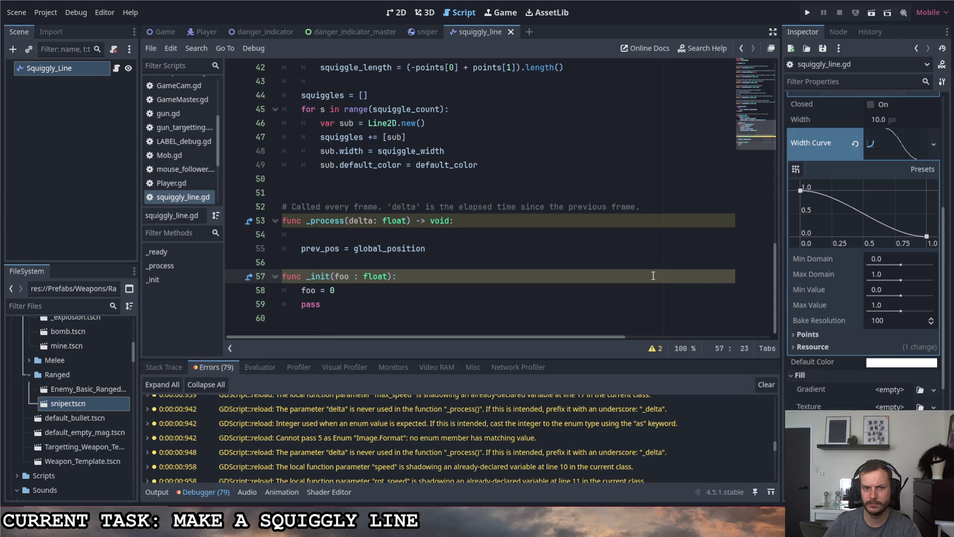
click(418, 248)
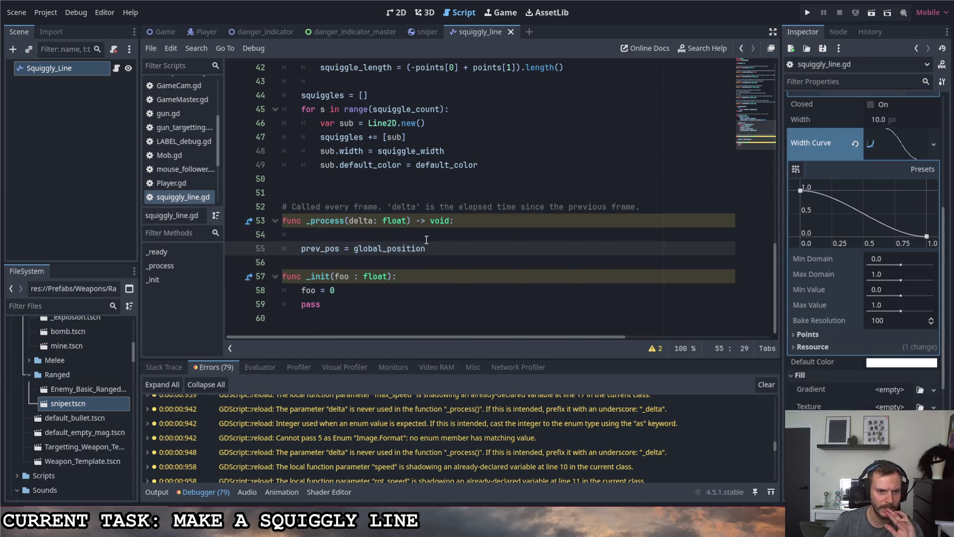
scroll(403, 437, down, 2)
scroll(404, 438, down, 10)
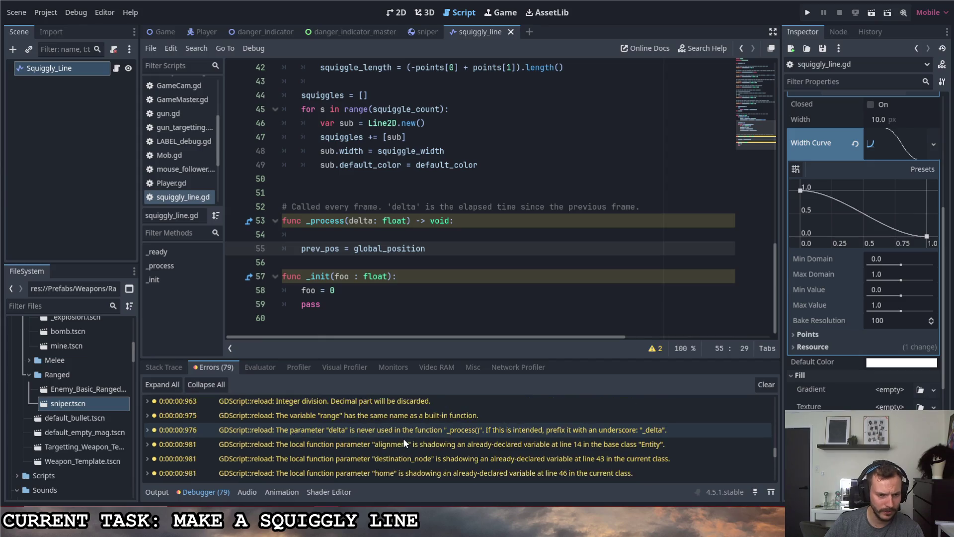
scroll(406, 432, down, 2)
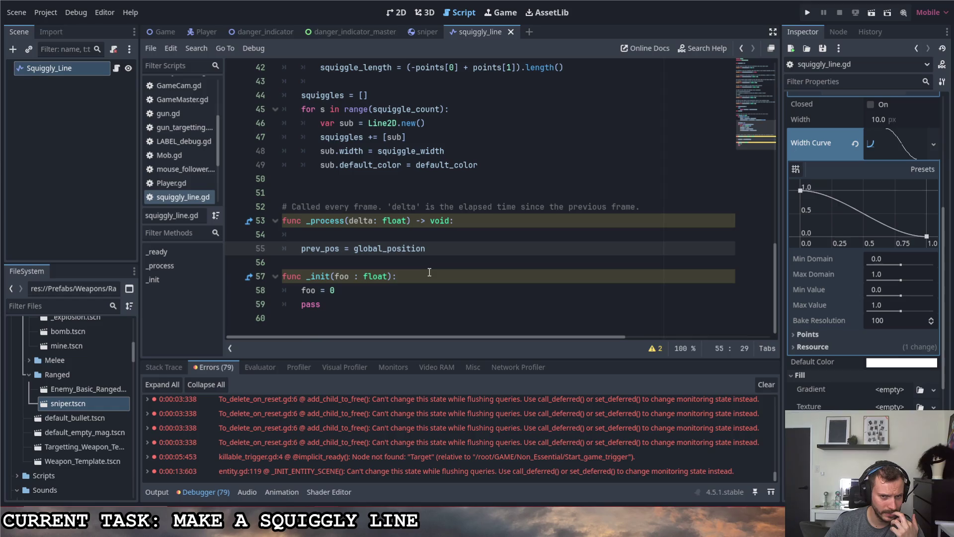
scroll(828, 374, down, 3)
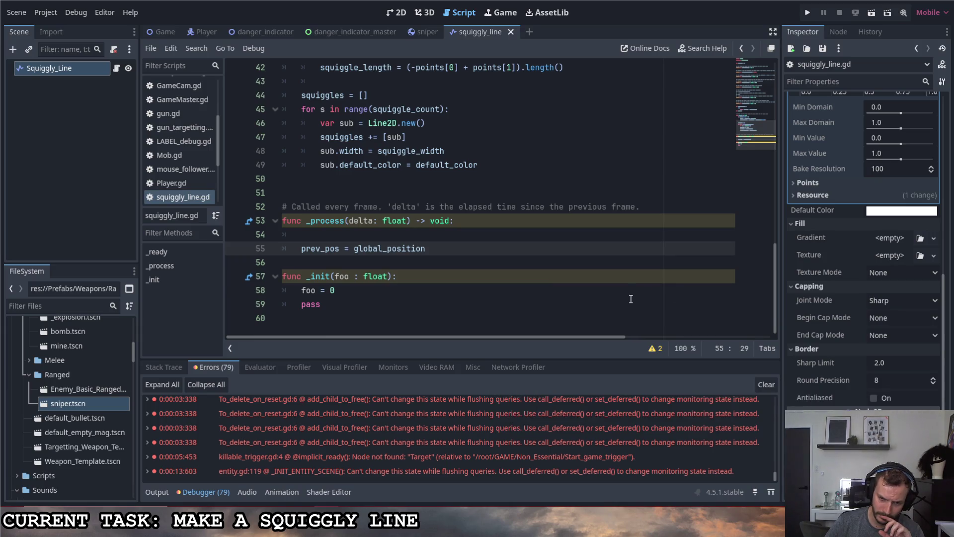
scroll(626, 298, up, 6)
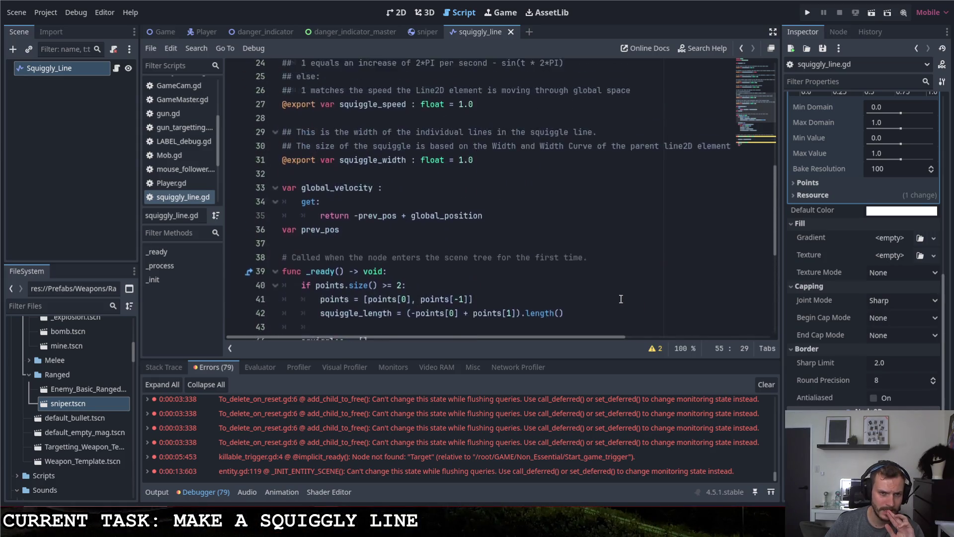
scroll(621, 298, down, 8)
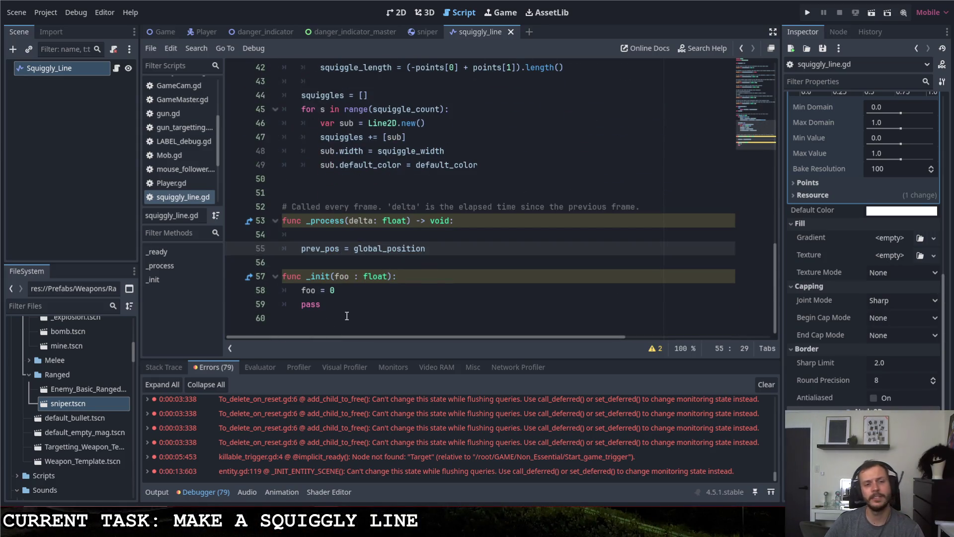
Step: Delete the _init function, restore sub-line creation as Line2D.new(), and save
drag(347, 316, 282, 276)
key(BackSpace)
key(BackSpace)
key(BackSpace)
scroll(379, 261, up, 4)
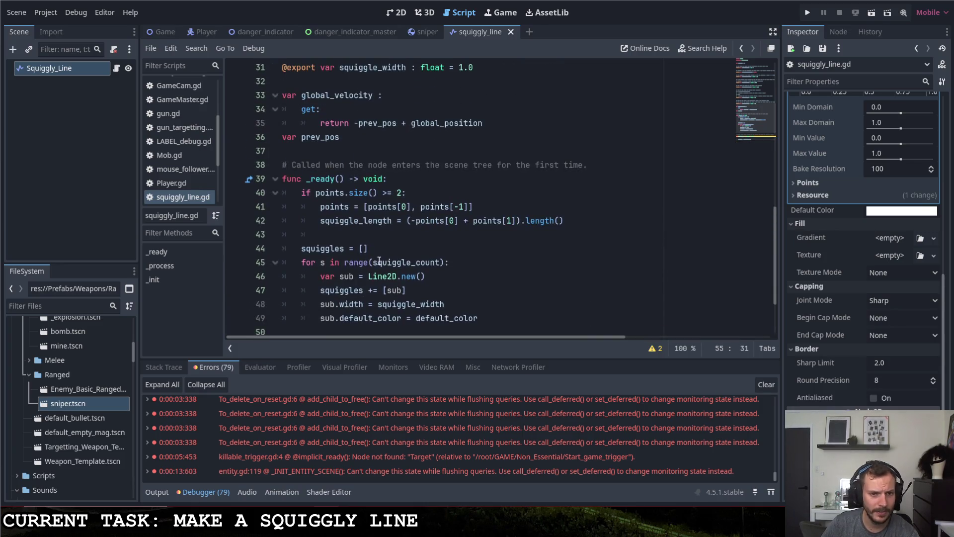
drag(437, 277, 403, 277)
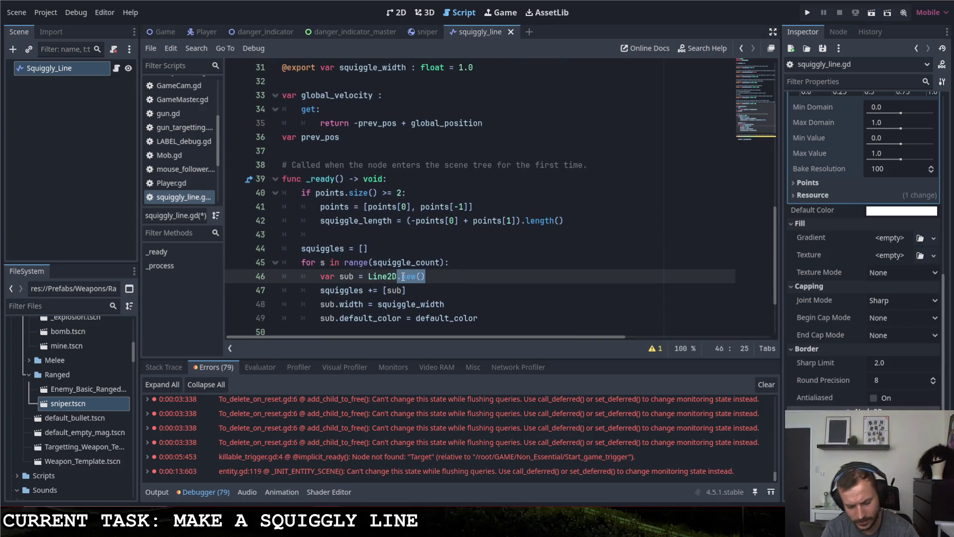
text(dup)
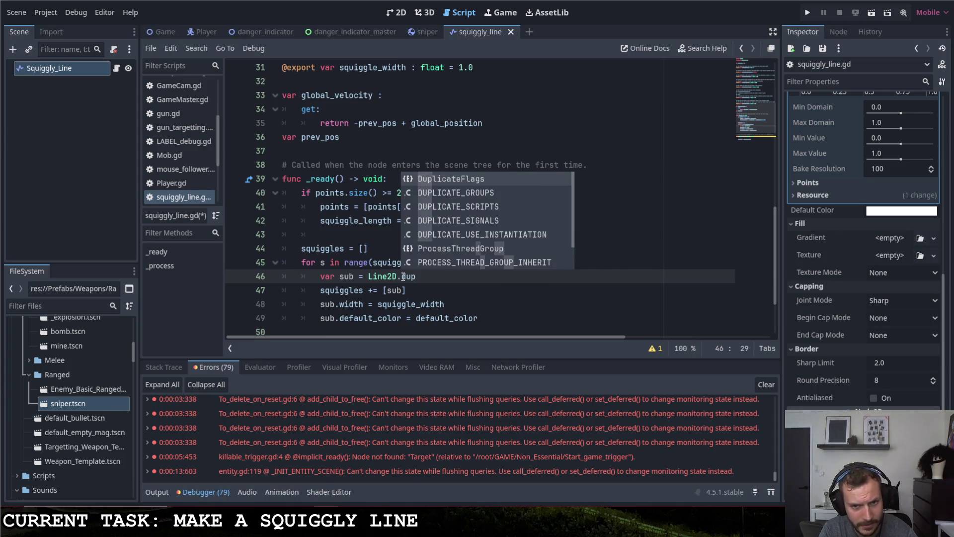
key(BackSpace)
key(BackSpace)
key(BackSpace)
text(Duplcate)
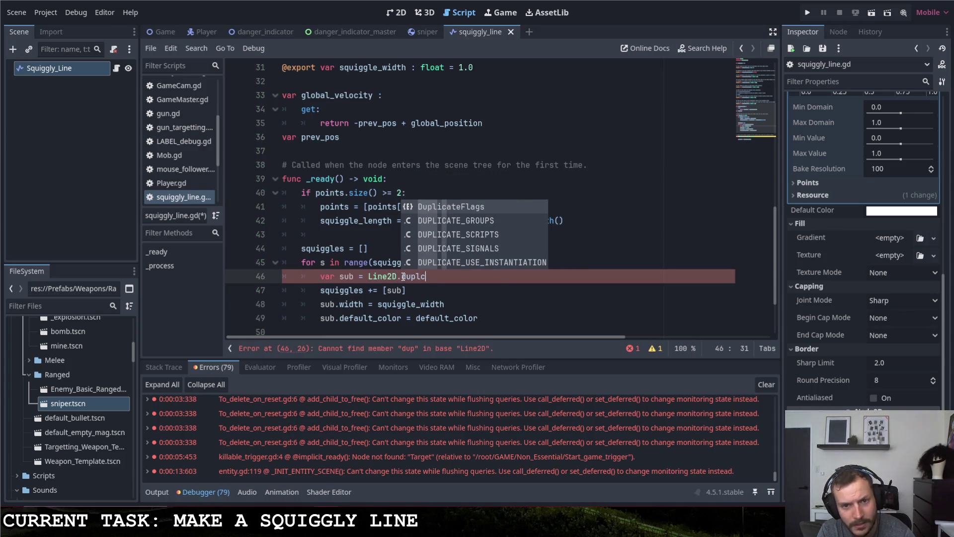
key(BackSpace)
key(BackSpace)
key(BackSpace)
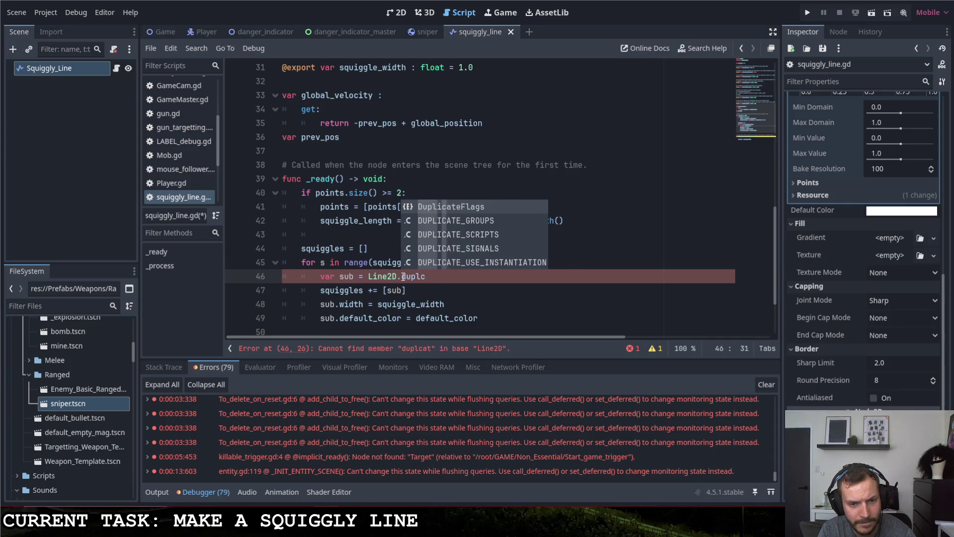
key(BackSpace)
key(BackSpace)
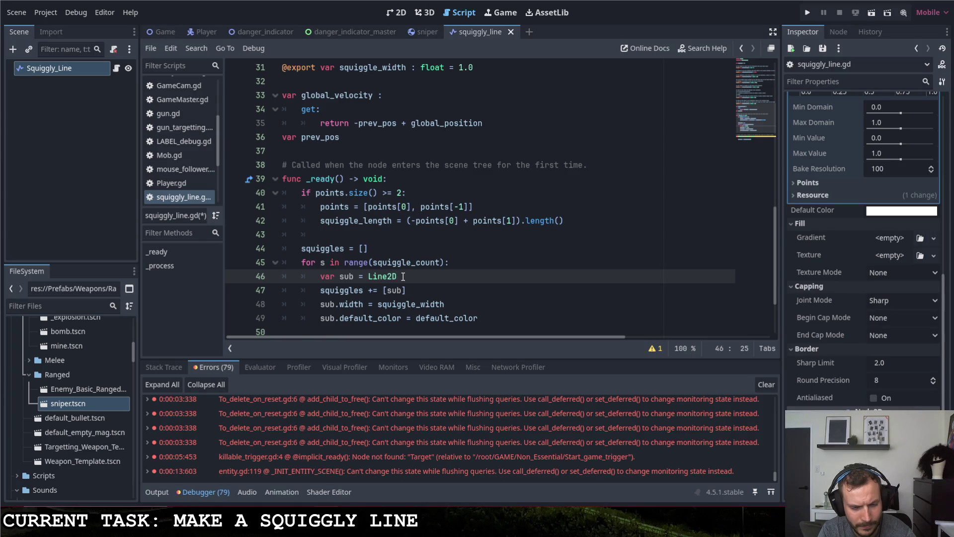
text(new())
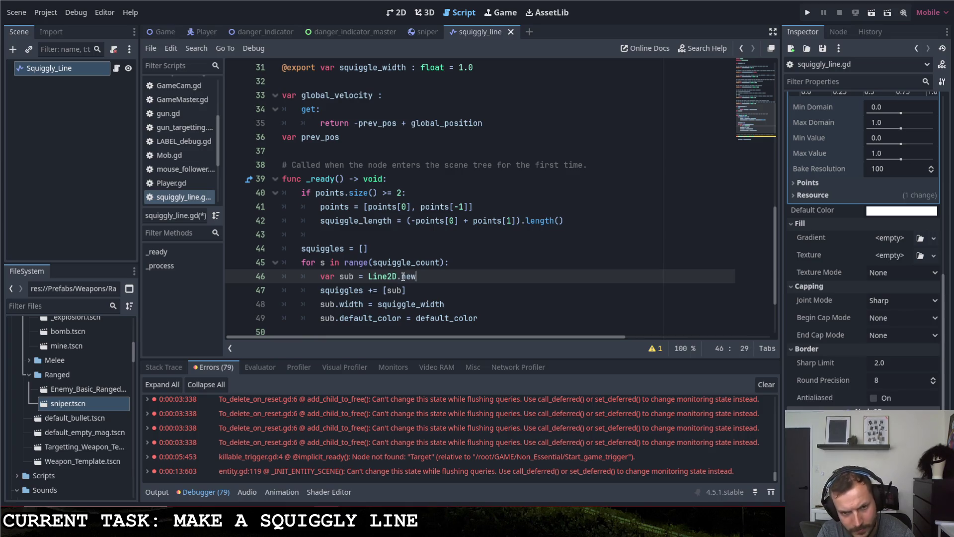
key(ctrl+s)
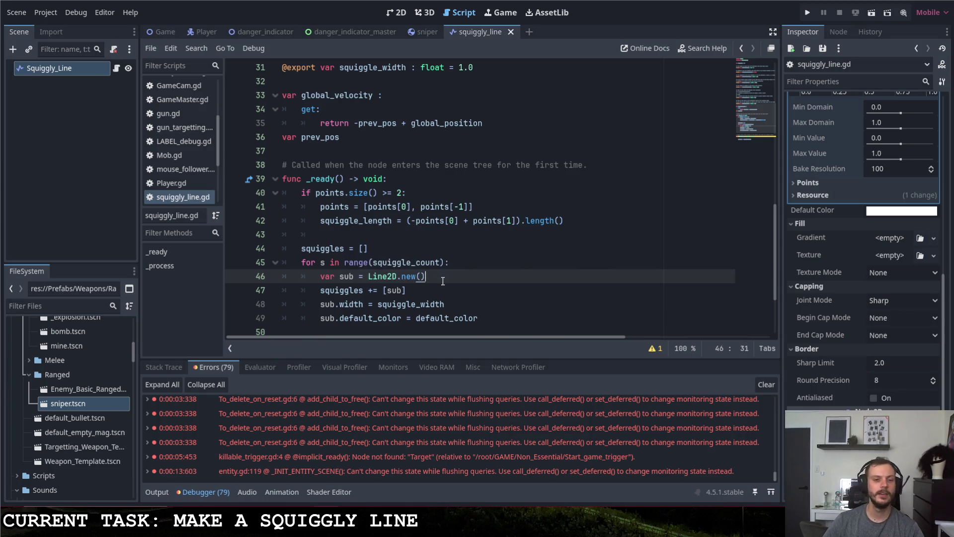
Step: Finish sub.width = squiggle_width and sub.default_color = default_color, adding a new line after
click(433, 289)
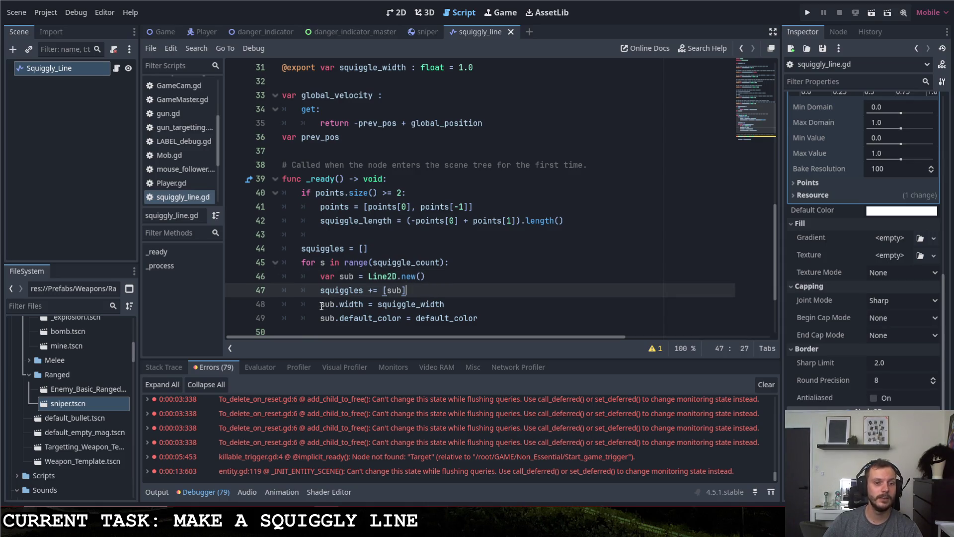
click(387, 304)
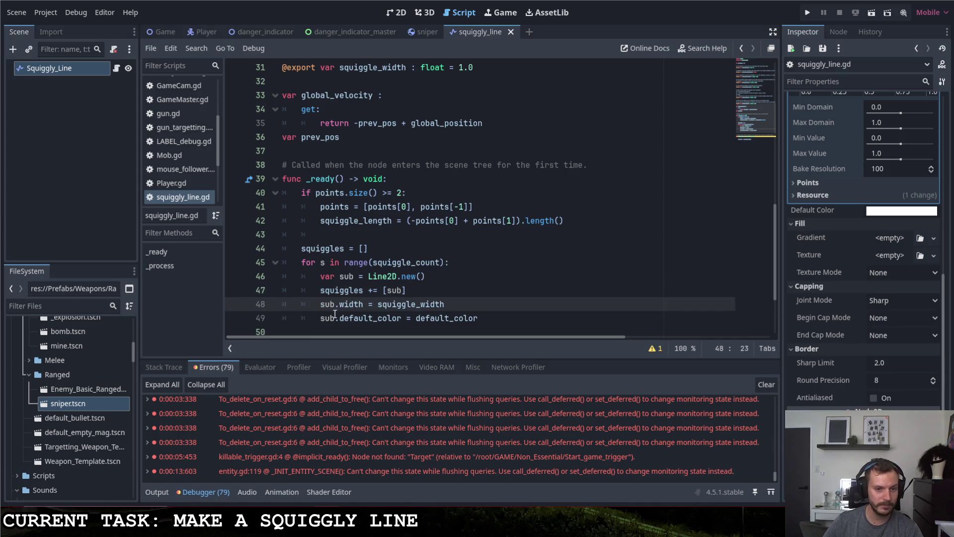
click(452, 305)
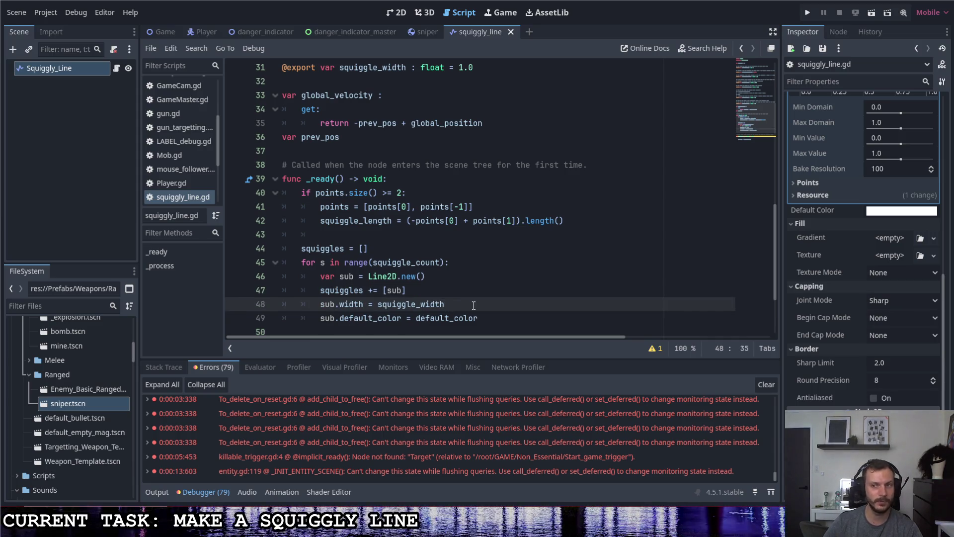
scroll(457, 294, down, 2)
scroll(459, 290, up, 2)
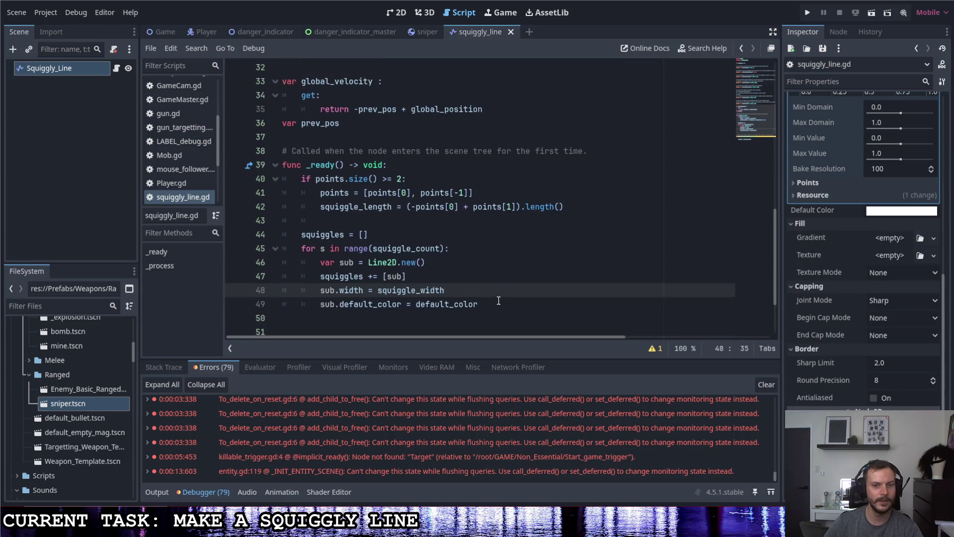
click(499, 298)
key(Return)
Step: Start line 50 as sub.points = Vector2[squiggle, correcting point to points
text(sub.point =)
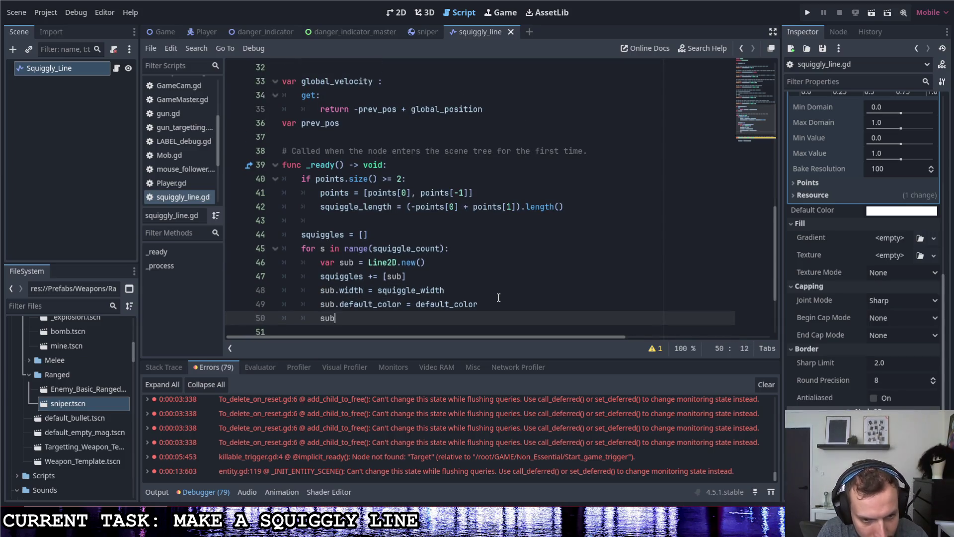
key(BackSpace)
key(BackSpace)
key(BackSpace)
text(s =)
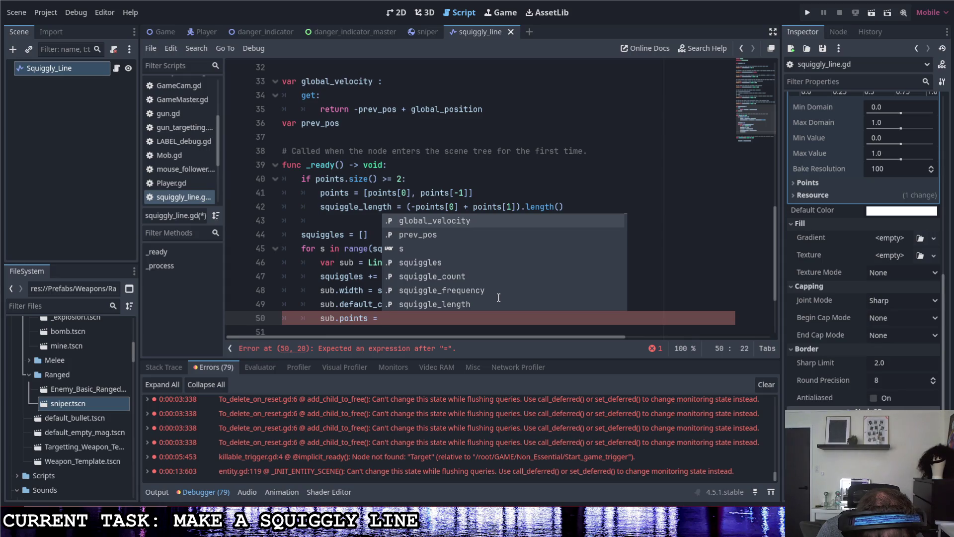
text(Array)
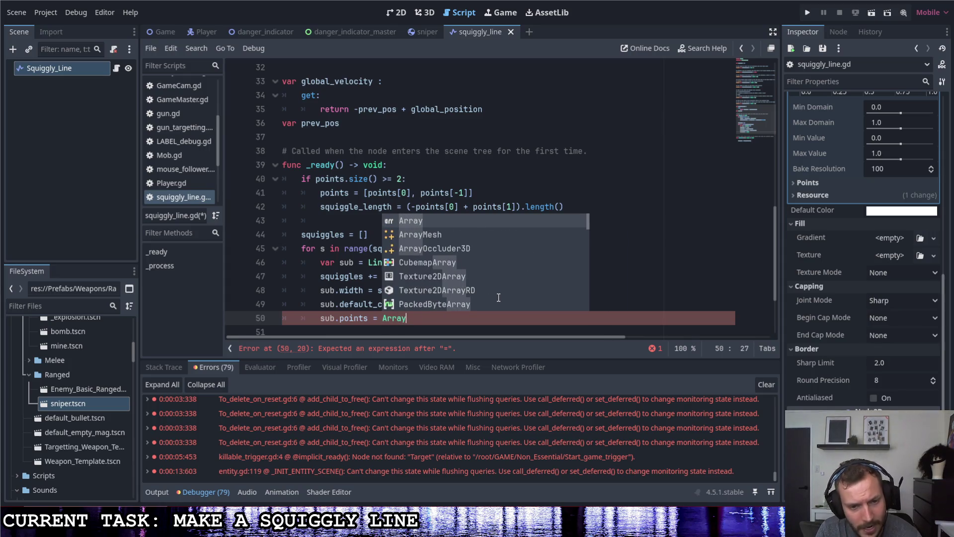
text([)
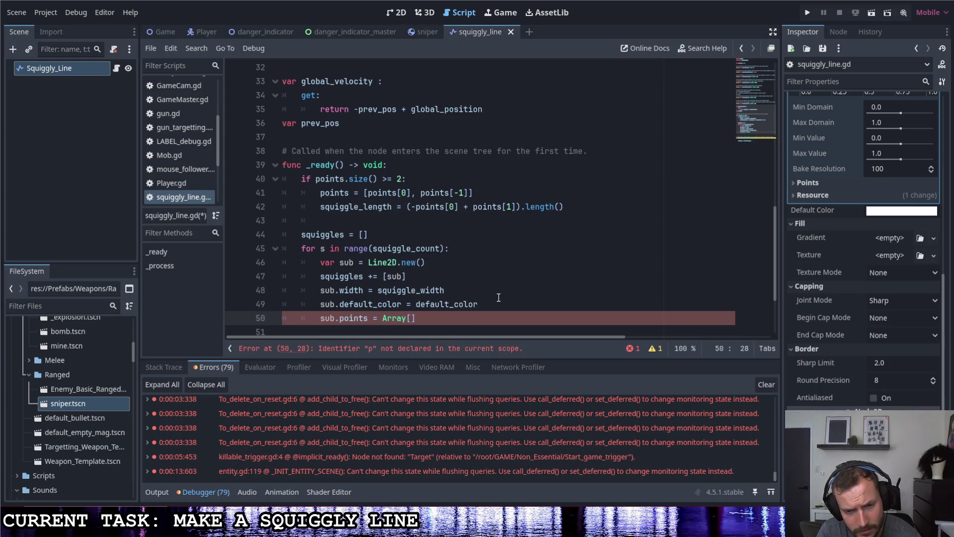
text(Vector2)
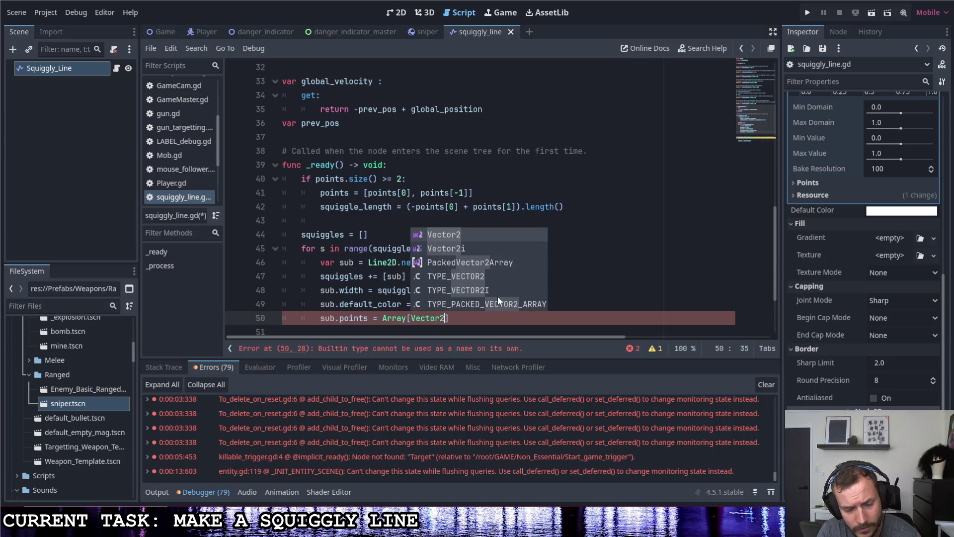
key(BackSpace)
key(BackSpace)
key(BackSpace)
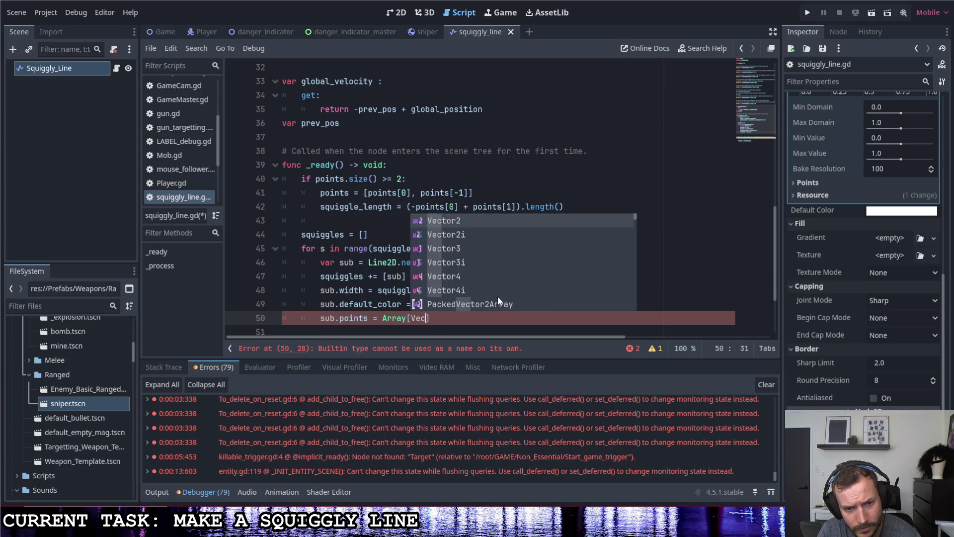
key(BackSpace)
key(BackSpace)
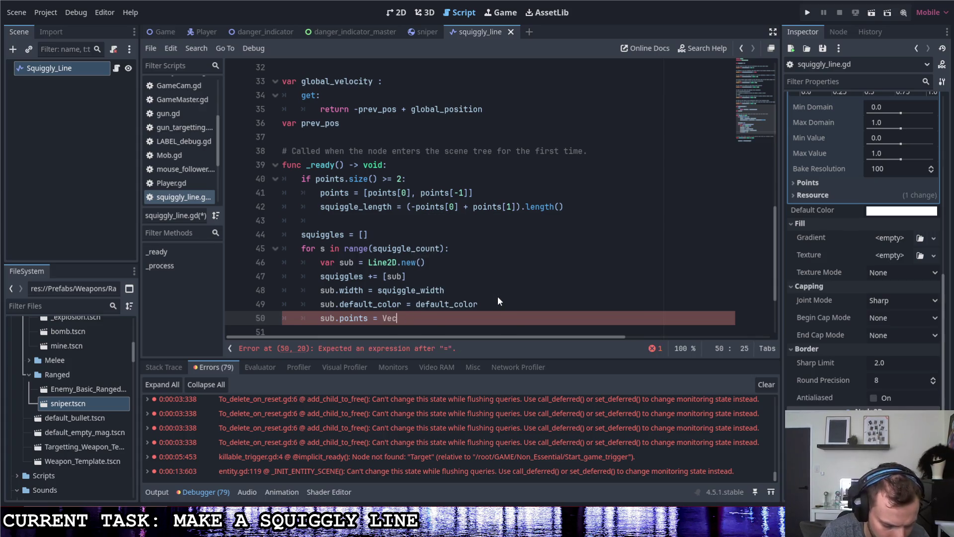
text(Vector2[2)
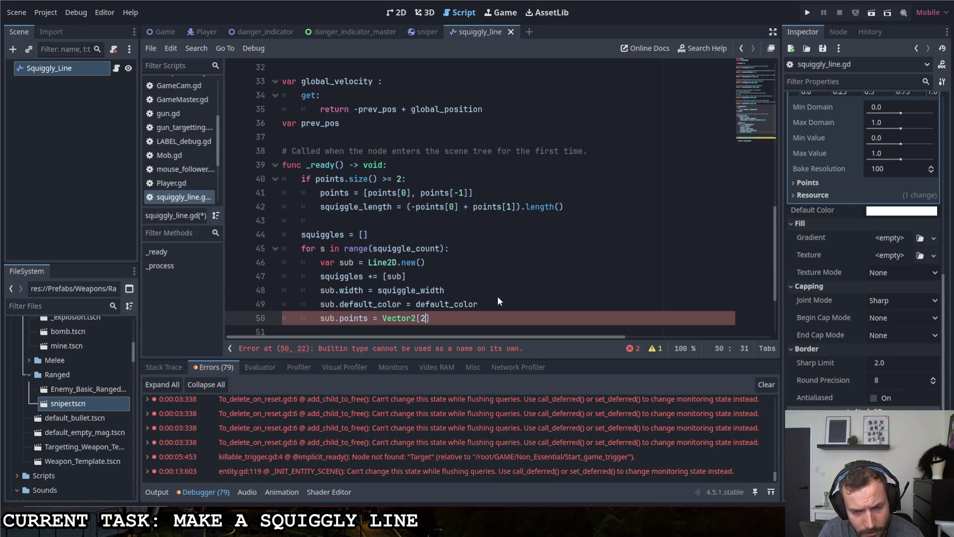
text(squiggle)
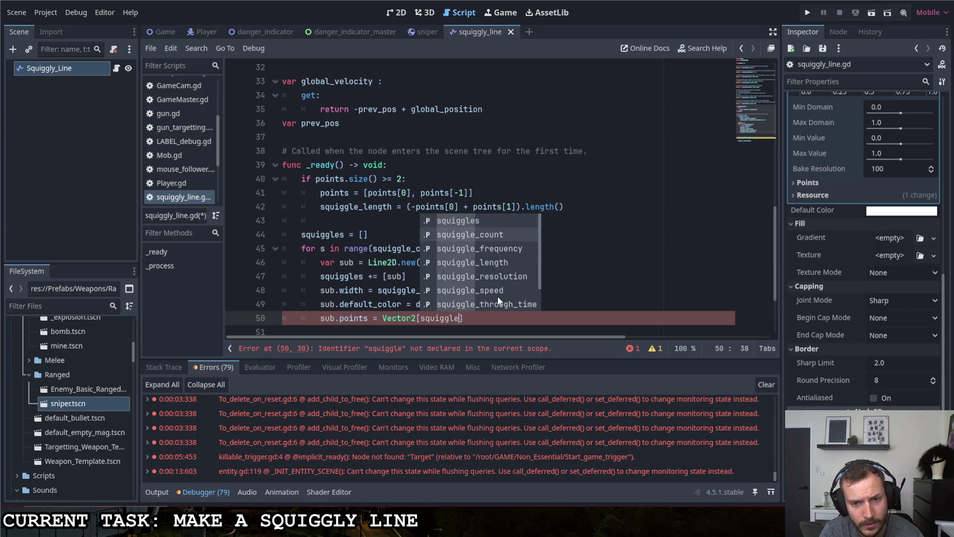
key(Escape)
key(Down)
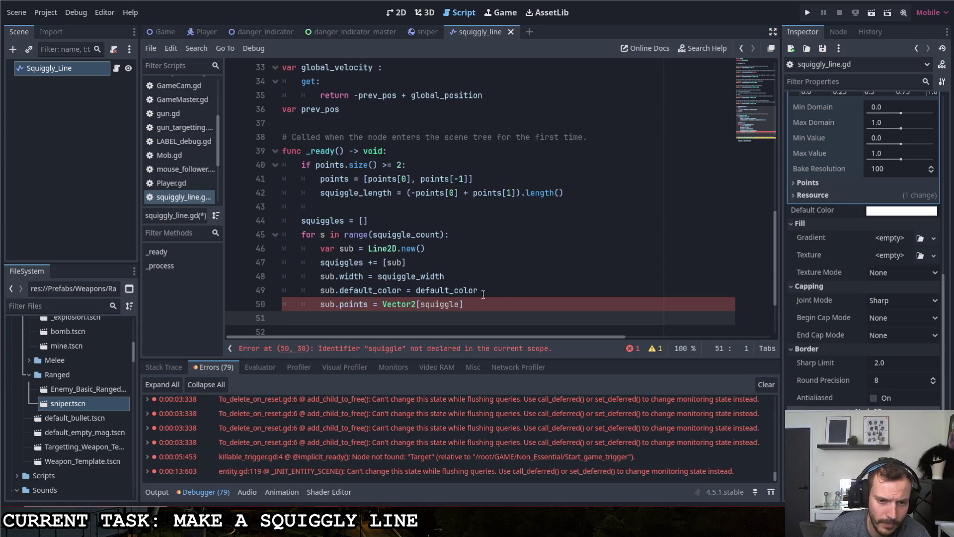
Step: Complete the index so the line reads sub.points = Vector2[squiggle_resolution]
click(502, 303)
text(_r)
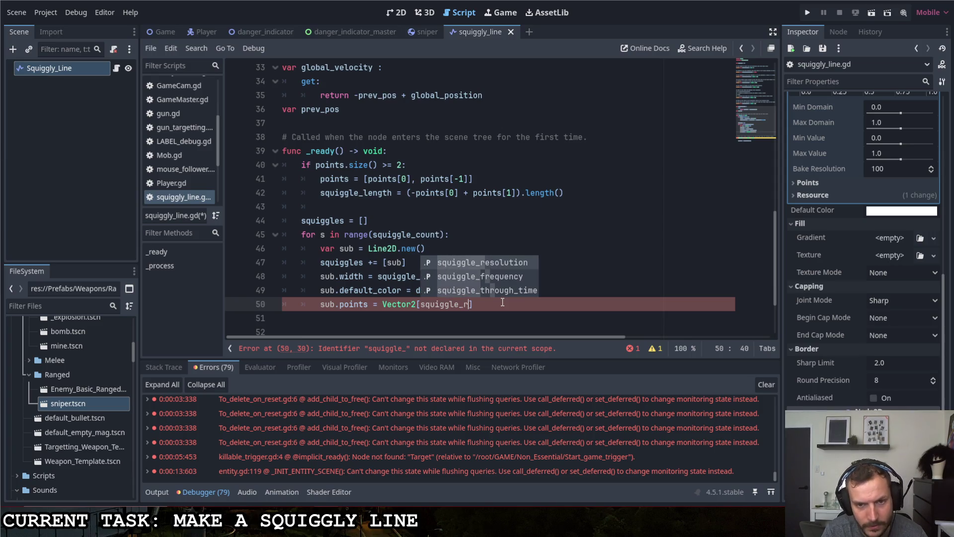
key(Return)
click(544, 301)
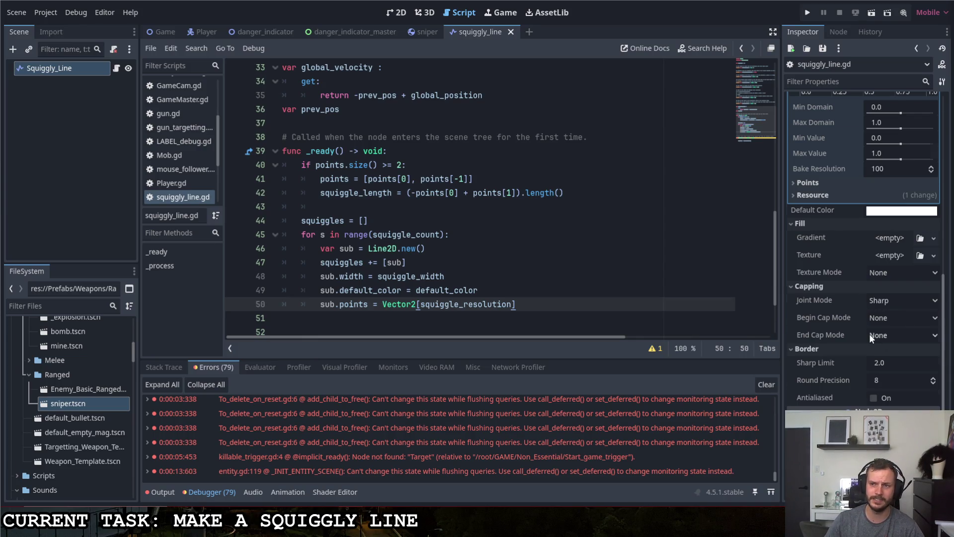
scroll(869, 333, up, 5)
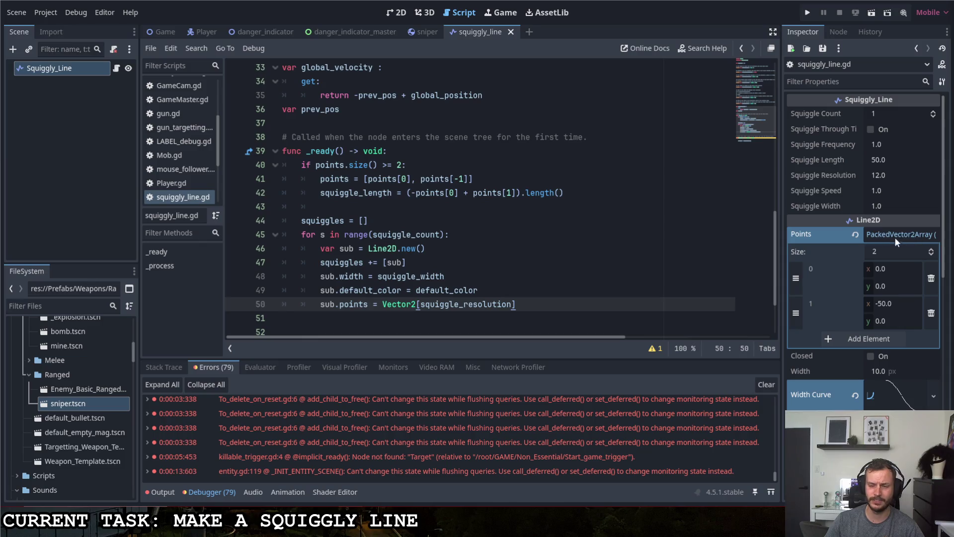
click(382, 304)
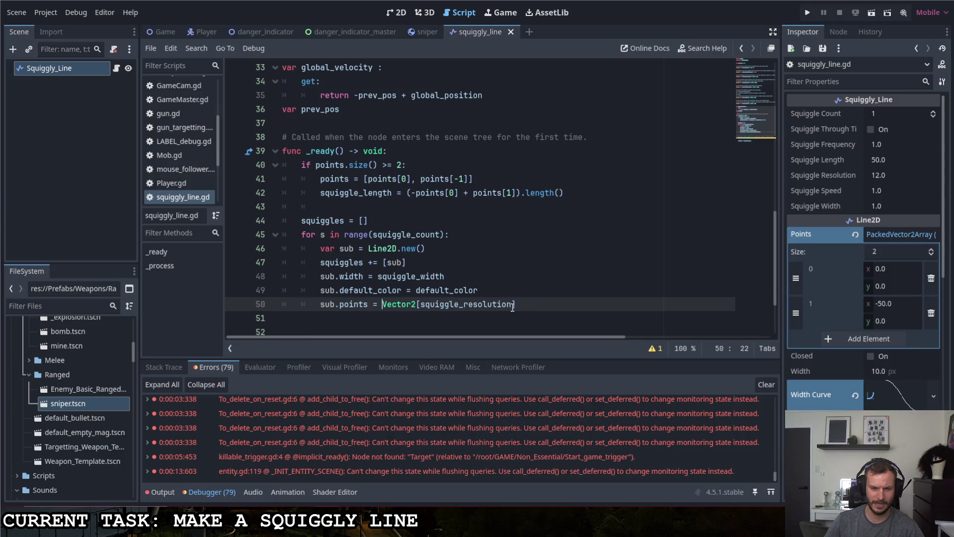
text(Pa)
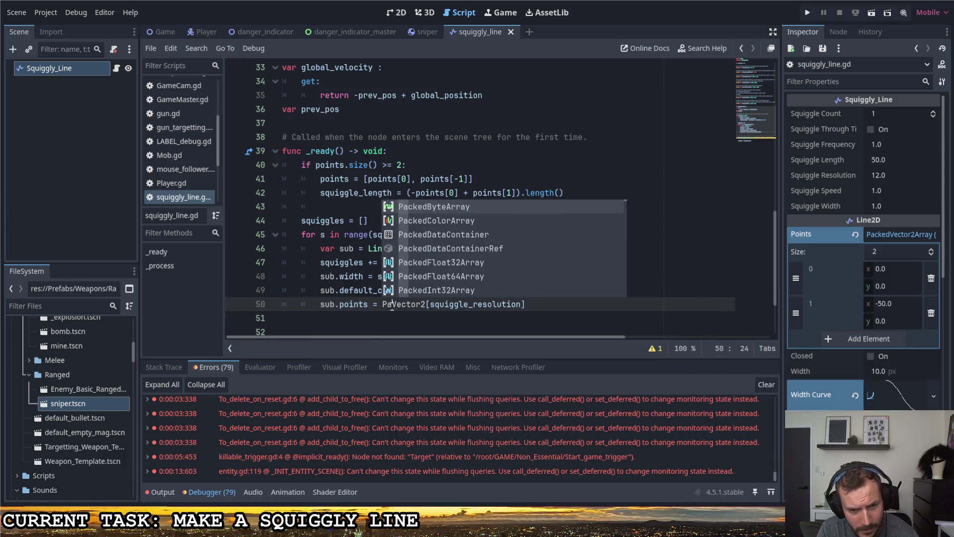
text(ckedVect)
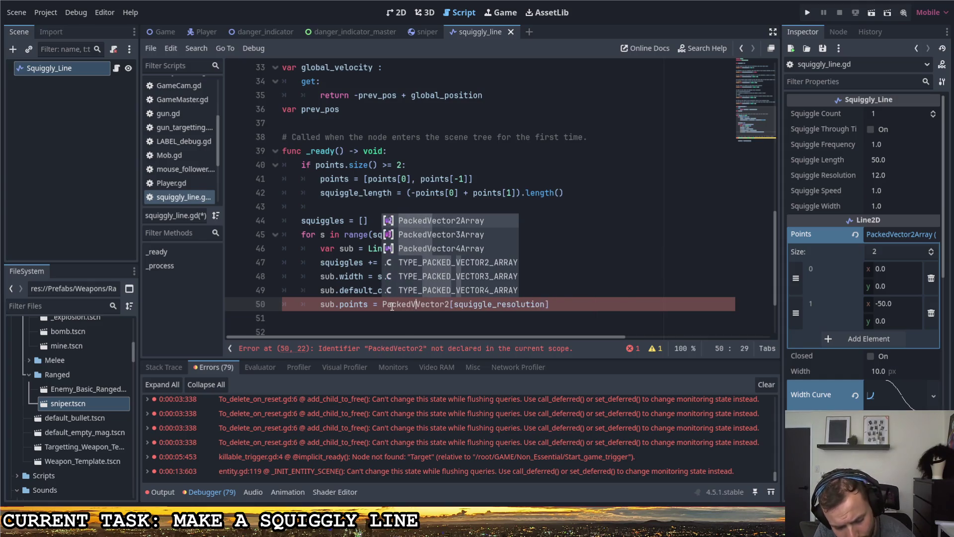
key(Return)
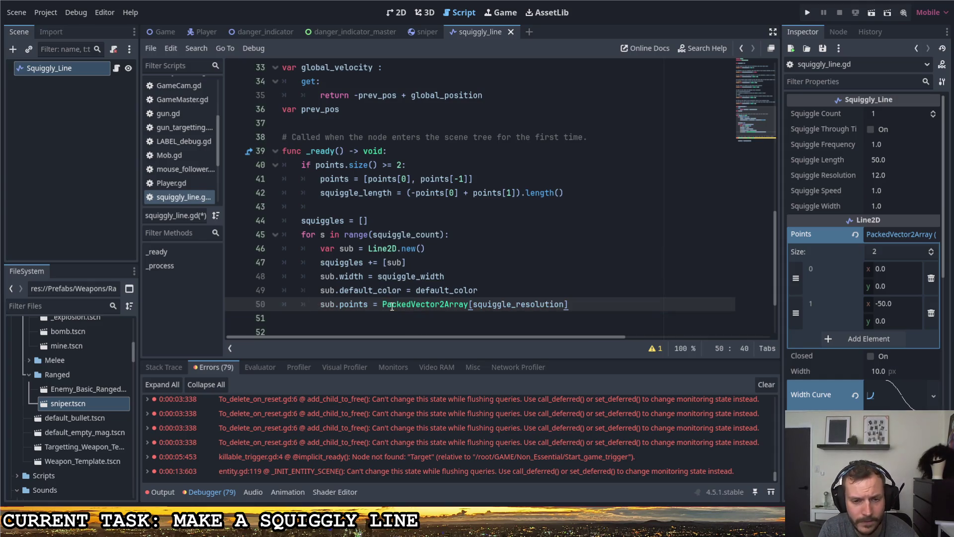
key(ctrl+s)
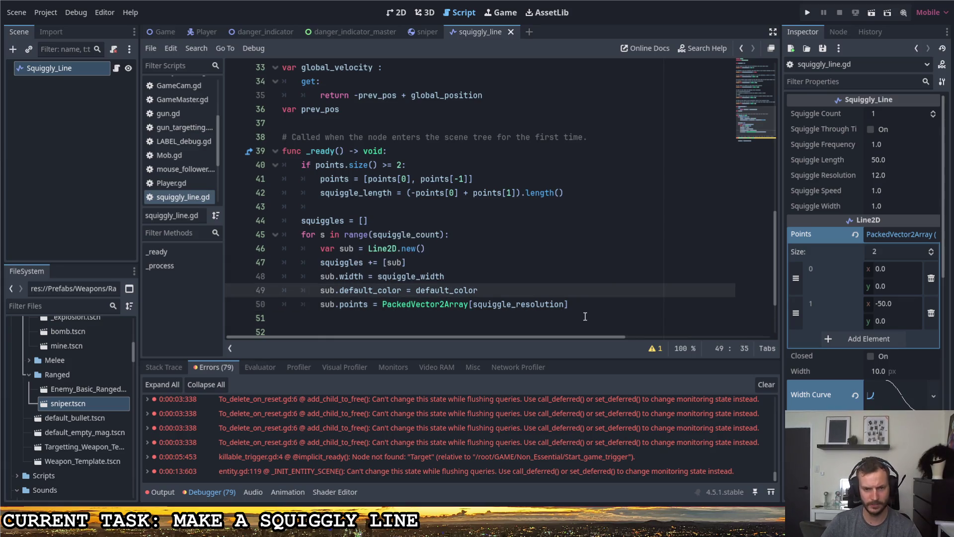
click(581, 316)
click(582, 307)
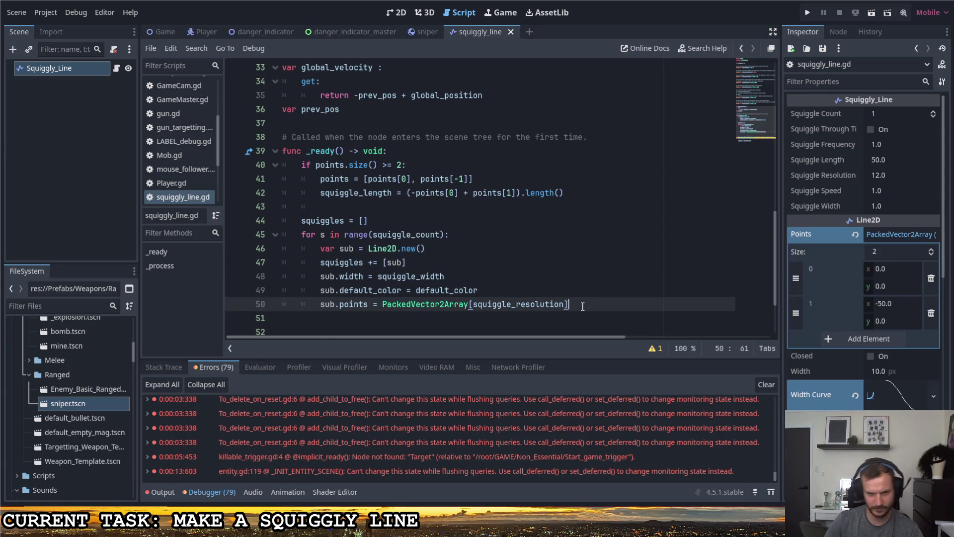
drag(583, 307, 470, 306)
key(BackSpace)
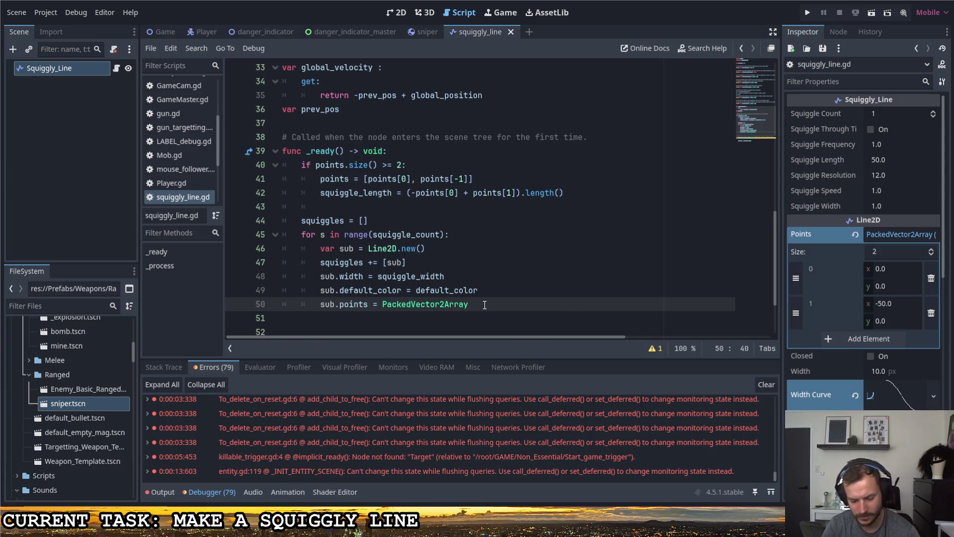
key(BackSpace)
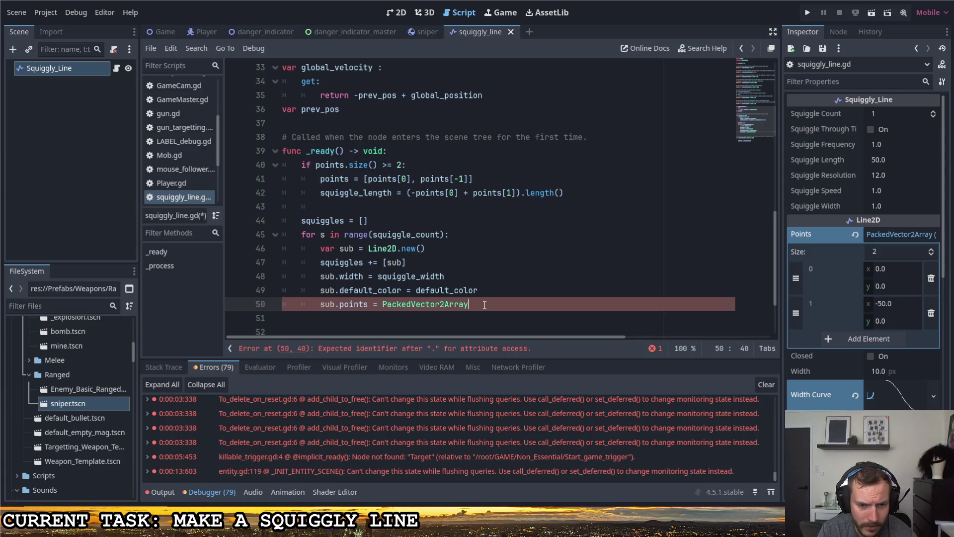
key(BackSpace)
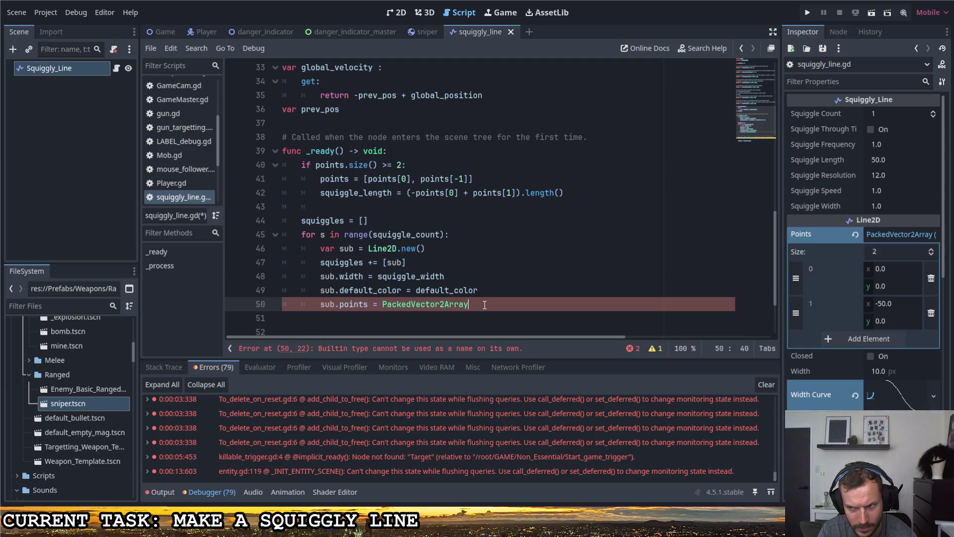
text([)
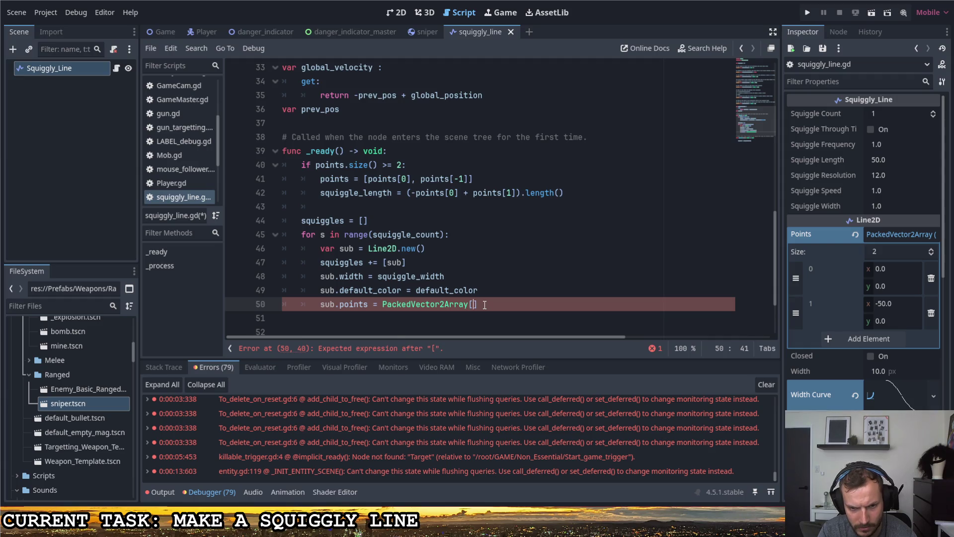
text(squigg)
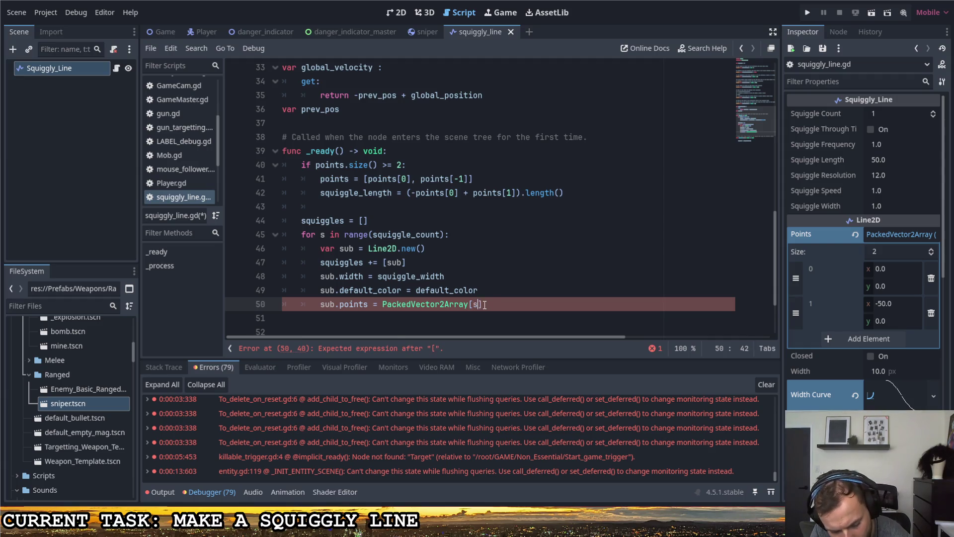
key(Down)
key(Down)
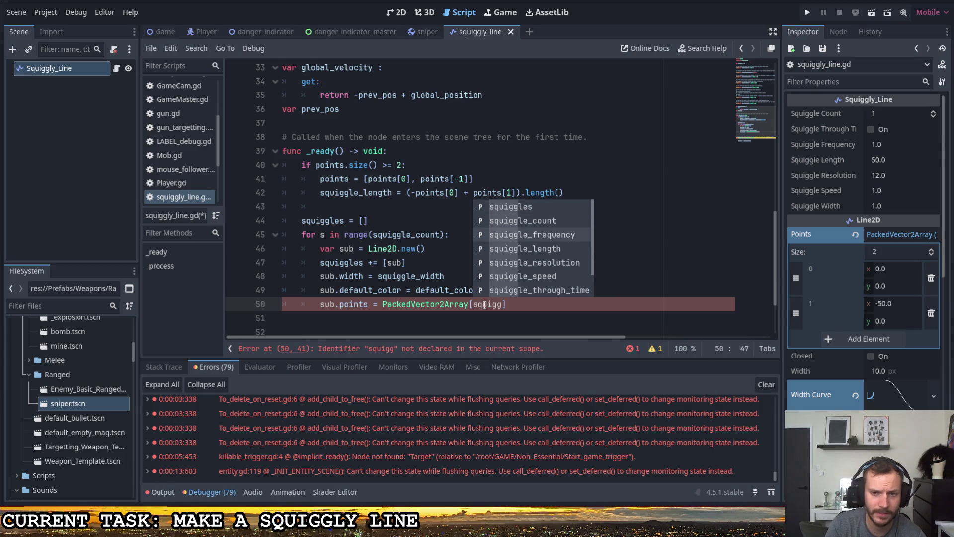
key(Down)
key(Down)
key(Return)
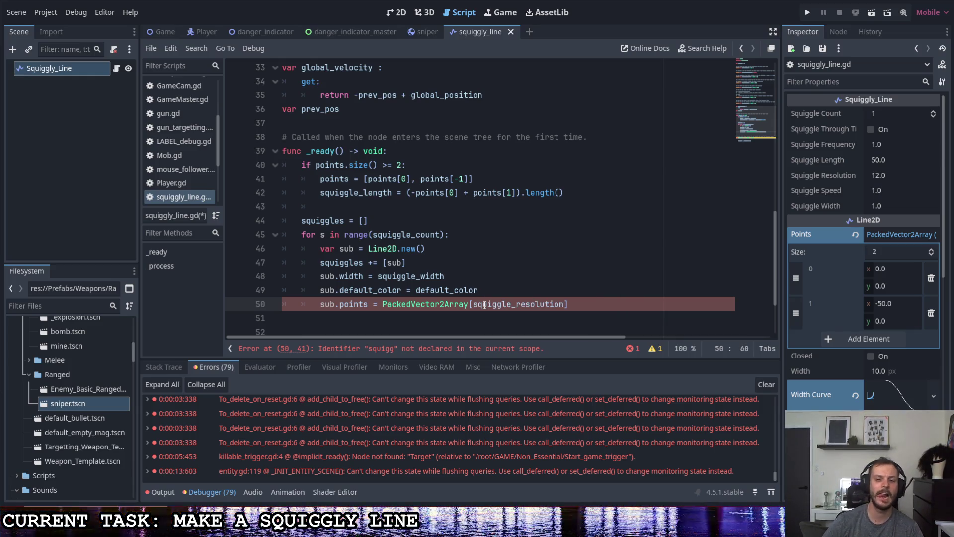
key(Right)
key(ctrl+s)
scroll(831, 357, down, 3)
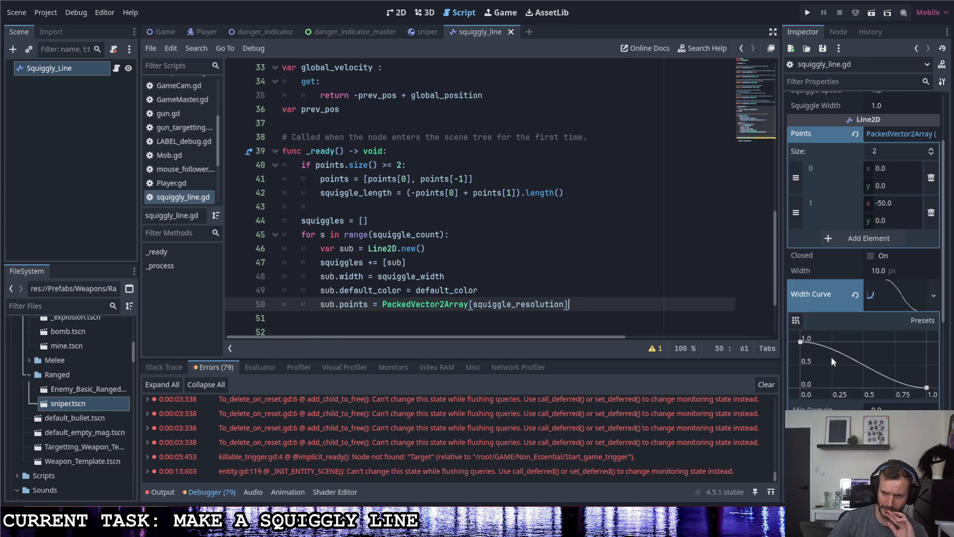
scroll(846, 272, up, 2)
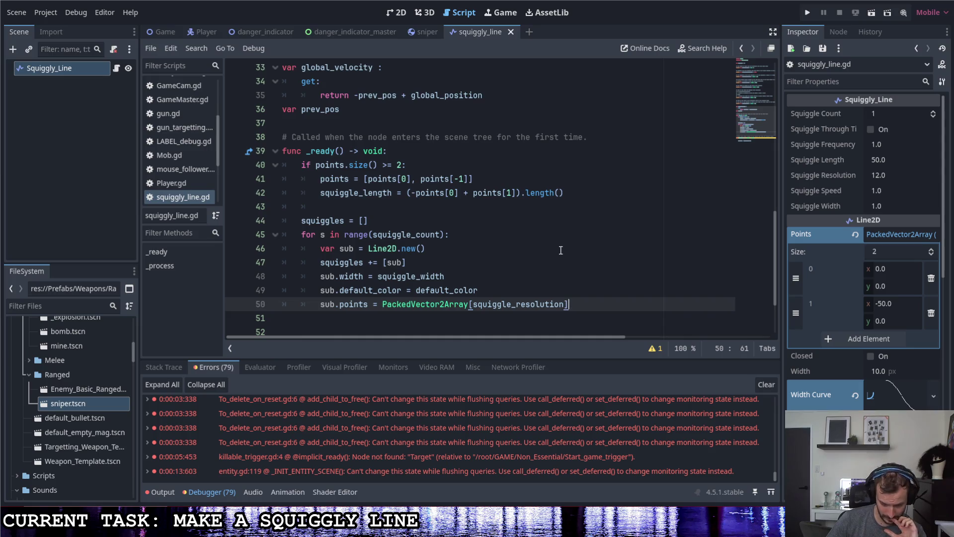
scroll(519, 251, down, 2)
scroll(519, 249, up, 2)
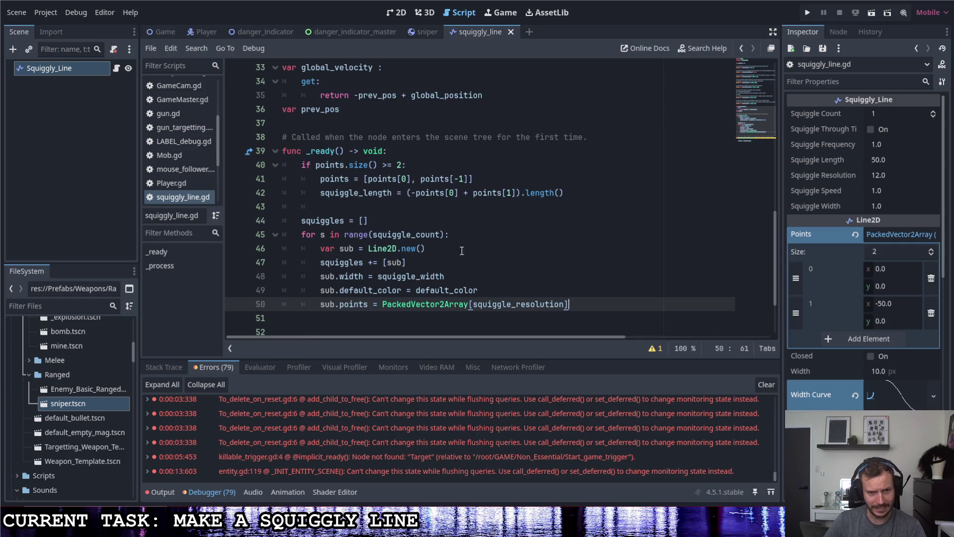
Step: Type Line2D inside the empty brackets on line 44
click(362, 221)
text(Line2D)
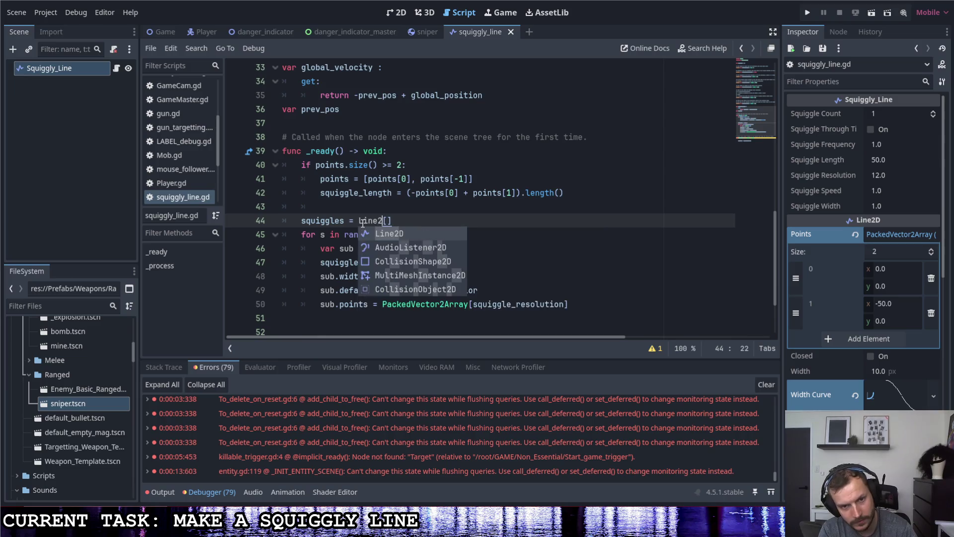
scroll(371, 222, up, 10)
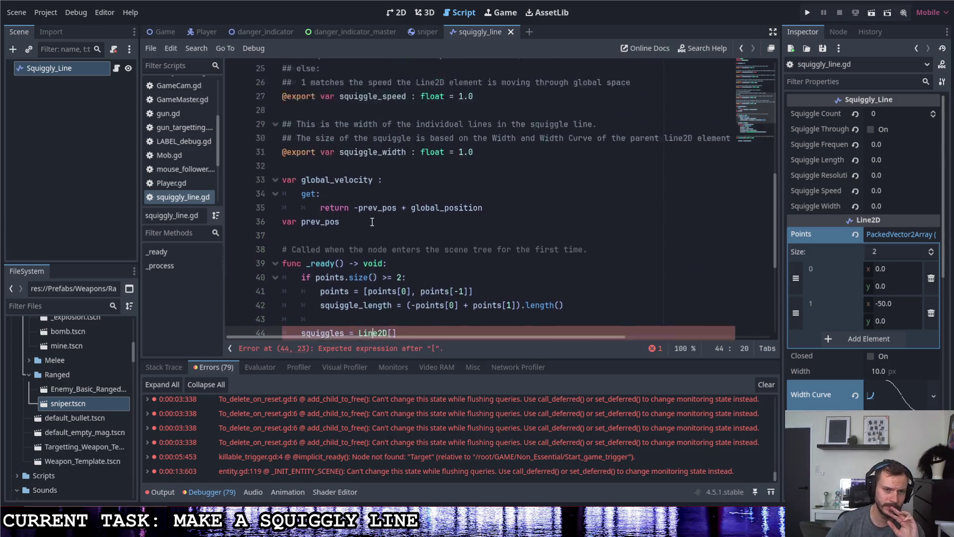
Step: Make the squiggles declaration on line 4 read Array[Line2D]
click(363, 110)
text(Line2D[)
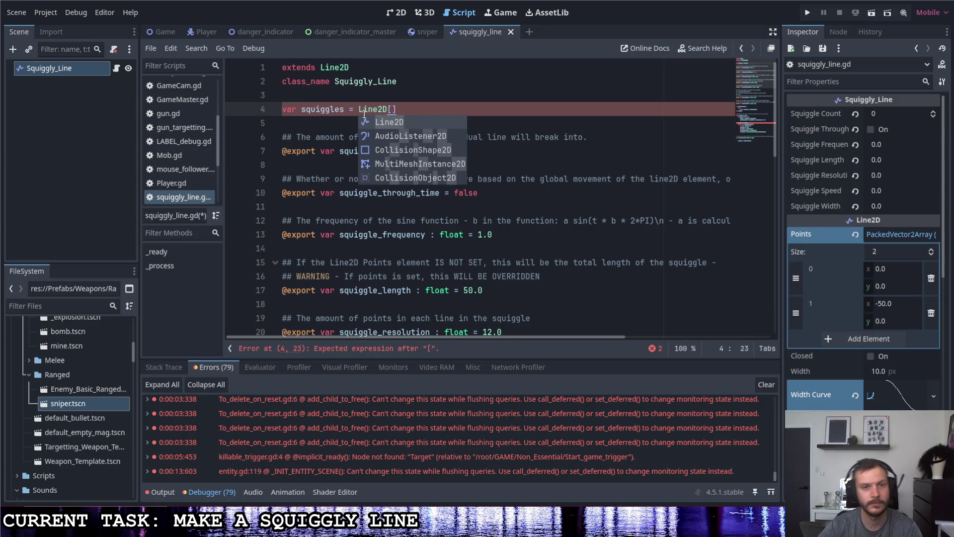
click(359, 109)
text(Array()
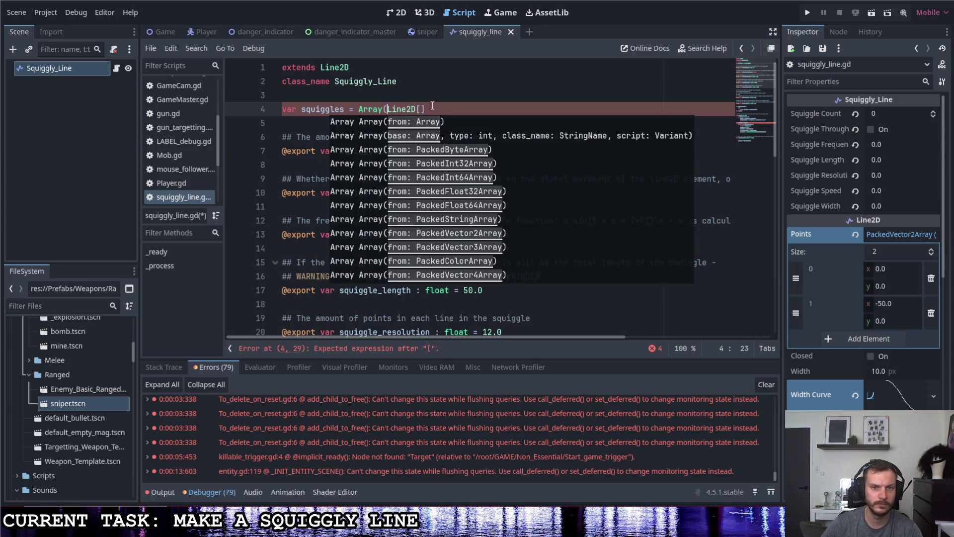
click(432, 106)
key(BackSpace)
key(BackSpace)
click(392, 110)
key(BackSpace)
text([)
click(439, 115)
text(])
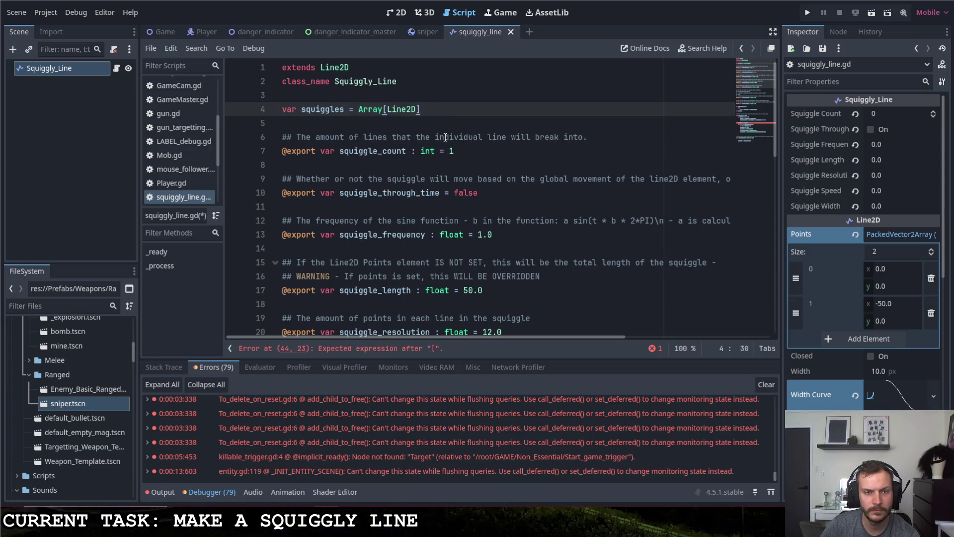
click(423, 125)
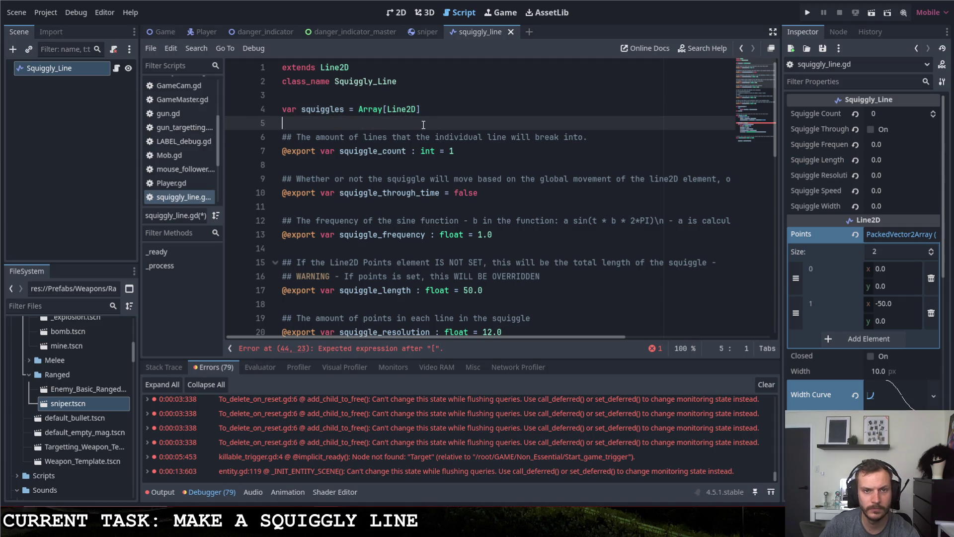
Step: Fill line 44's brackets with squiggle_count, giving Line2D[squiggle_count]
scroll(439, 149, down, 12)
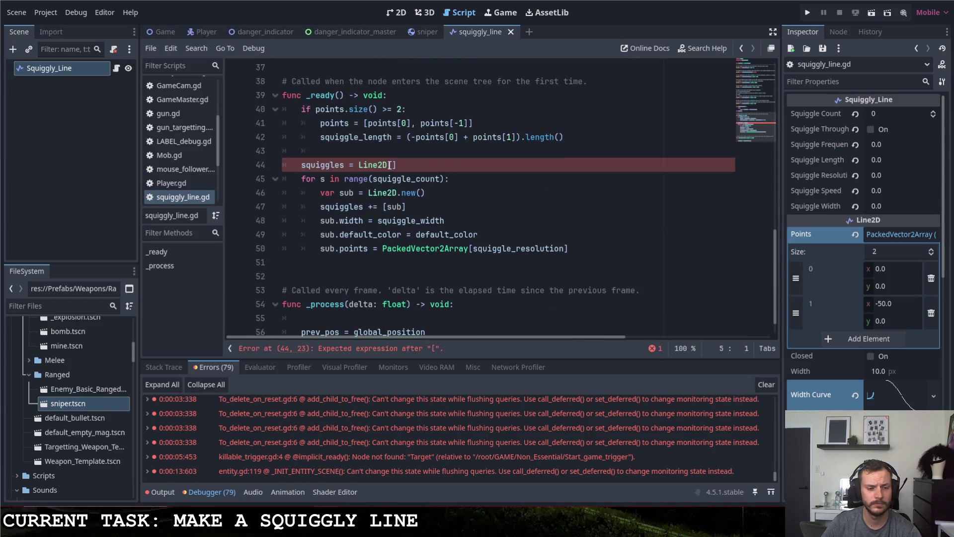
click(389, 164)
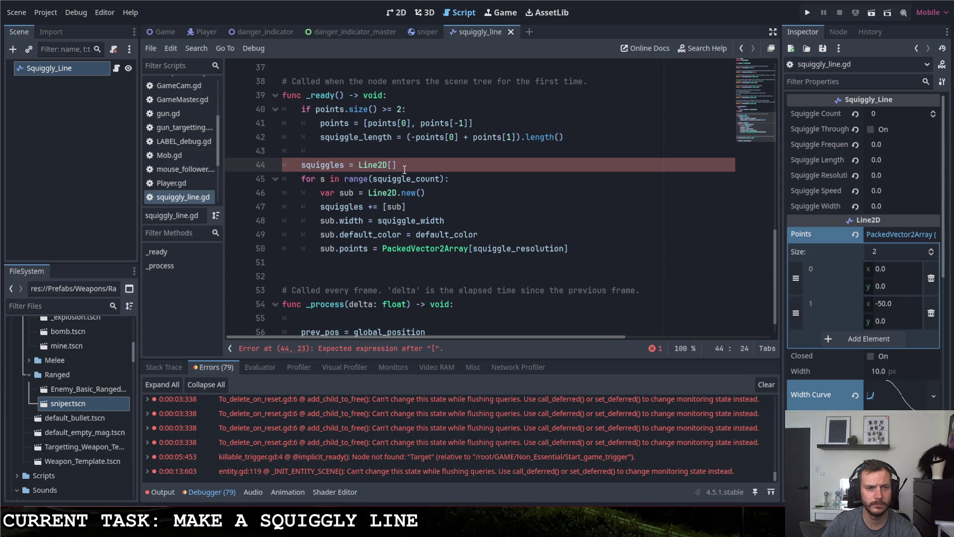
text(squiggle)
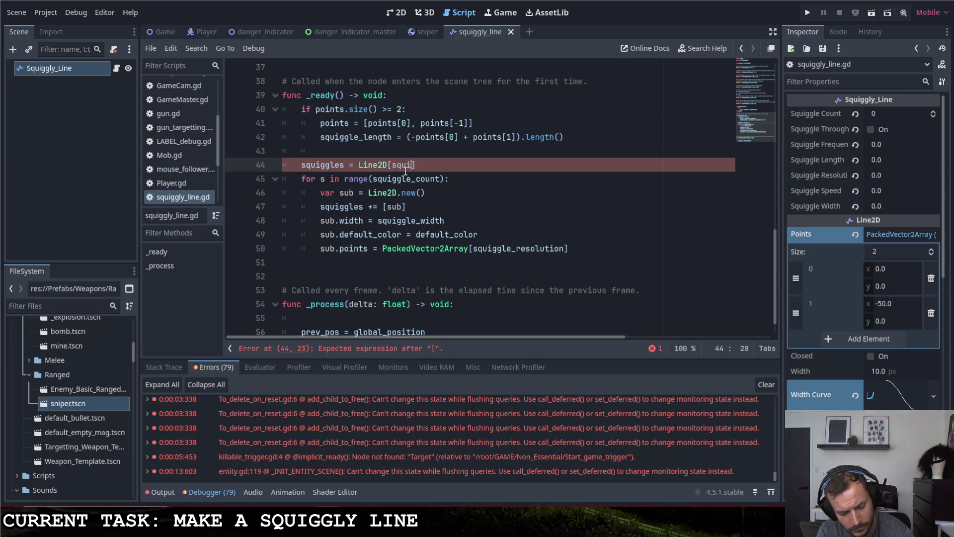
key(Down)
key(Return)
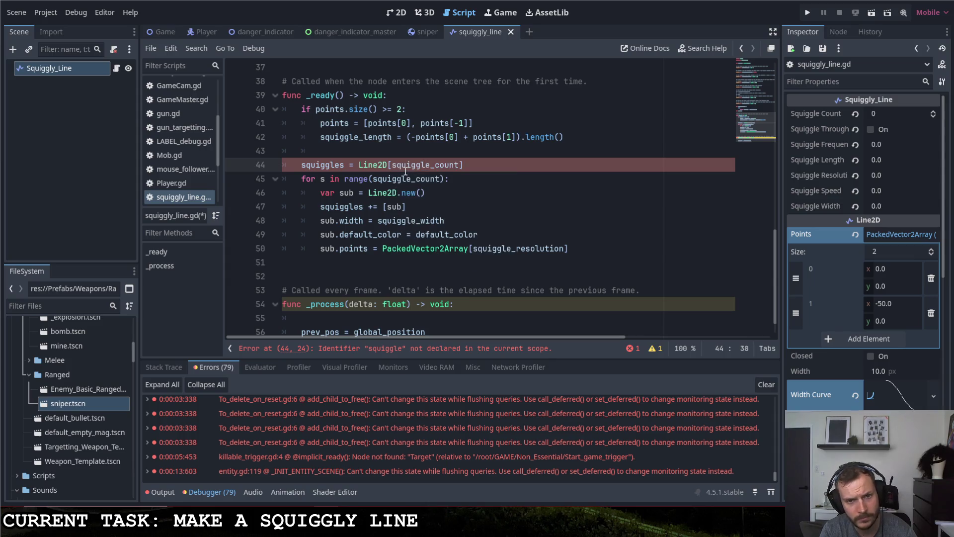
double_click(323, 179)
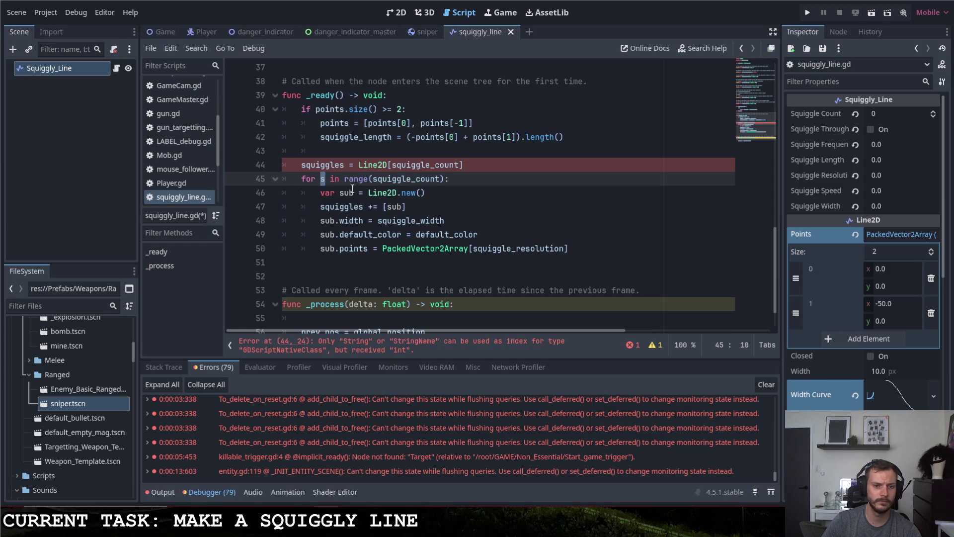
mouse_move(379, 190)
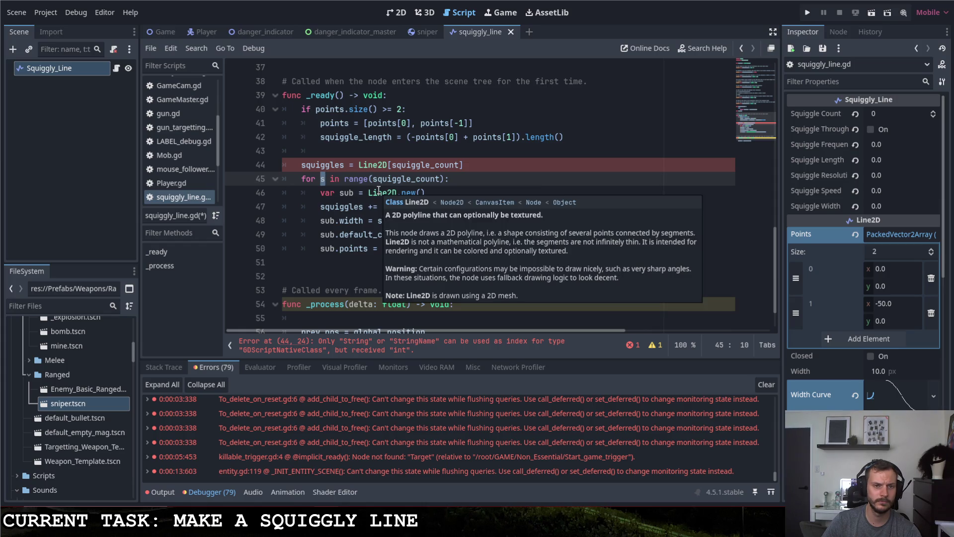
Step: Delete Line2D[squiggle_count] so line 44 reads squiggles = [] again
click(407, 165)
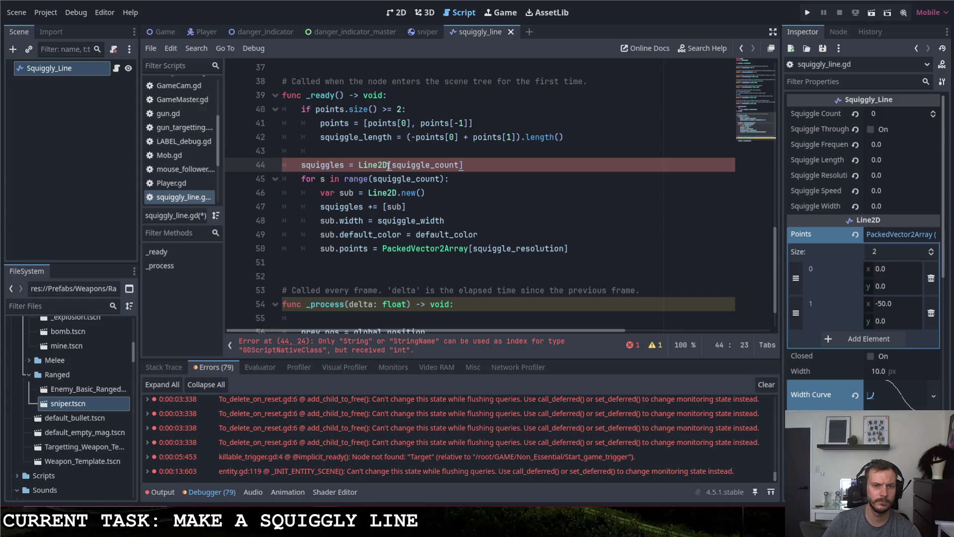
mouse_move(358, 165)
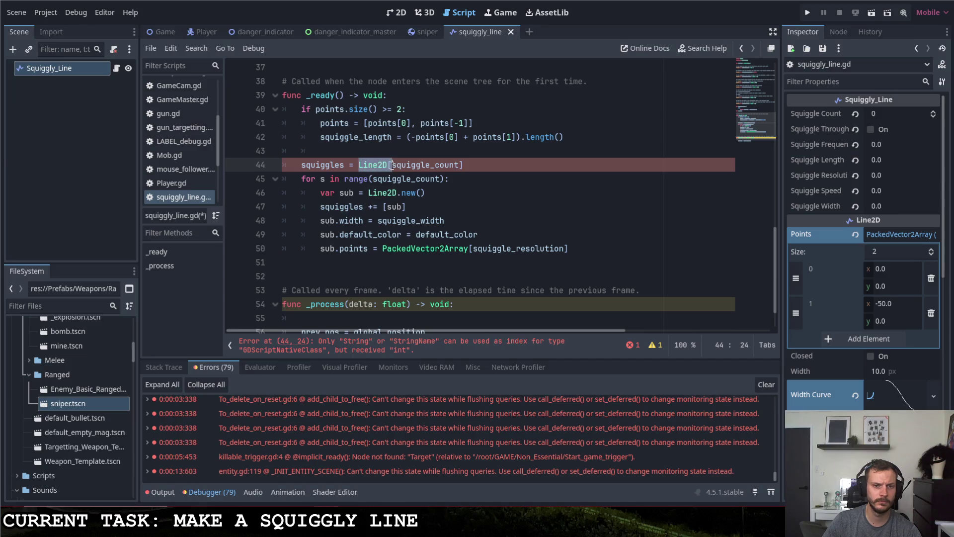
drag(463, 165, 360, 165)
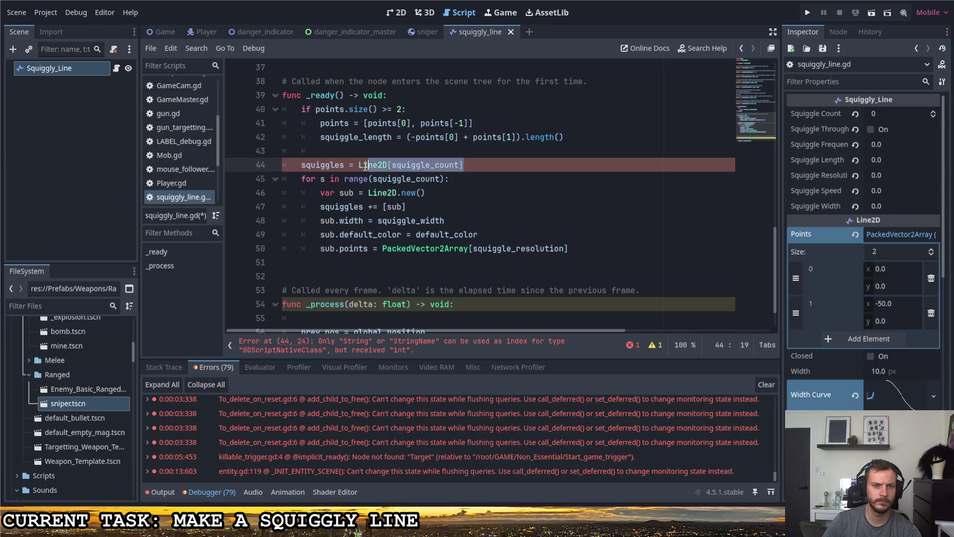
text([)
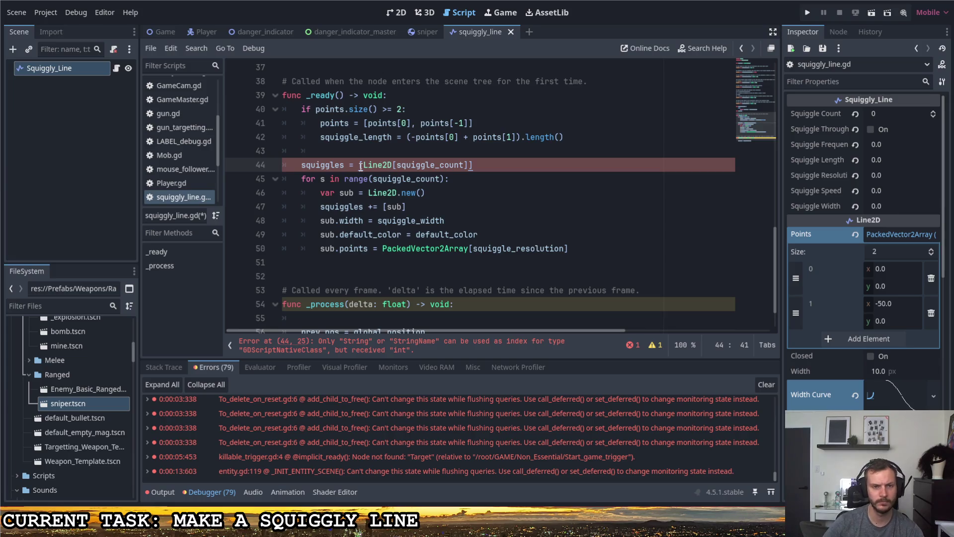
drag(470, 165, 365, 165)
key(BackSpace)
click(418, 207)
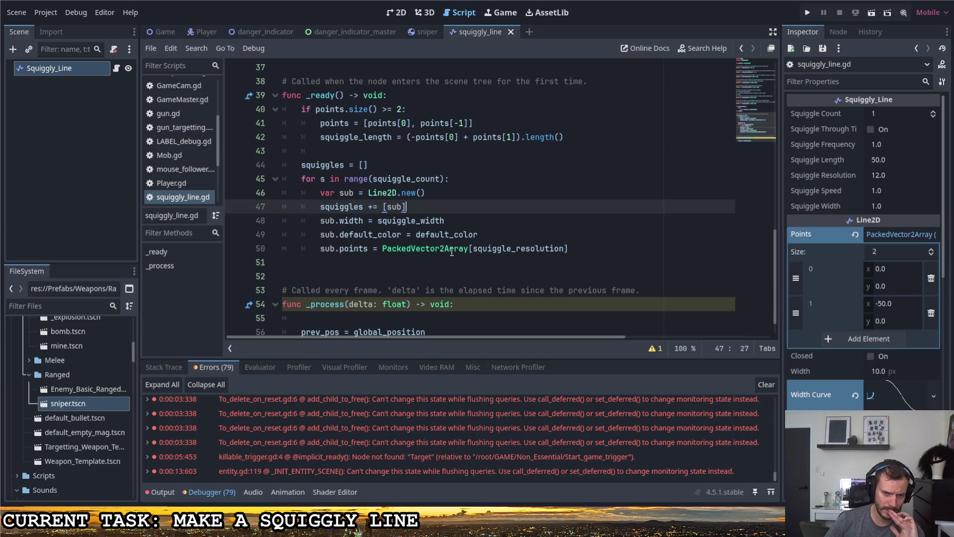
scroll(450, 259, up, 12)
scroll(446, 255, down, 12)
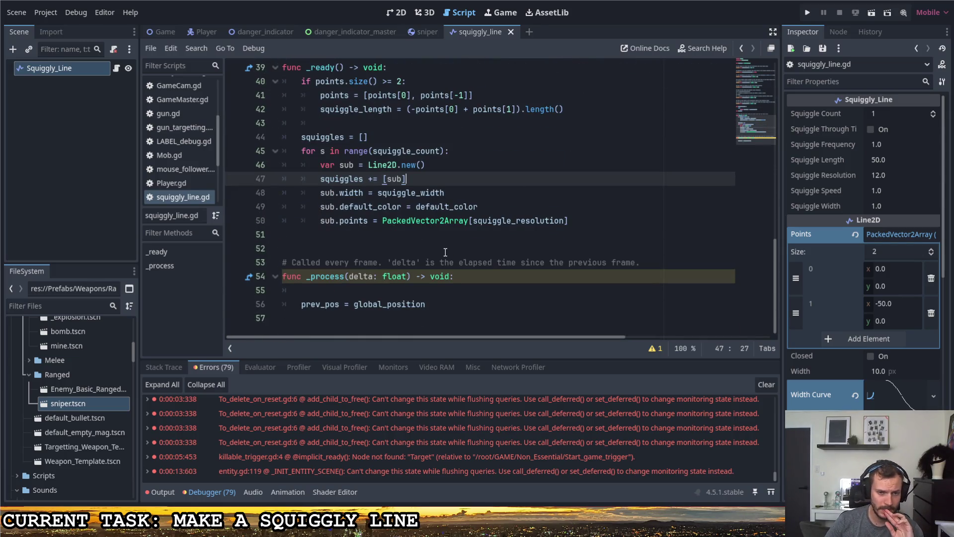
scroll(435, 246, up, 12)
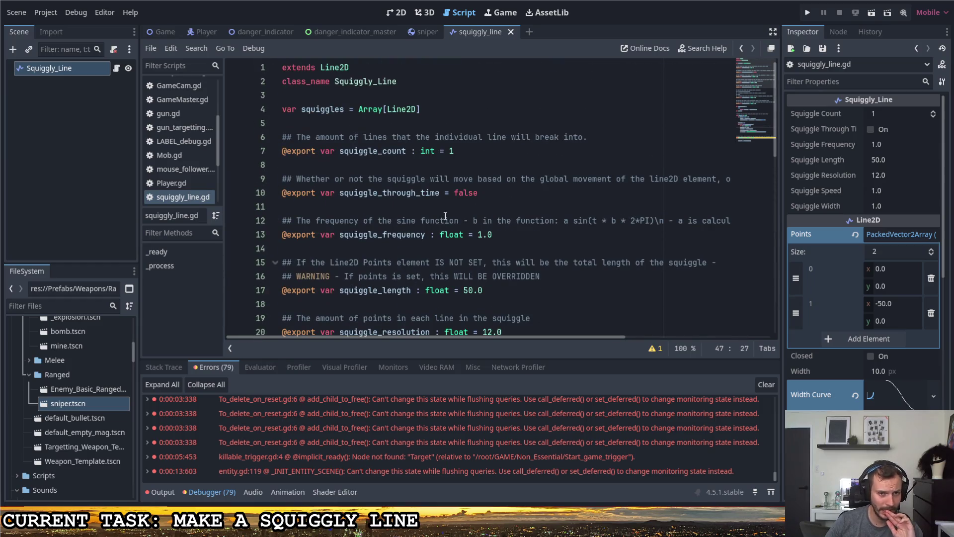
Step: Change line 4 to var squiggles: Array[Line2D] = [] and save the script
double_click(354, 108)
text(:)
click(441, 112)
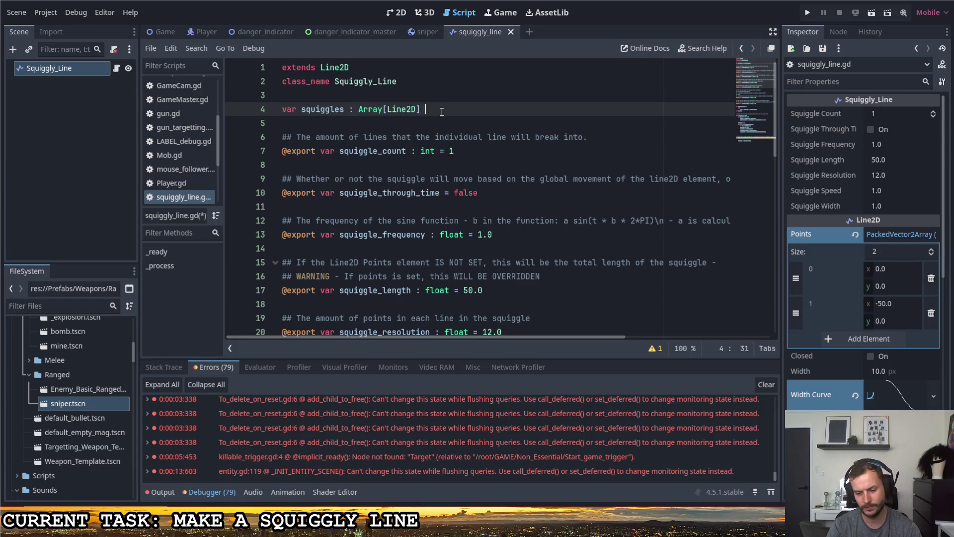
text([])
key(ctrl+s)
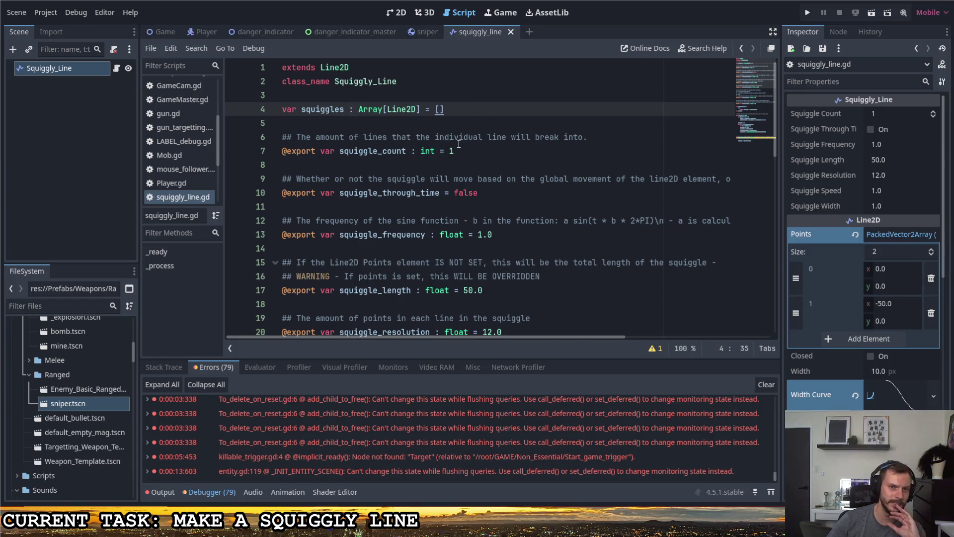
scroll(462, 149, down, 12)
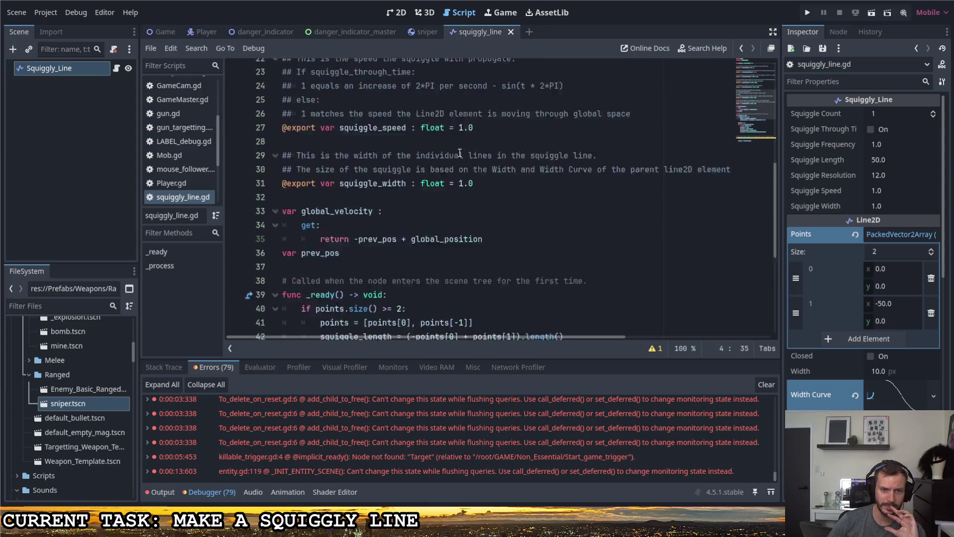
scroll(460, 154, down, 1)
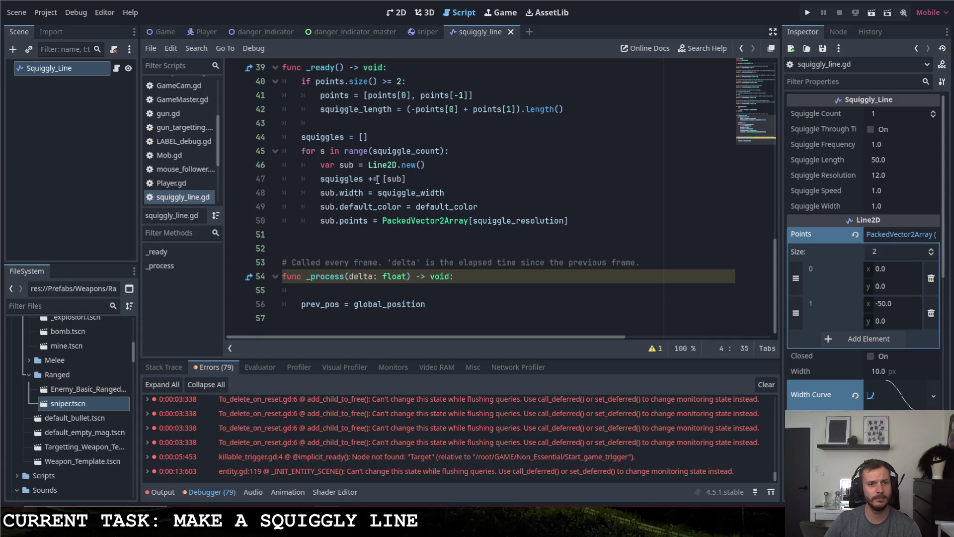
mouse_move(405, 179)
mouse_down()
mouse_move(320, 179)
mouse_move(599, 228)
mouse_move(570, 220)
mouse_up()
key(Return)
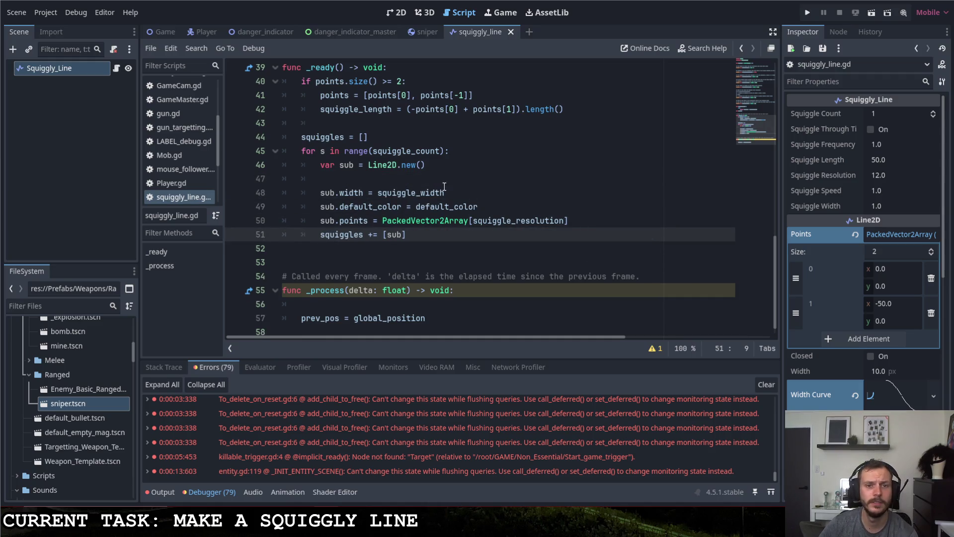
click(444, 184)
key(BackSpace)
click(453, 220)
key(Return)
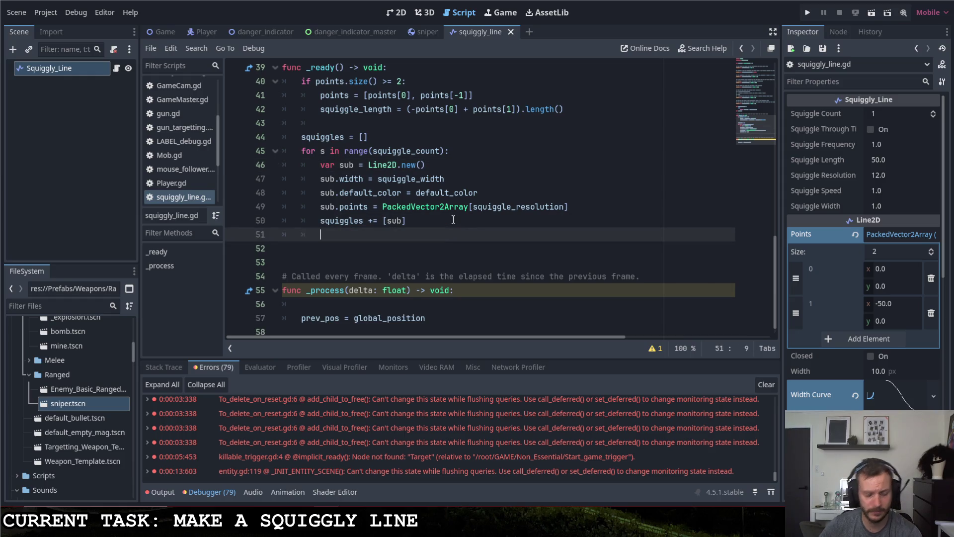
text(add_child)
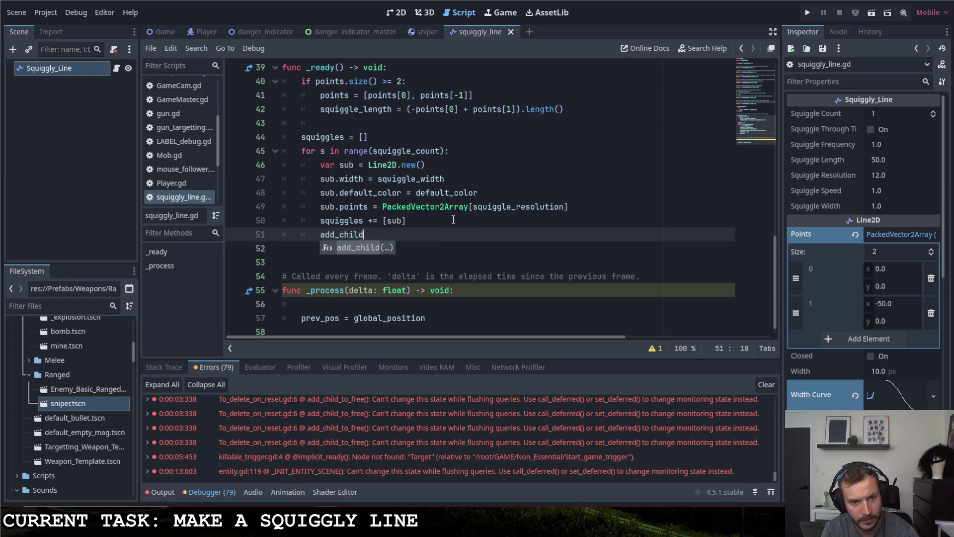
text((sub))
key(ctrl+s)
click(453, 218)
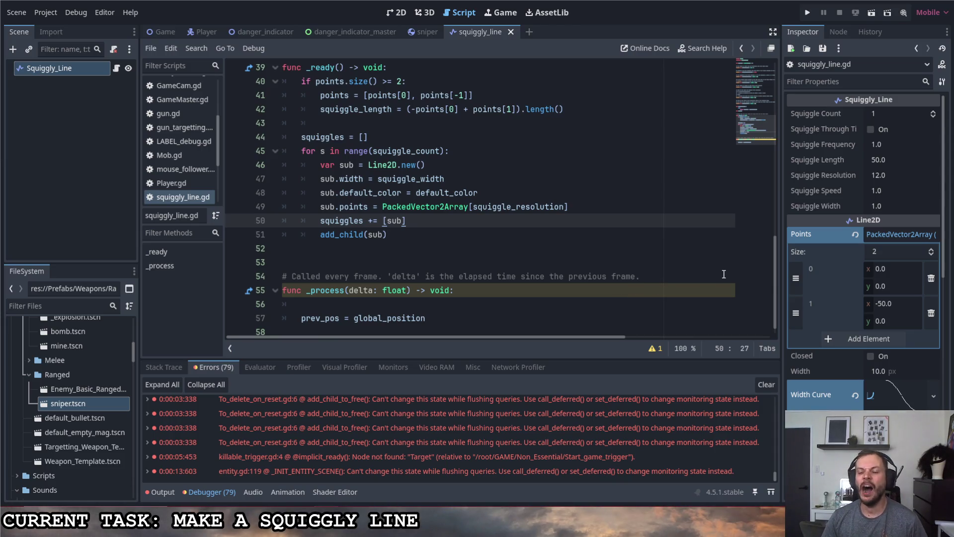
mouse_move(810, 358)
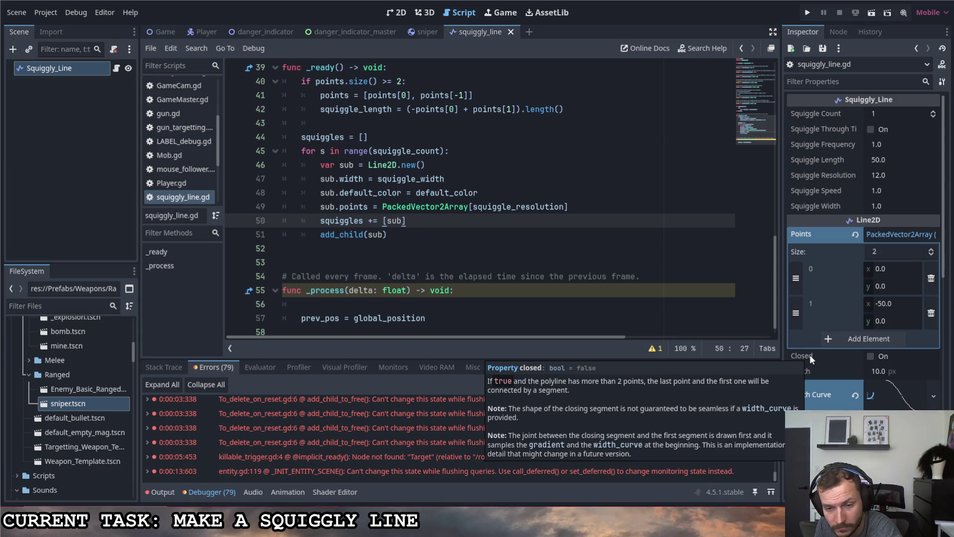
scroll(809, 354, down, 3)
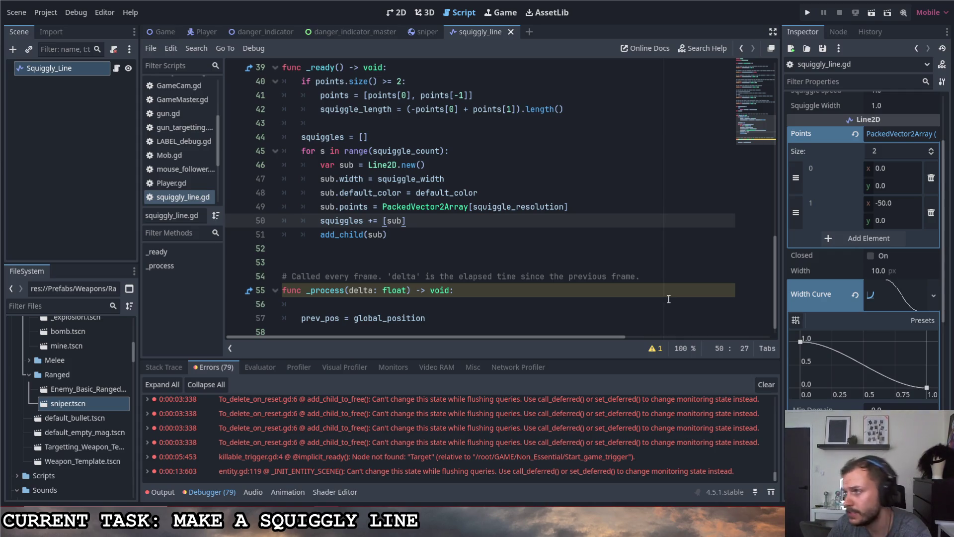
scroll(402, 269, up, 2)
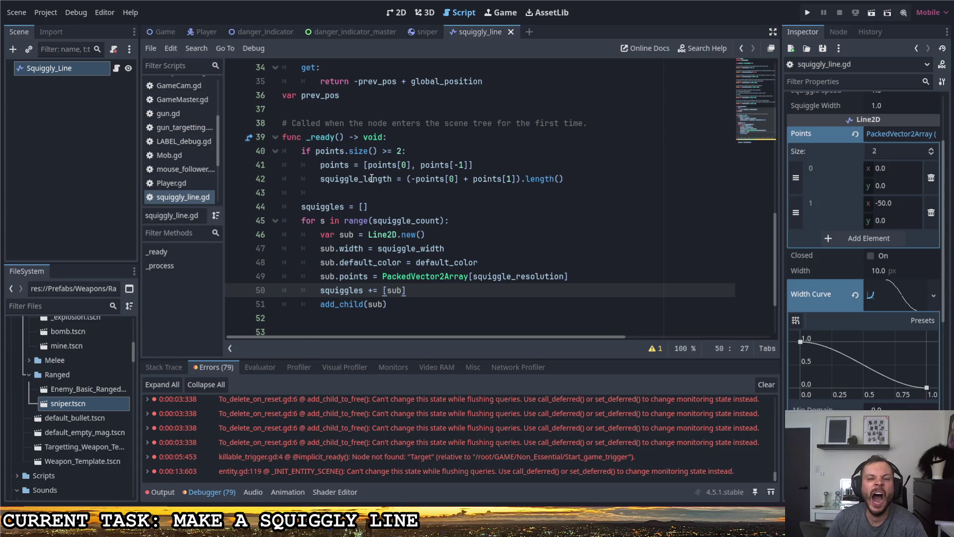
drag(485, 169, 270, 168)
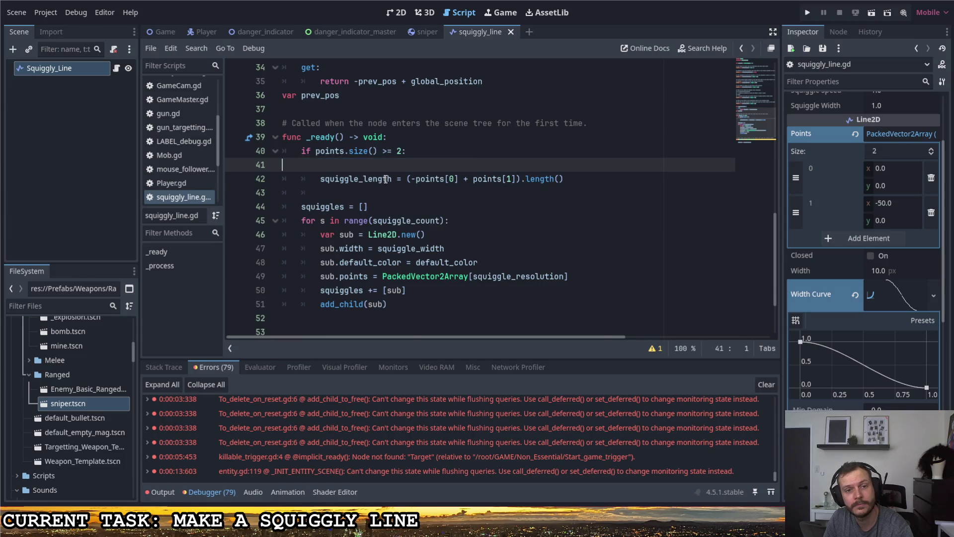
Step: Replace the points-trimming line with points = [] after squiggle_length, and save
key(Delete)
click(612, 164)
key(Return)
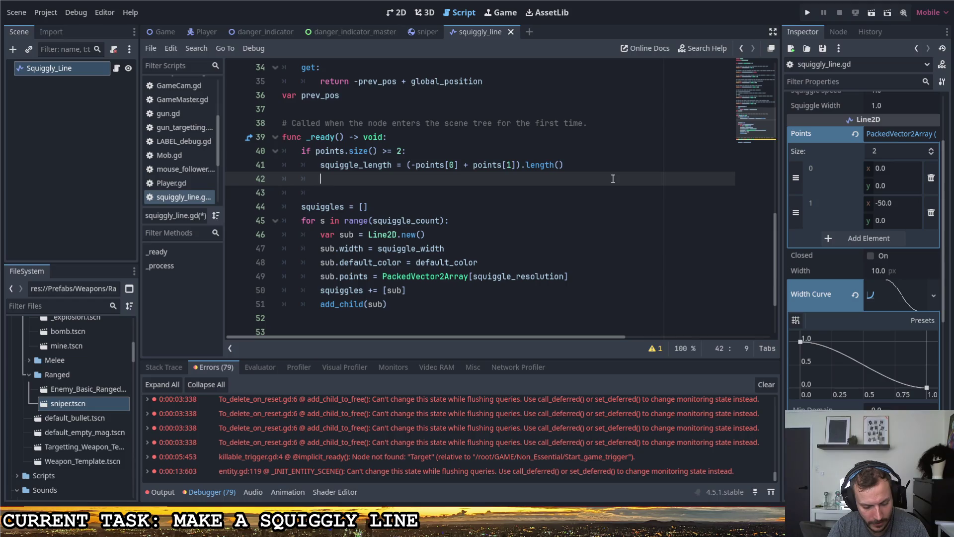
text(points = p[)
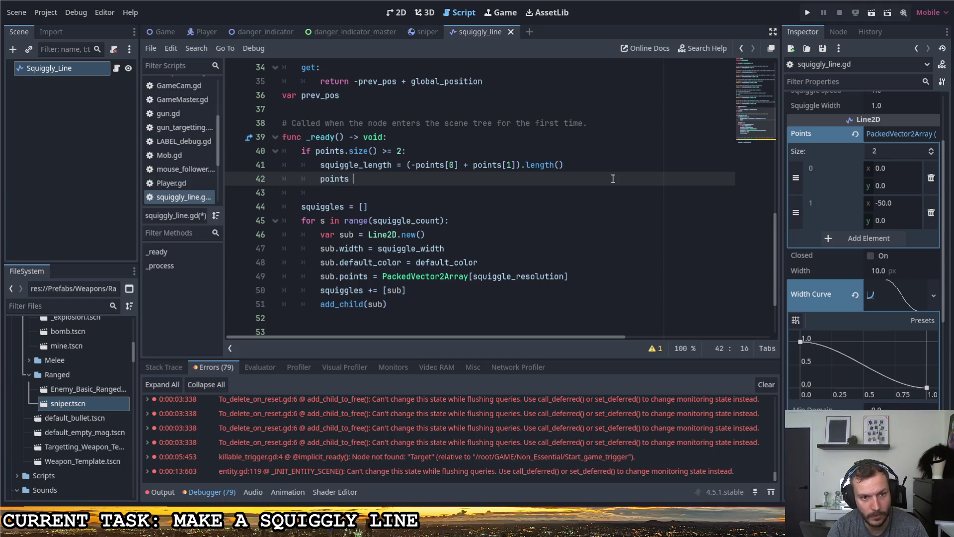
key(BackSpace)
key(BackSpace)
text([])
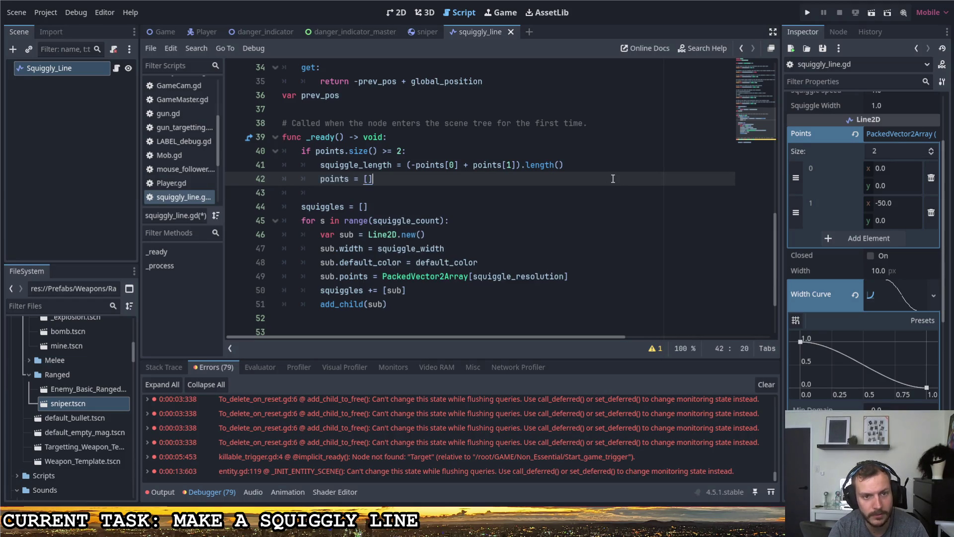
key(Return)
key(BackSpace)
key(BackSpace)
key(BackSpace)
key(ctrl+s)
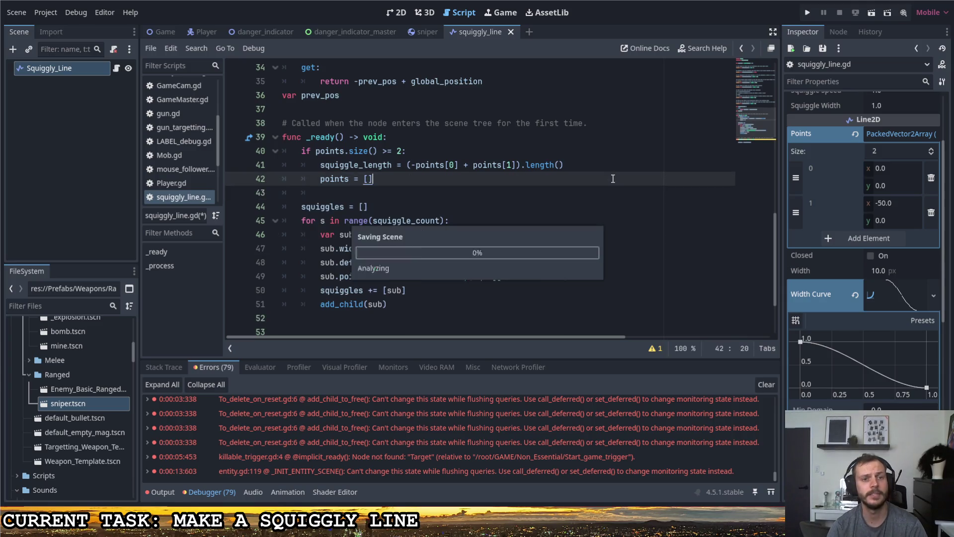
Step: Change points[1] to points[-1] in the squiggle_length calculation
click(508, 165)
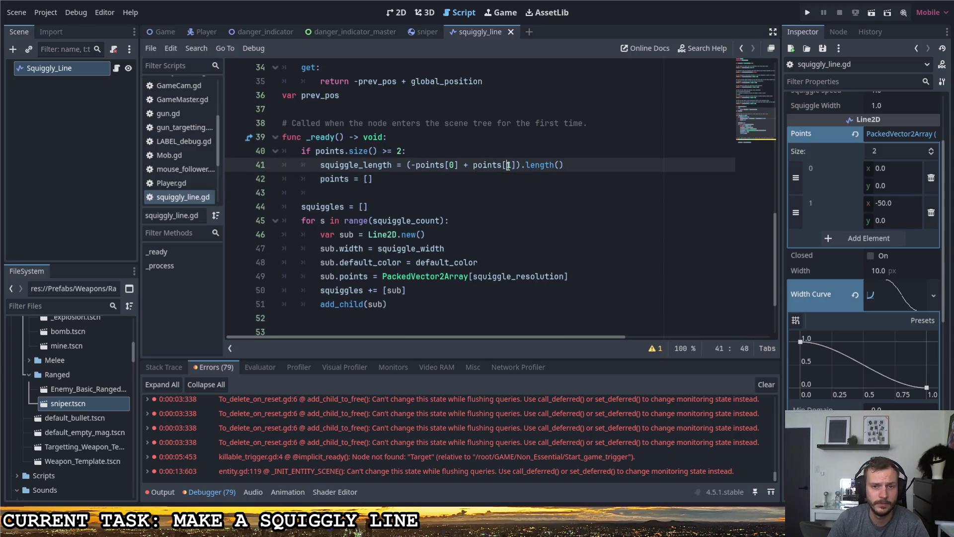
text(-)
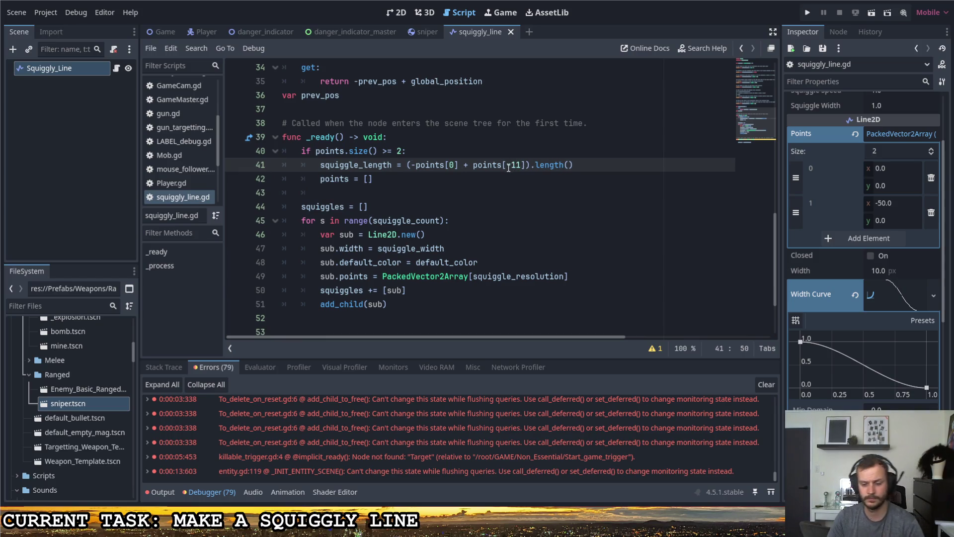
click(524, 176)
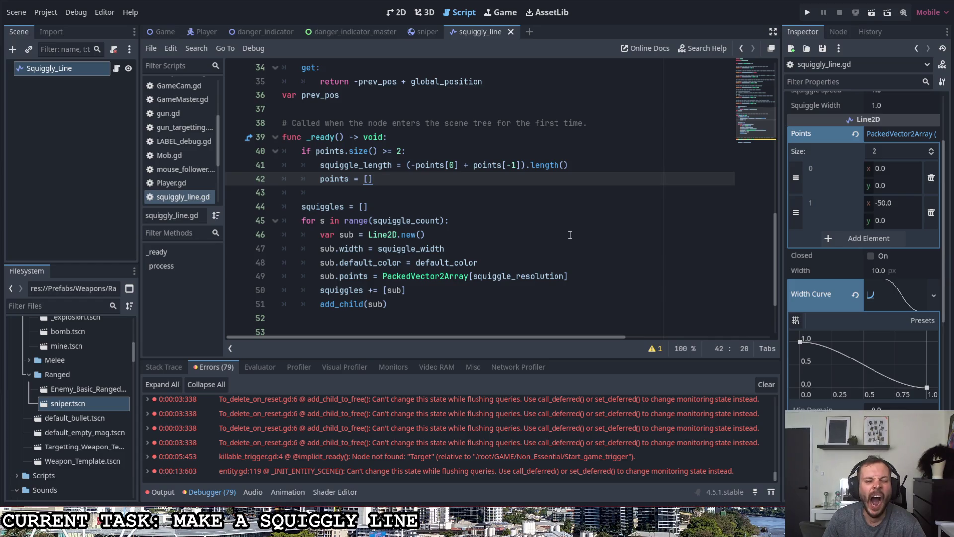
scroll(542, 220, up, 10)
scroll(535, 221, down, 8)
scroll(533, 218, down, 5)
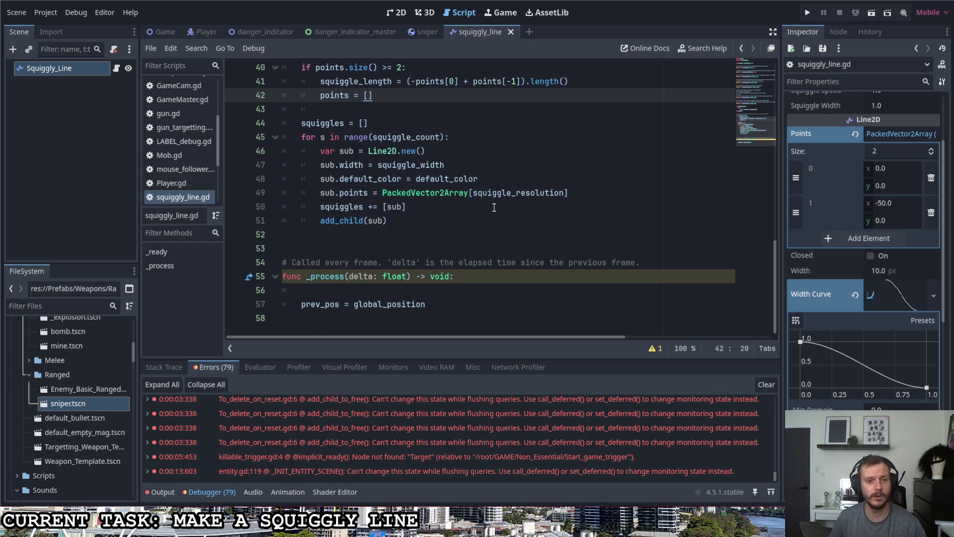
scroll(467, 213, up, 8)
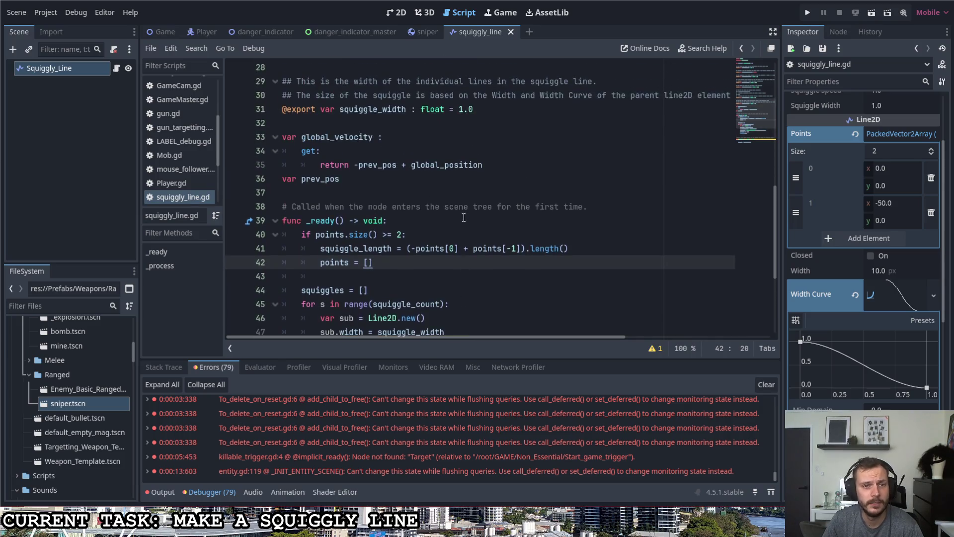
scroll(462, 214, up, 5)
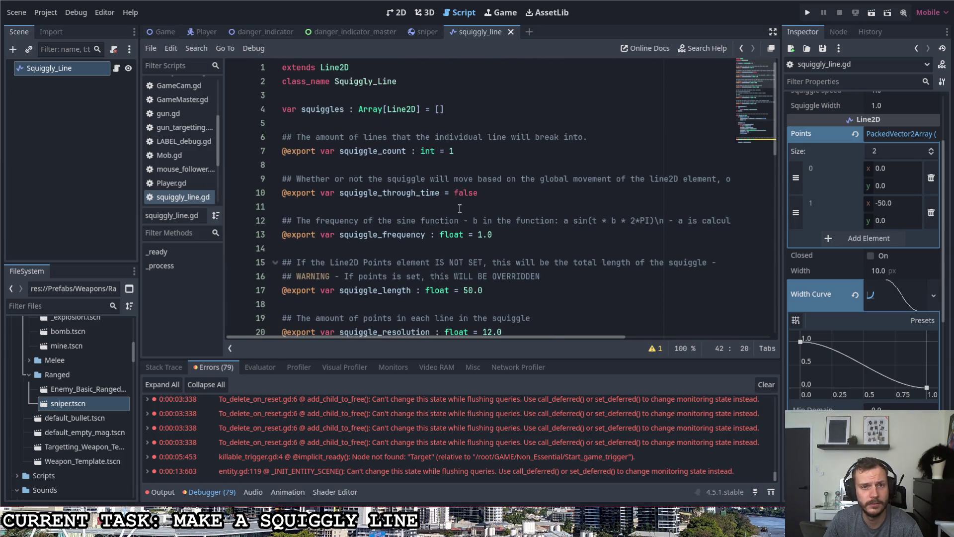
scroll(460, 208, down, 4)
scroll(460, 208, down, 9)
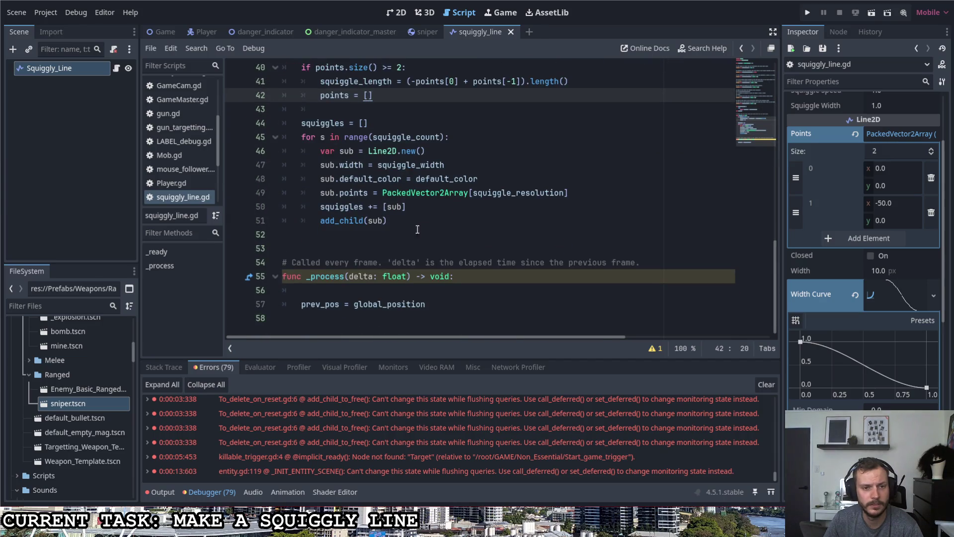
Step: Write a calculate_squiggle(index : int) function with a pass body after the _ready code
click(422, 249)
key(Return)
key(Up)
text(func cal)
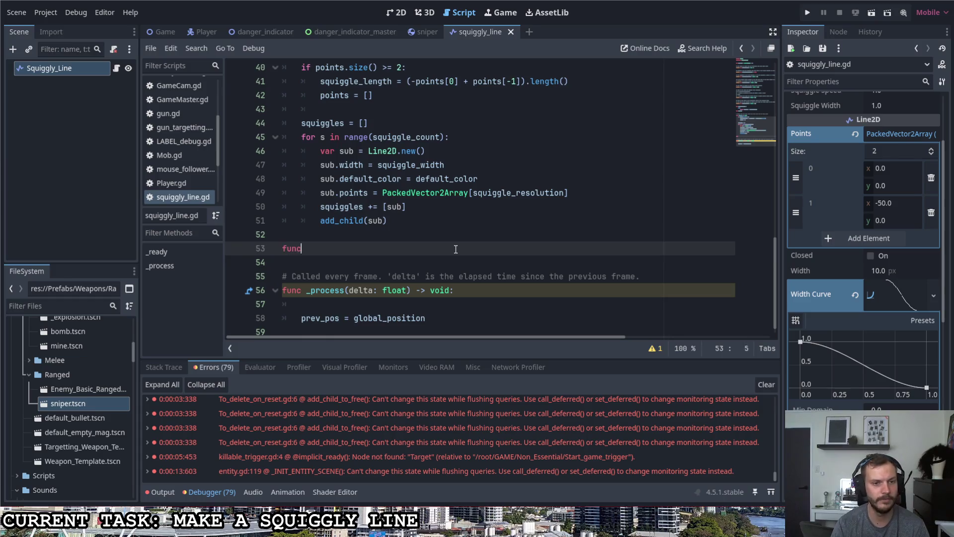
text(culate_sq)
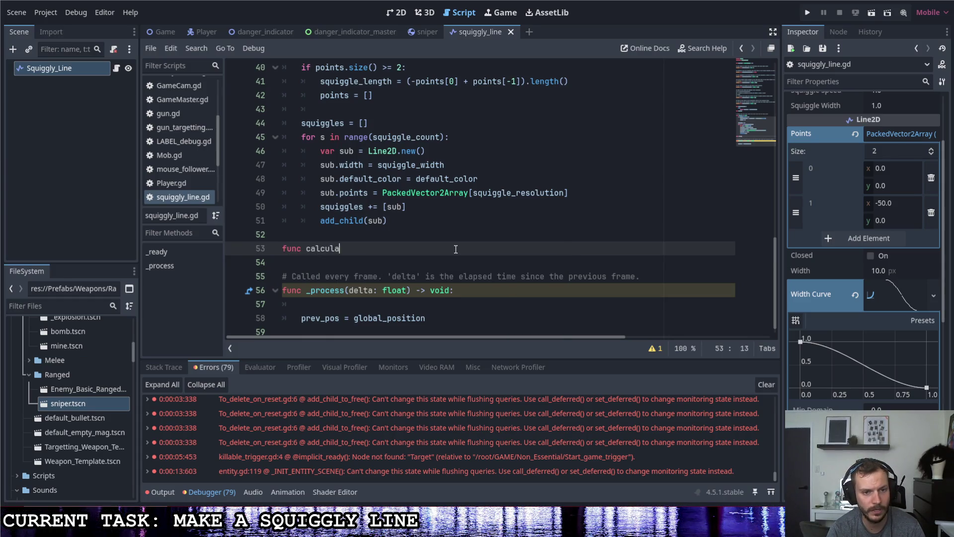
text(uiggle)
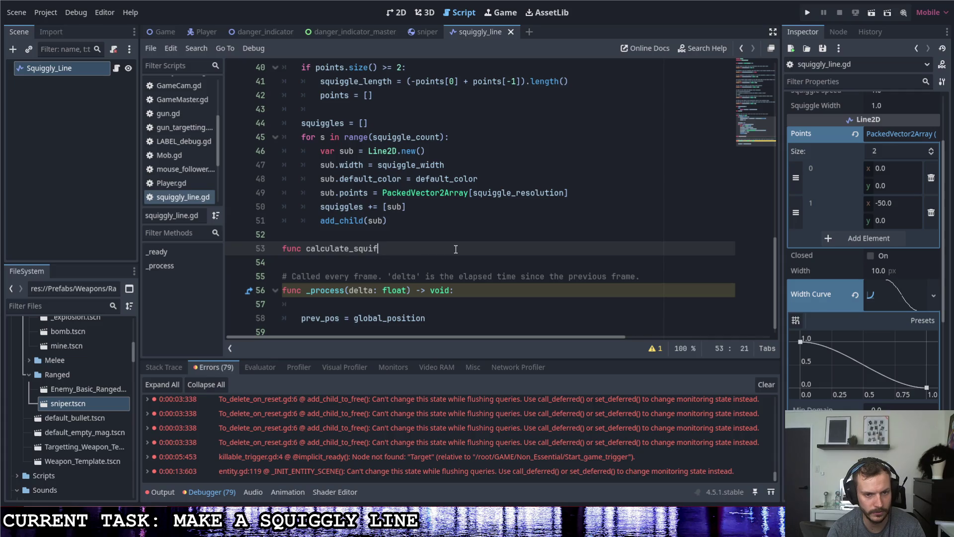
text(()
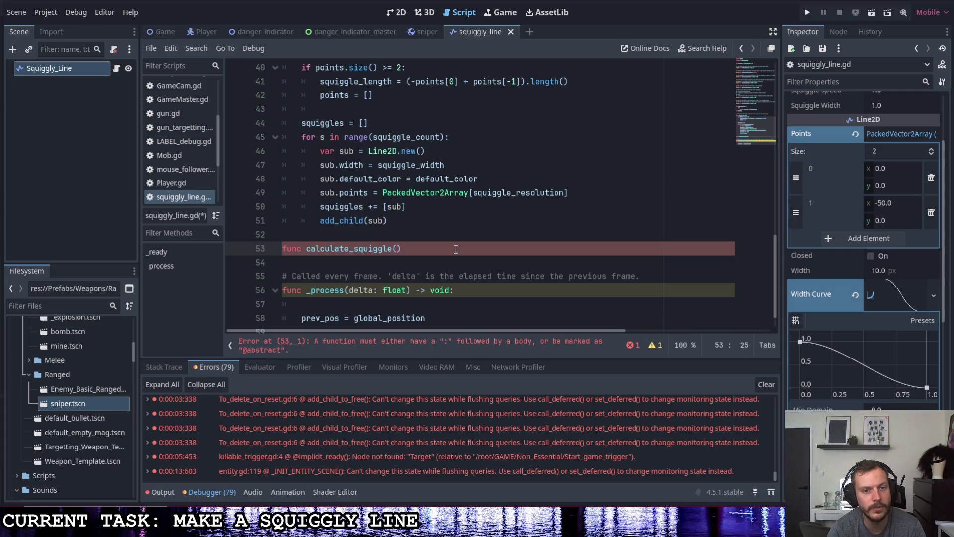
text(index)
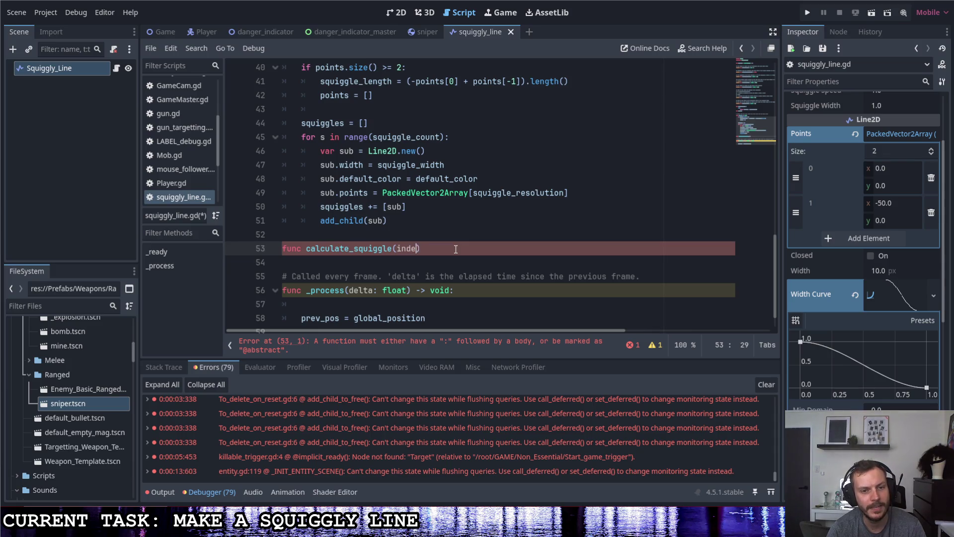
text( : int))
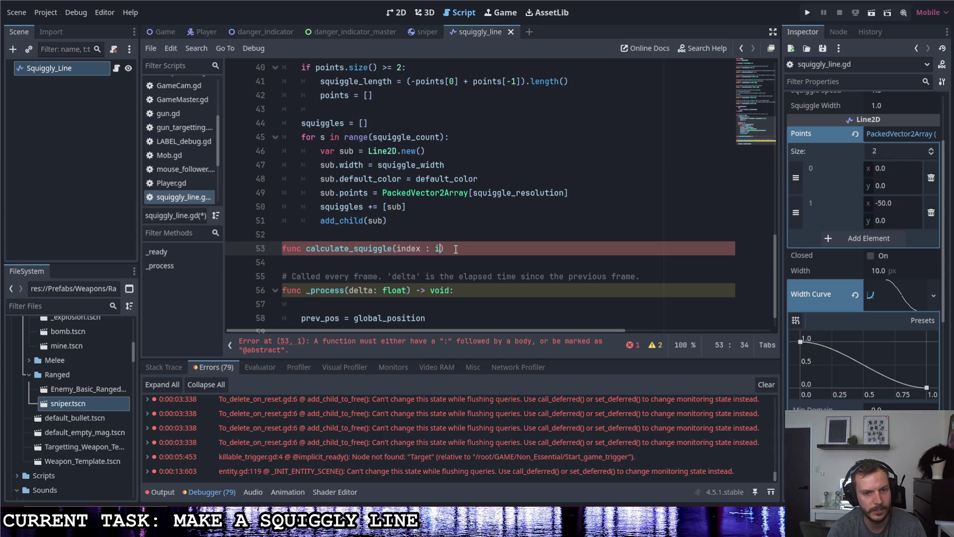
key(Return)
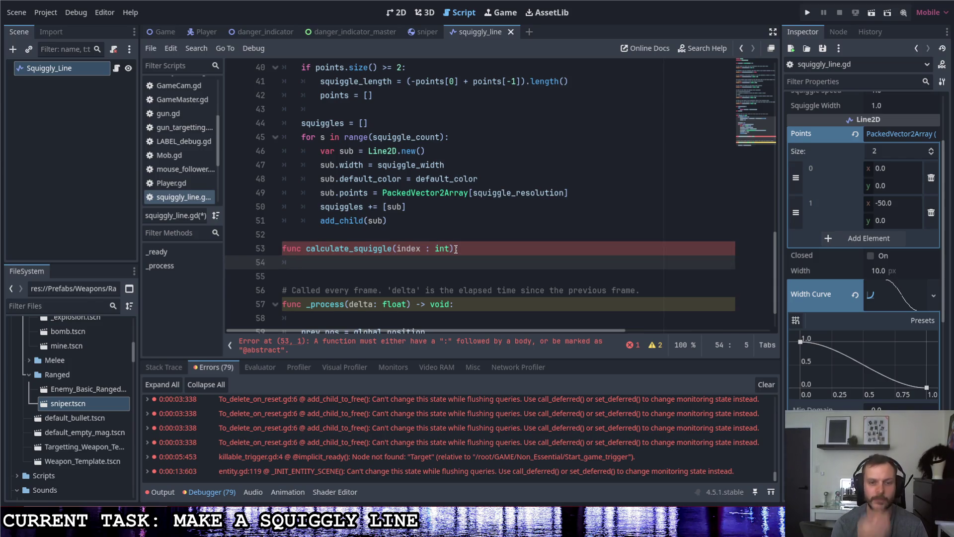
text(pass)
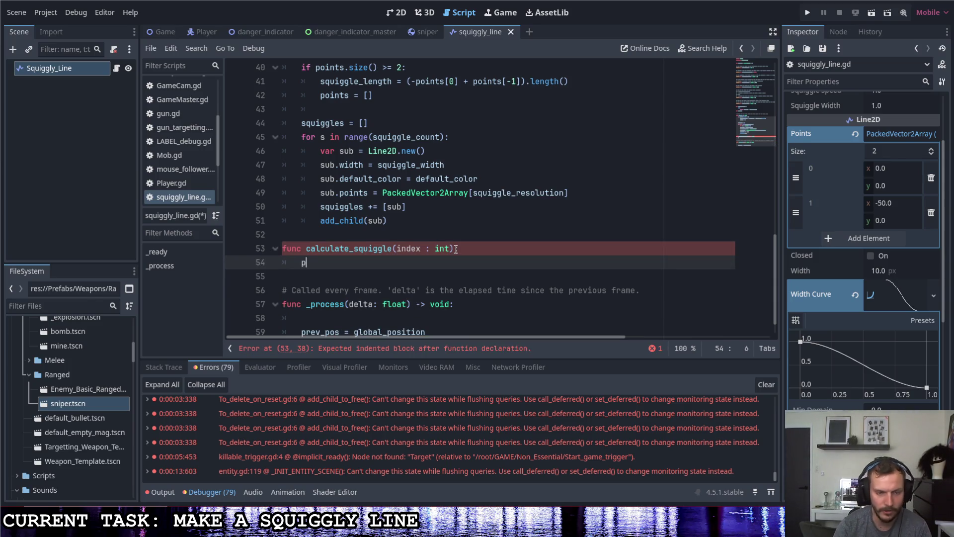
Step: Add the missing colon to the calculate_squiggle declaration and open an empty body line
click(484, 249)
text(:)
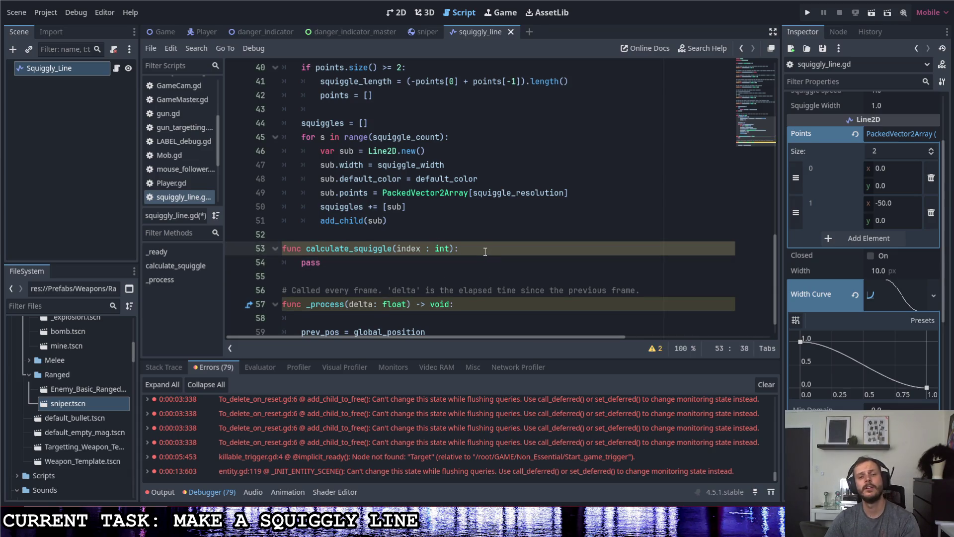
key(Return)
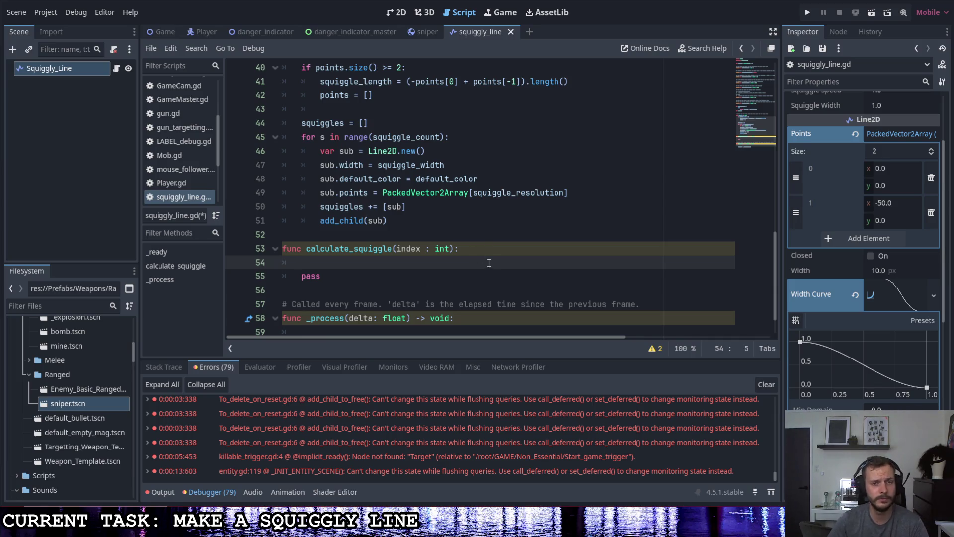
scroll(478, 256, up, 2)
scroll(468, 262, down, 2)
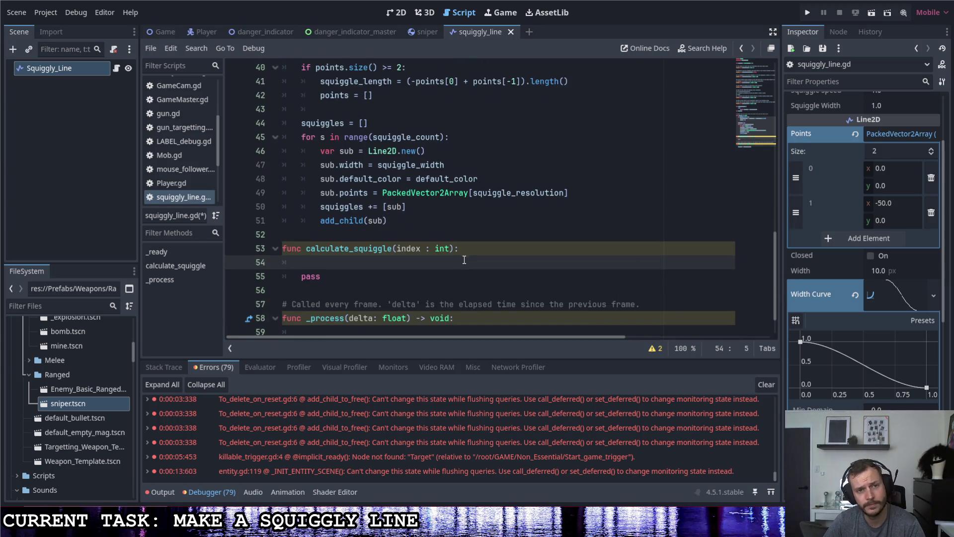
double_click(405, 248)
click(501, 261)
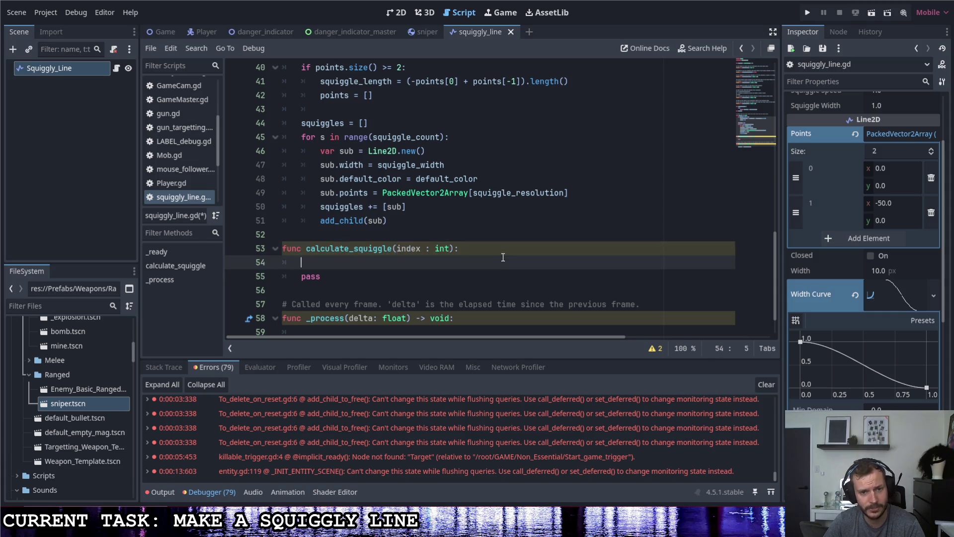
scroll(500, 259, up, 1)
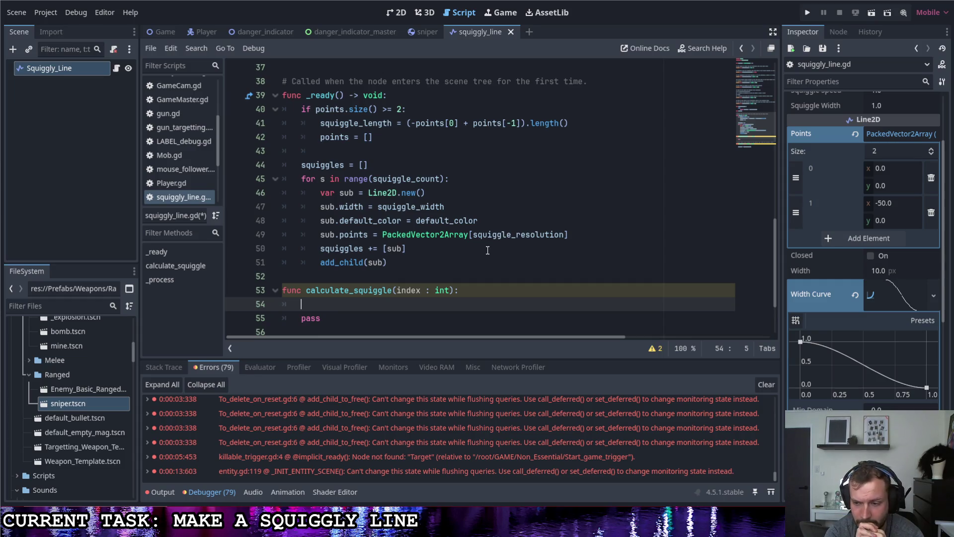
Step: Insert a new line 53 above calculate_squiggle and declare 'var squiggle_function'
key(Up)
key(Up)
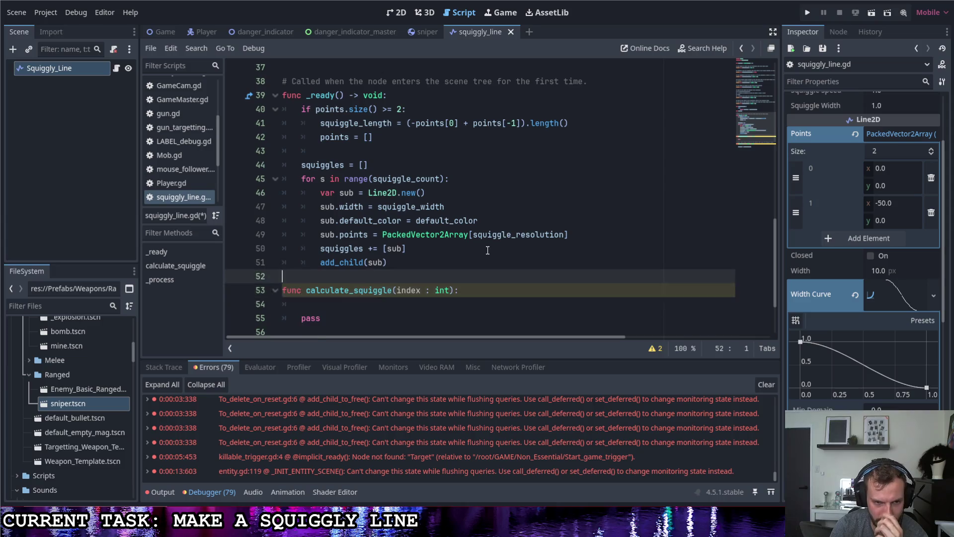
key(Return)
key(Return)
key(Up)
text(func )
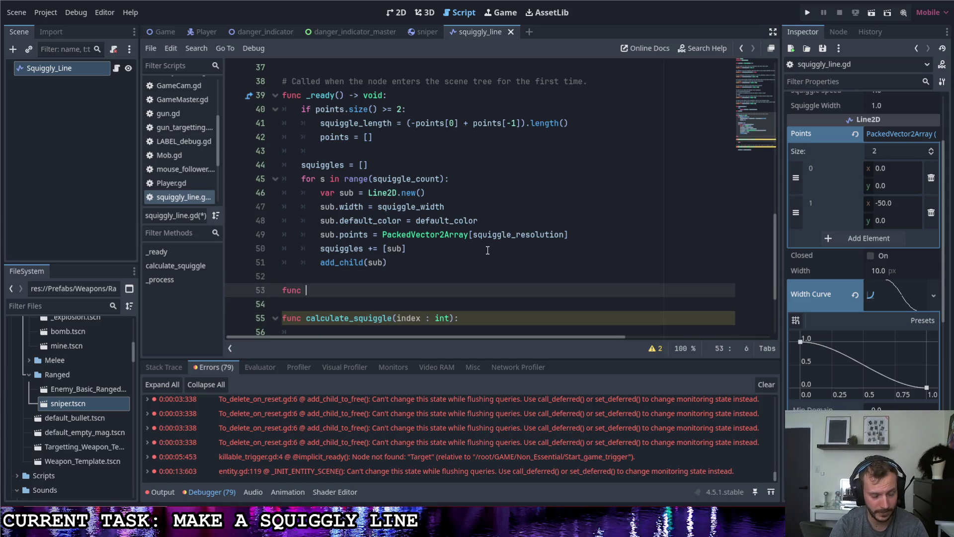
text(squiggle_function)
drag(302, 292, 285, 295)
text(var)
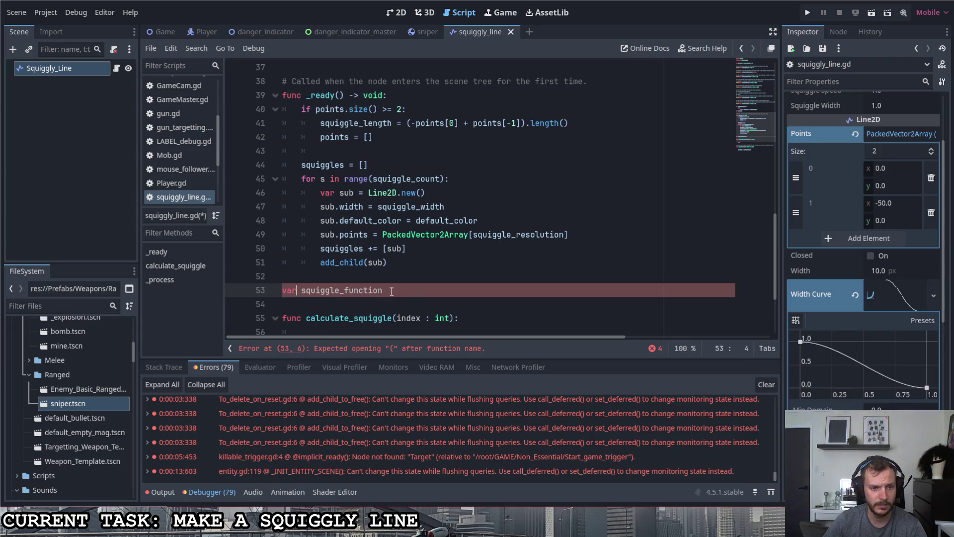
Step: Try vec and float type hints, then erase the variable and begin 'func get_point_in_squiggle('
click(409, 296)
text(:)
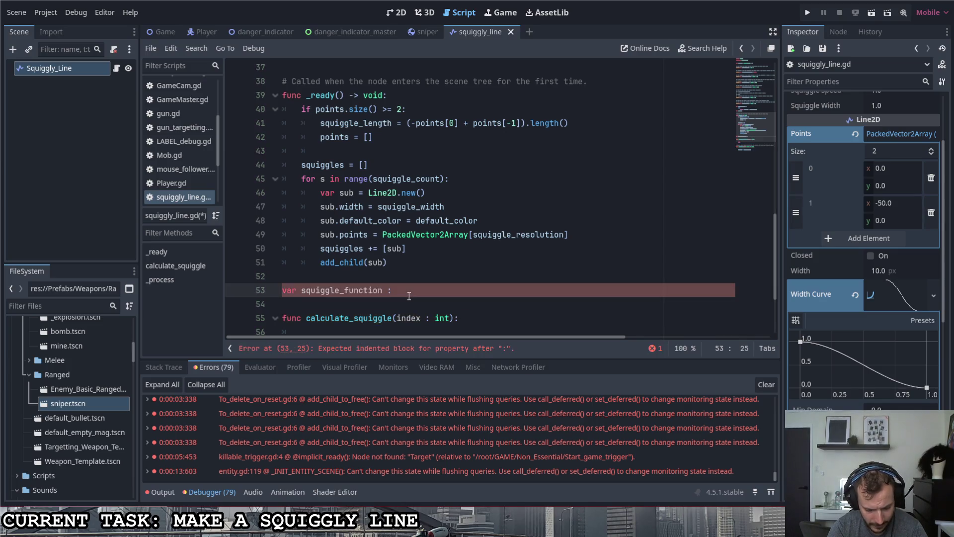
text( vec)
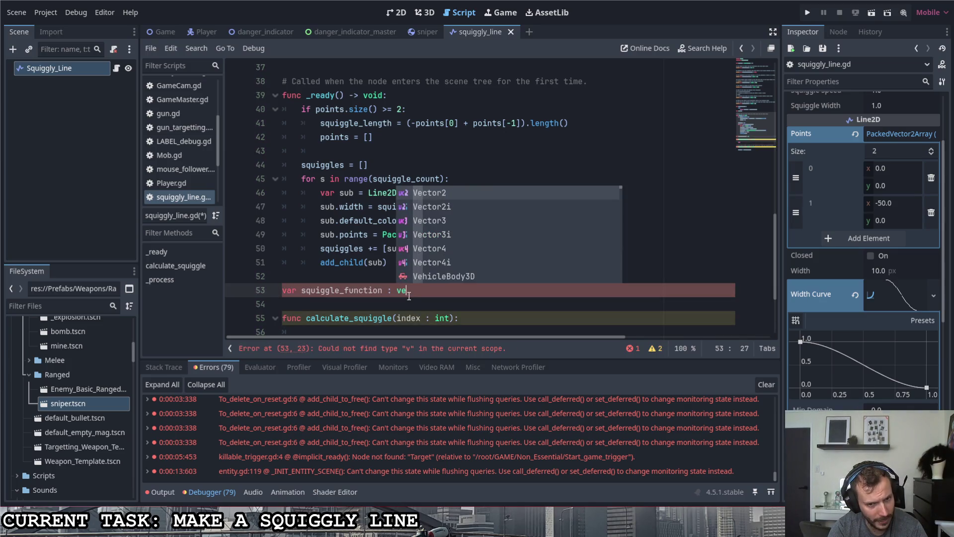
key(BackSpace)
key(BackSpace)
key(BackSpace)
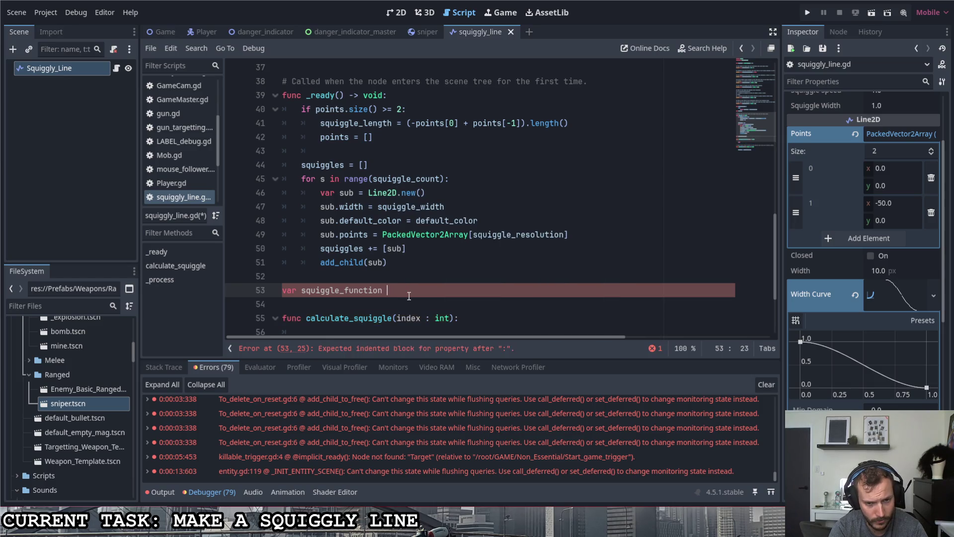
text(:)
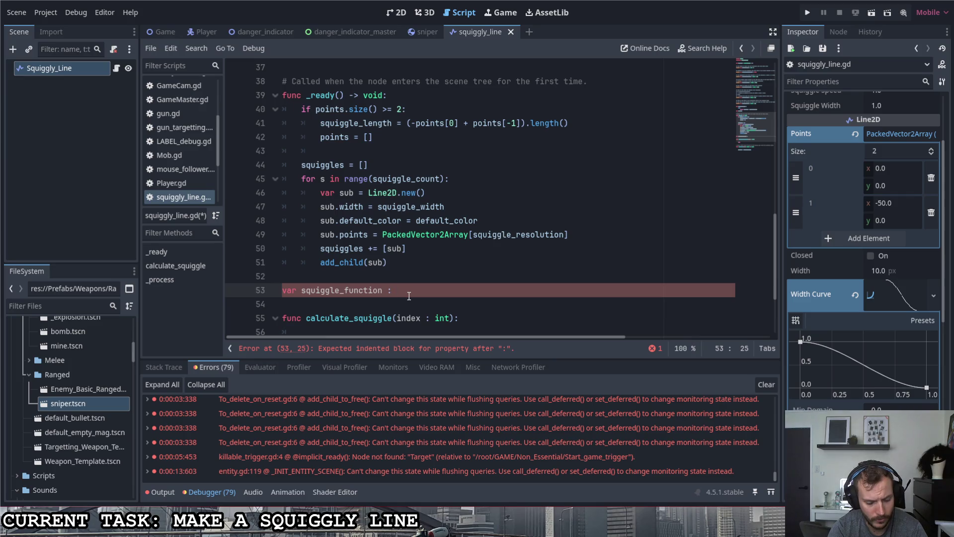
text( float)
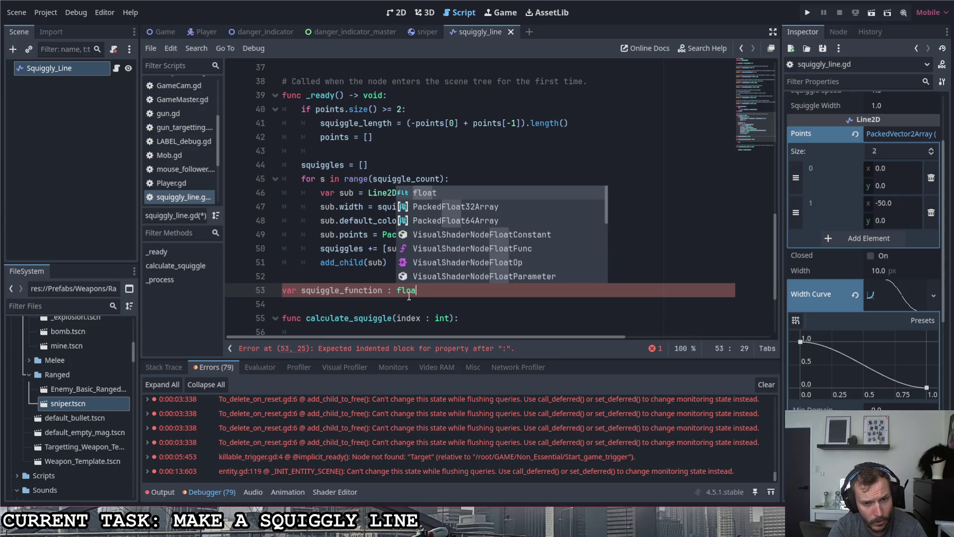
key(BackSpace)
key(BackSpace)
key(BackSpace)
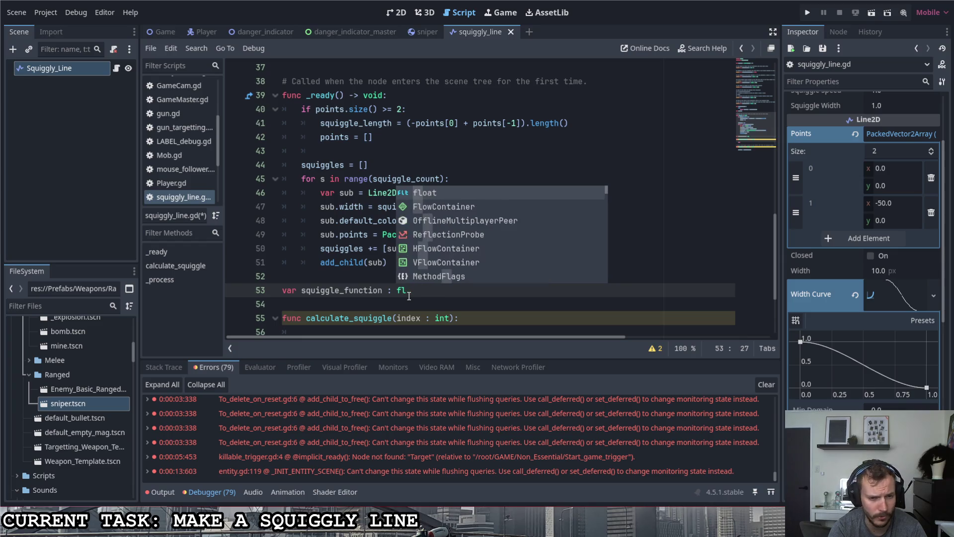
key(BackSpace)
key(BackSpace)
key(BackSpace)
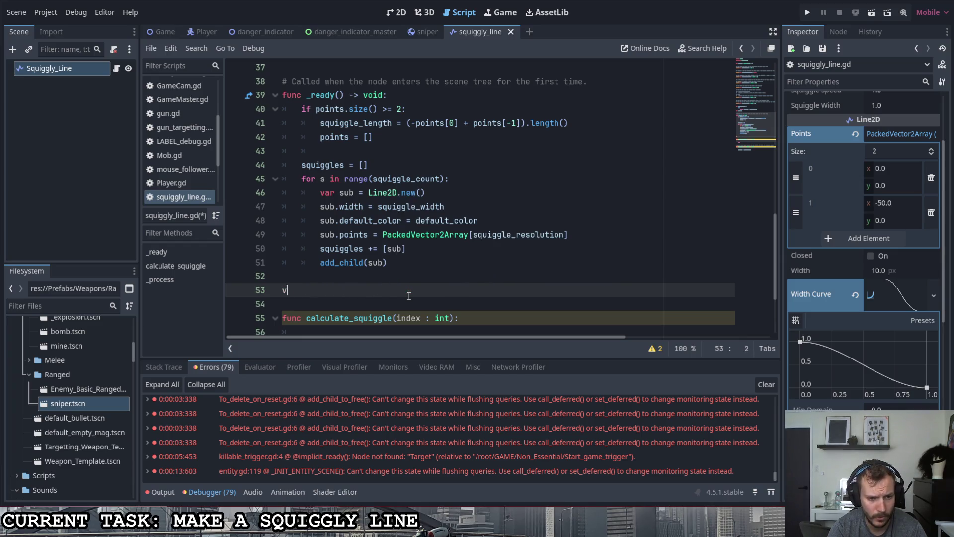
text(func get)
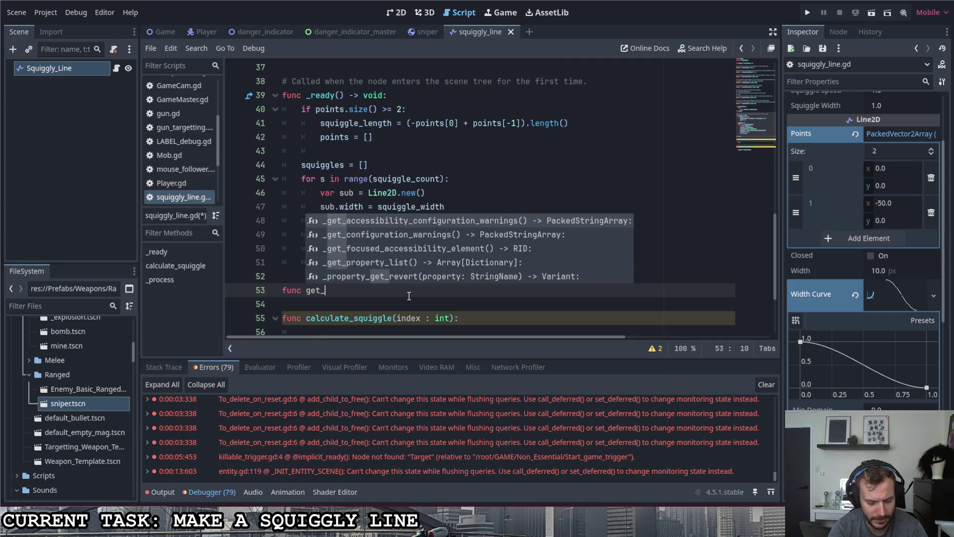
text(_point_in_)
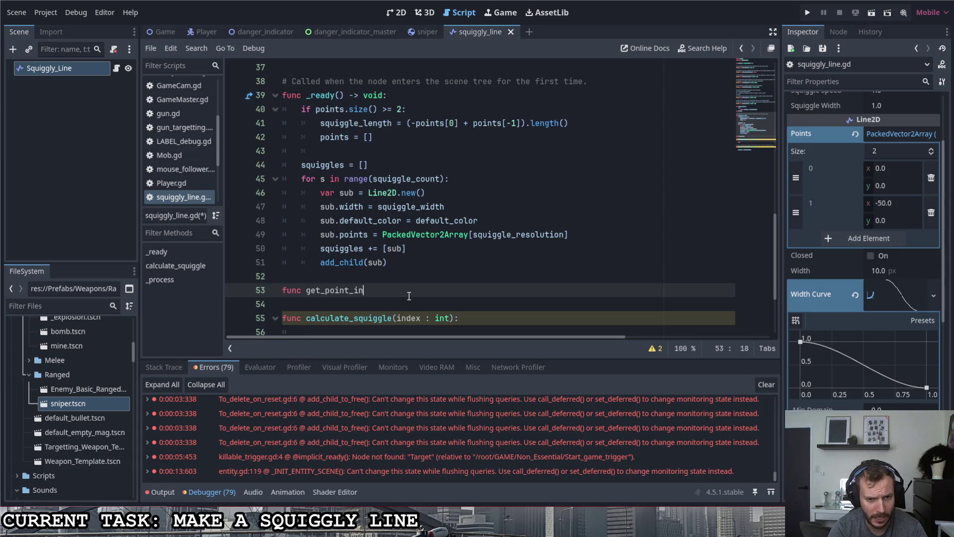
text(squiggle()
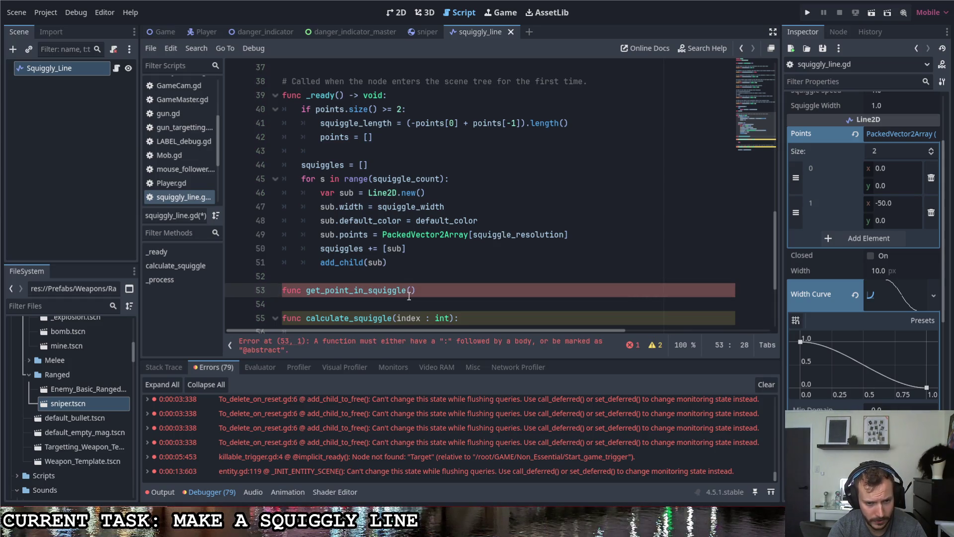
Step: Name the parameters squiggle_index : int and index_in_squiggle, replacing the line_res placeholder
text(index)
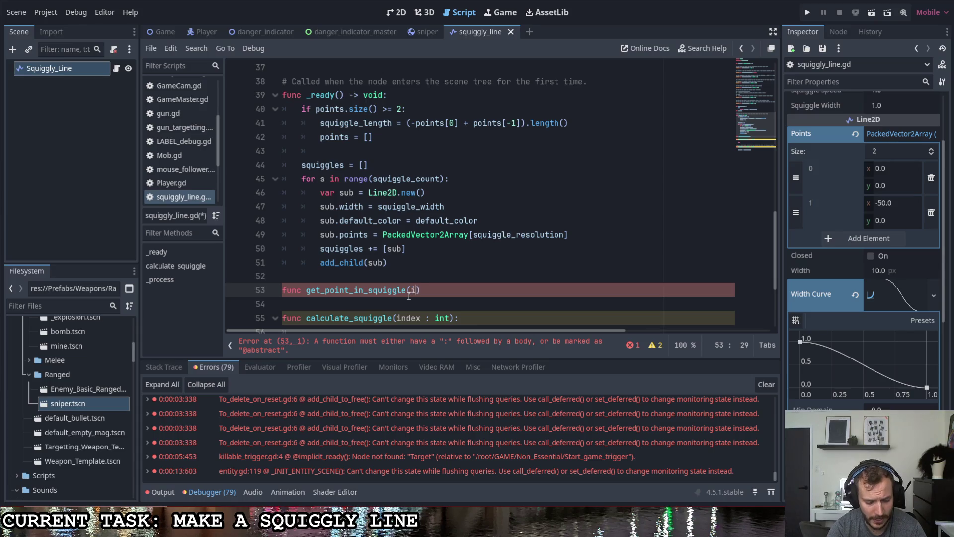
text( : int,)
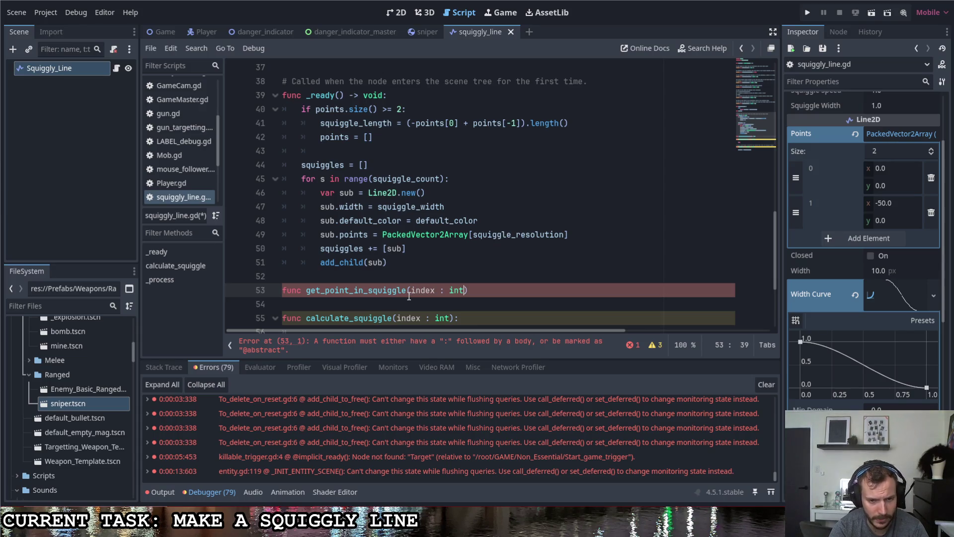
key(Escape)
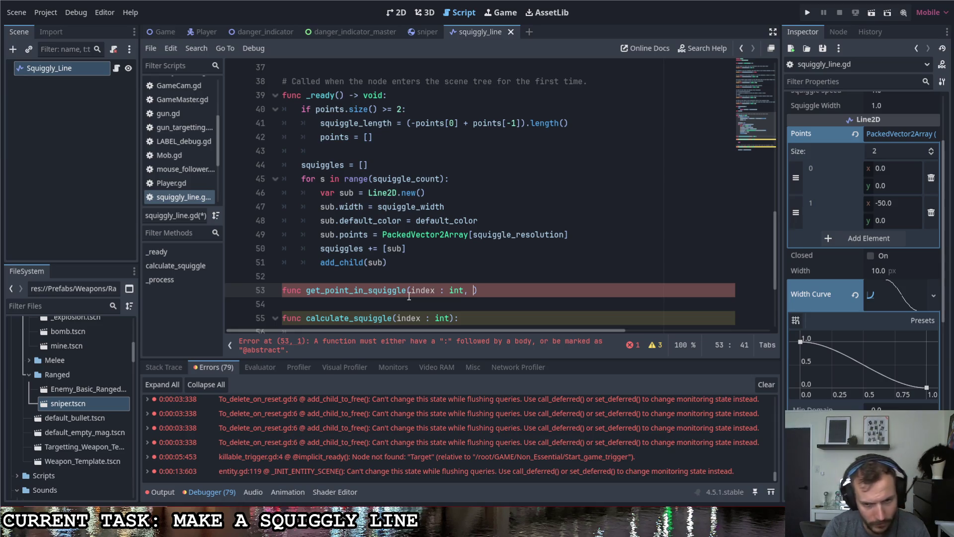
text(line_res : int)
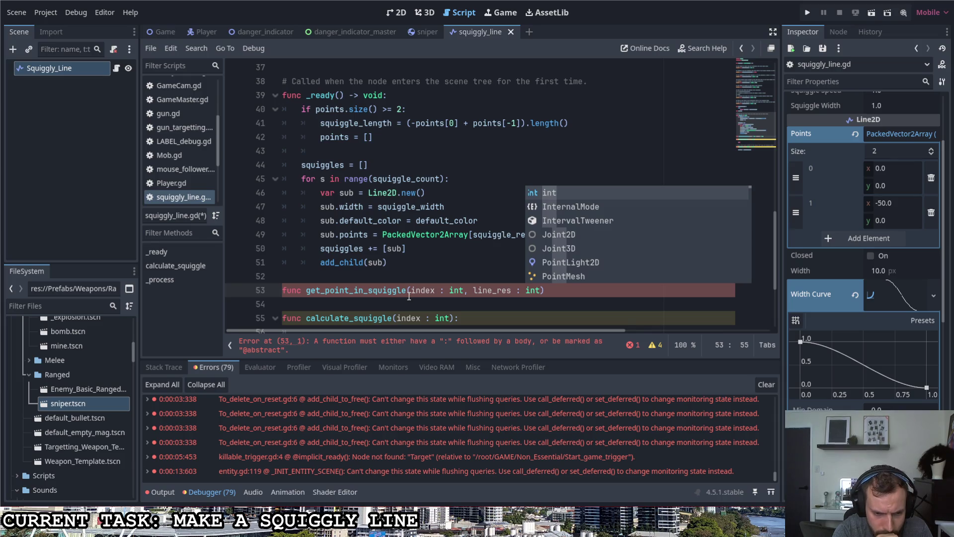
drag(473, 291, 542, 292)
text(index_in)
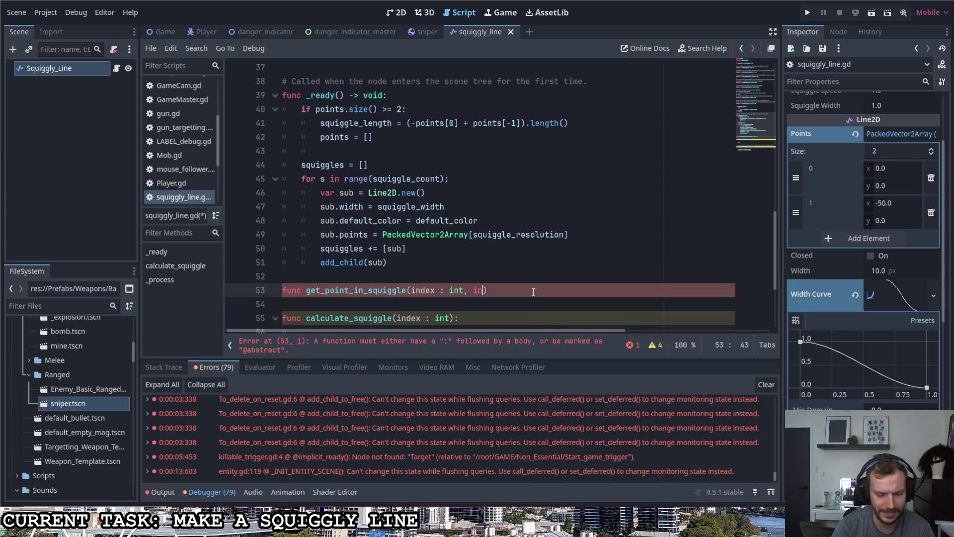
text(_squiggle)
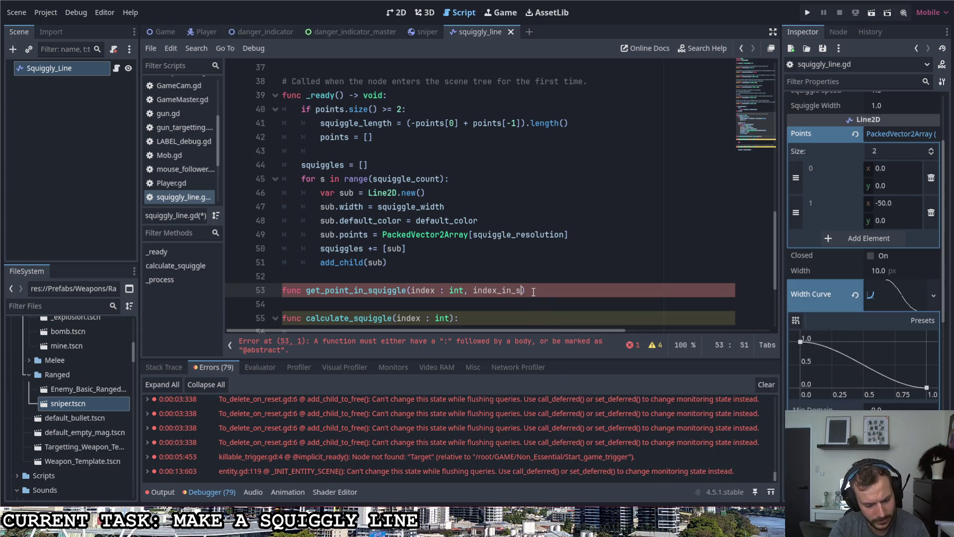
click(436, 291)
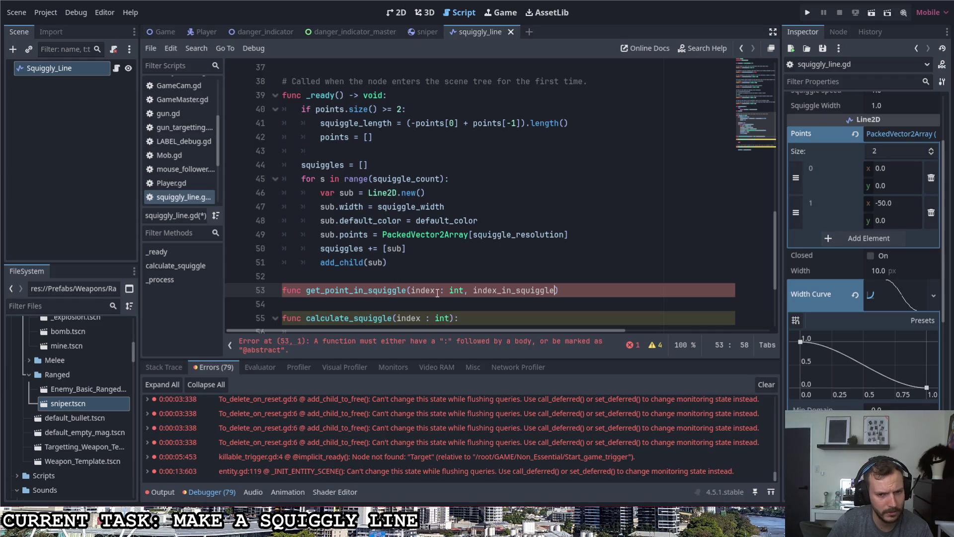
click(410, 290)
text(squiggle_)
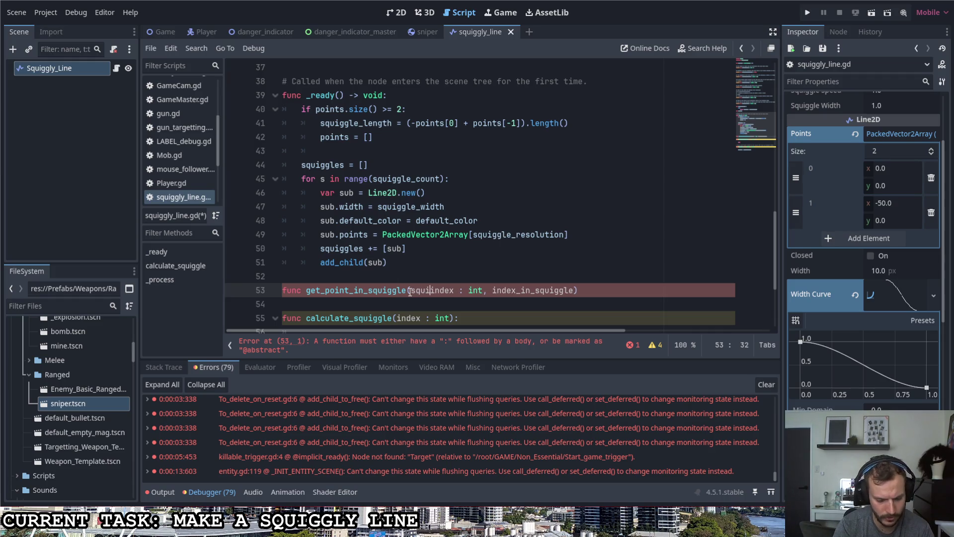
Step: Type index_in_squiggle as int, add a pass body, and insert a blank line above
click(601, 291)
text(: int)
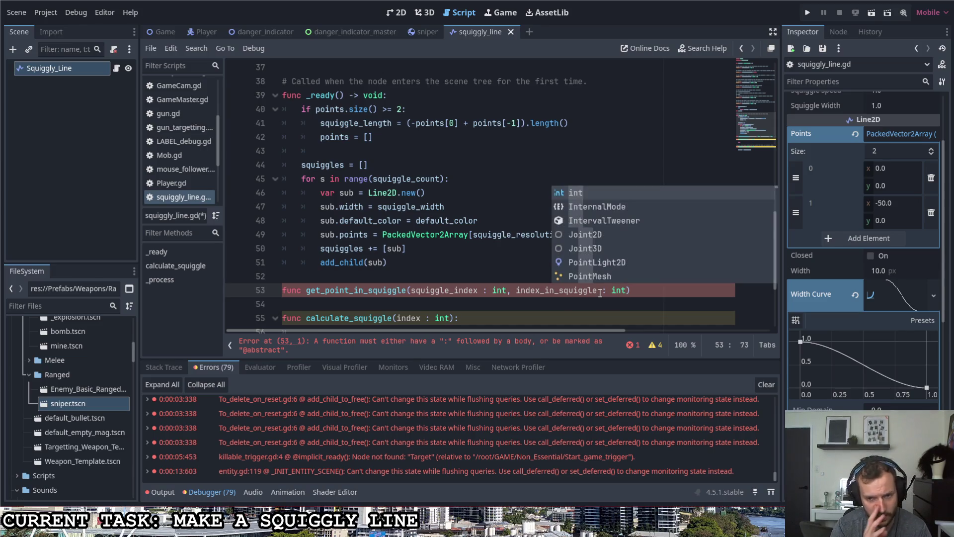
key(End)
text(:)
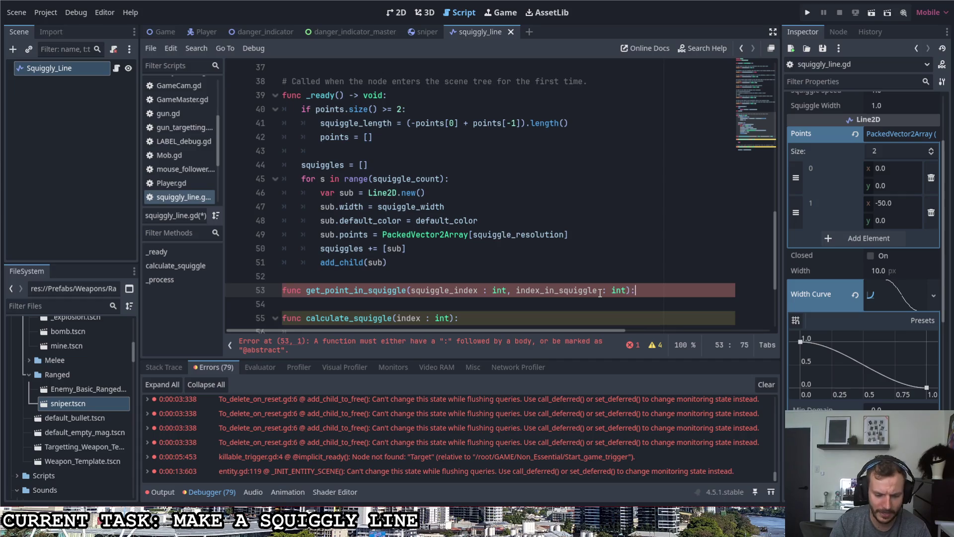
key(Return)
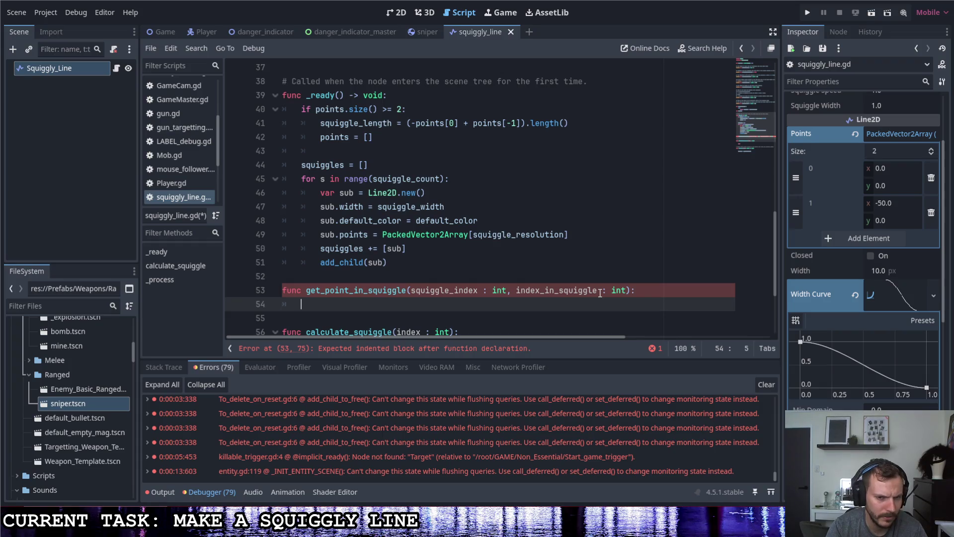
text(pass)
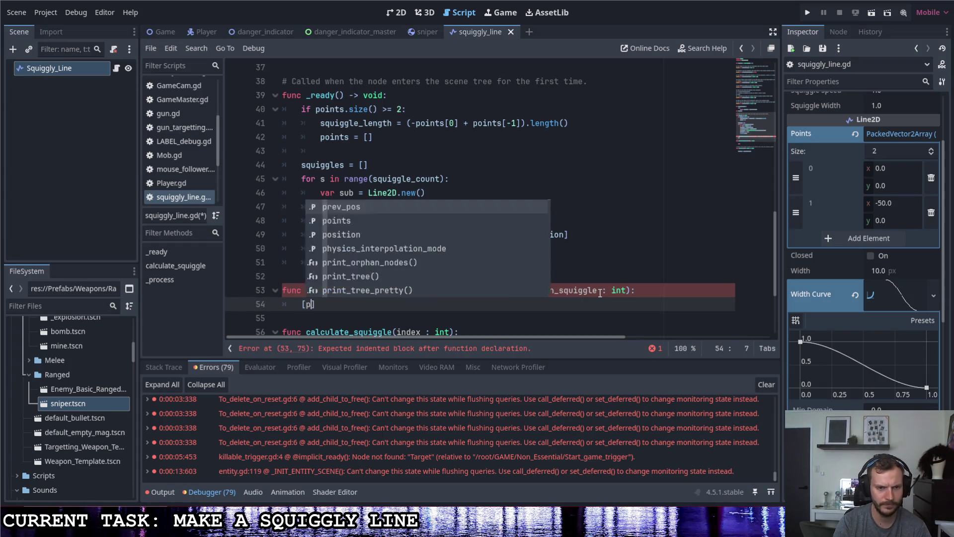
key(Up)
key(ctrl+shift+Return)
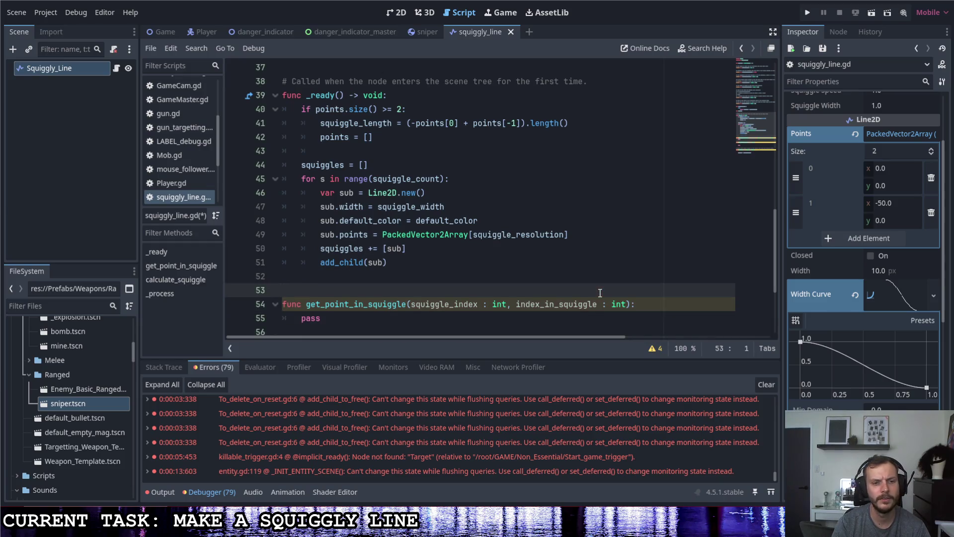
Step: Write a ## doc comment saying it returns the point in local space of the squiggle
text($)
key(BackSpace)
text(## This will return the)
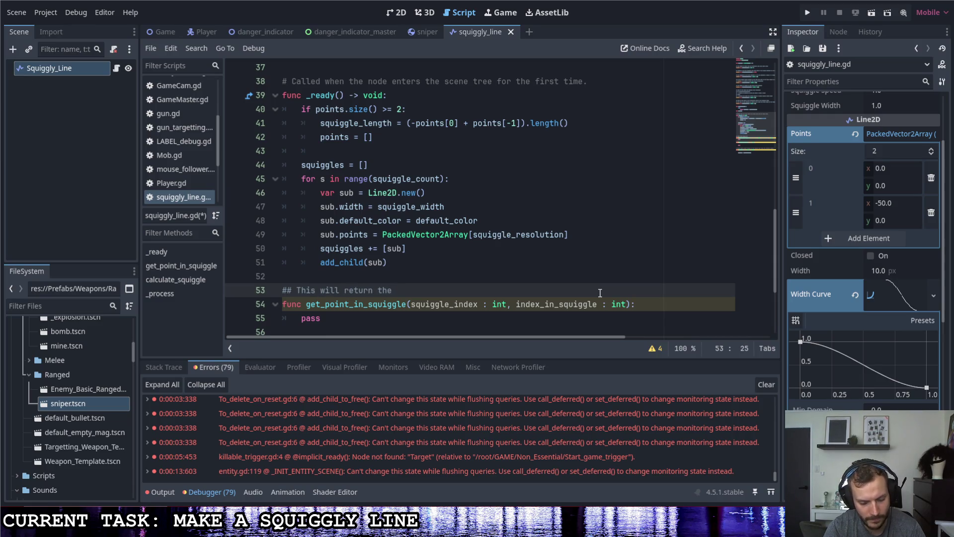
text(point )
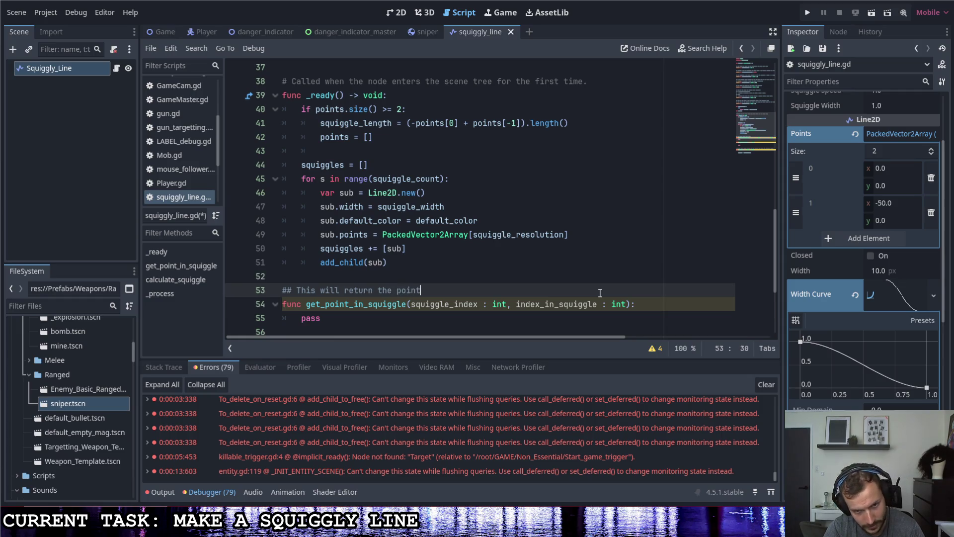
text(in local spad)
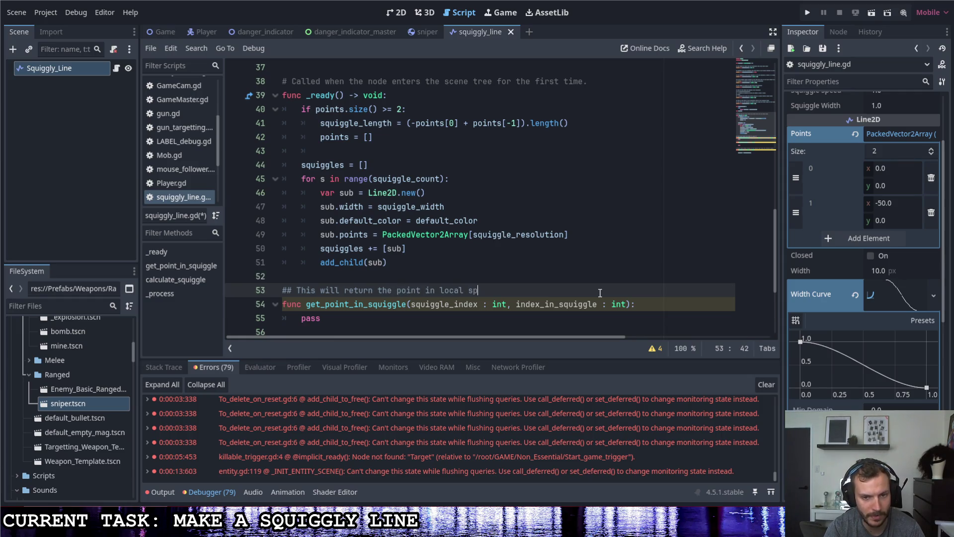
key(BackSpace)
text(ce of the )
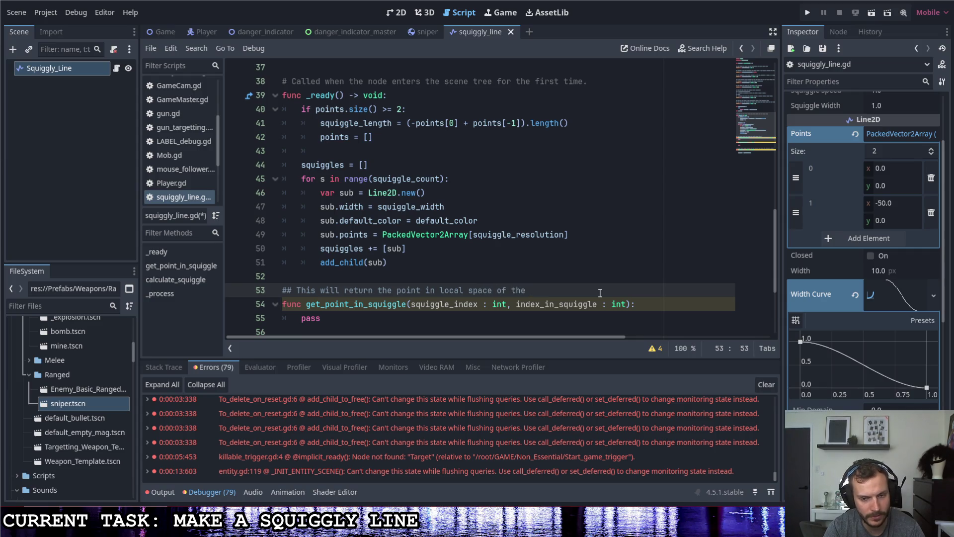
text(squiggle)
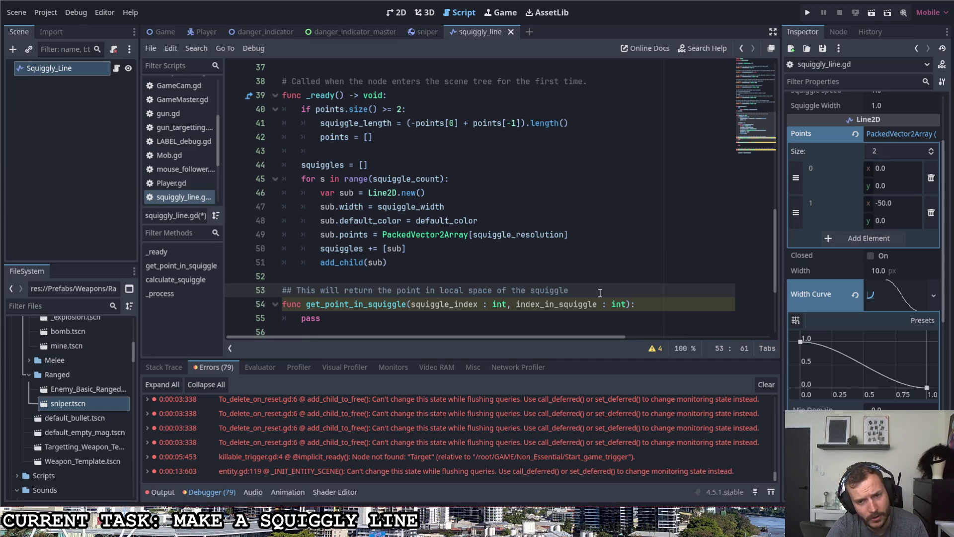
Step: End the comment with 'based on the squiggle length, squiggle_frequency, and initial width' and start '## The function is point = []'
key(BackSpace)
key(BackSpace)
key(BackSpace)
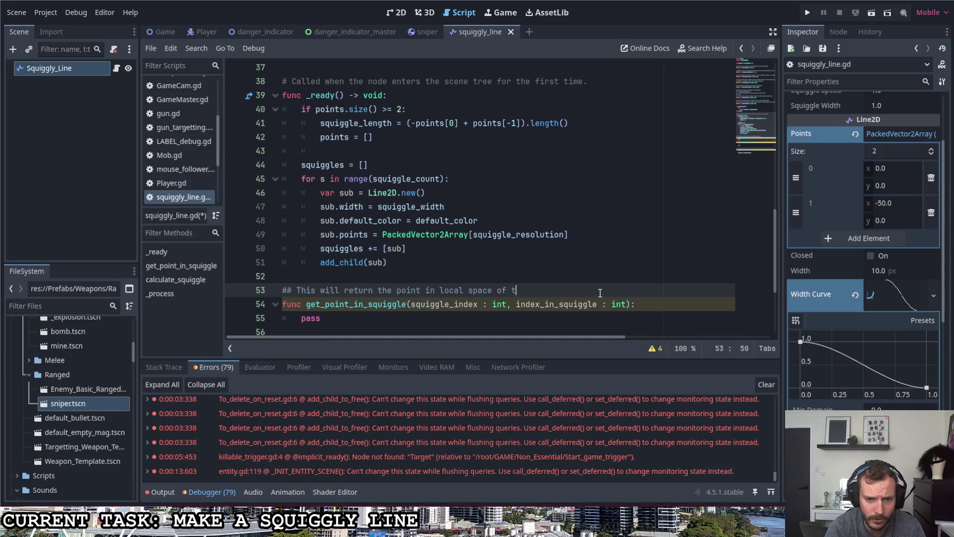
key(BackSpace)
text(in the squi)
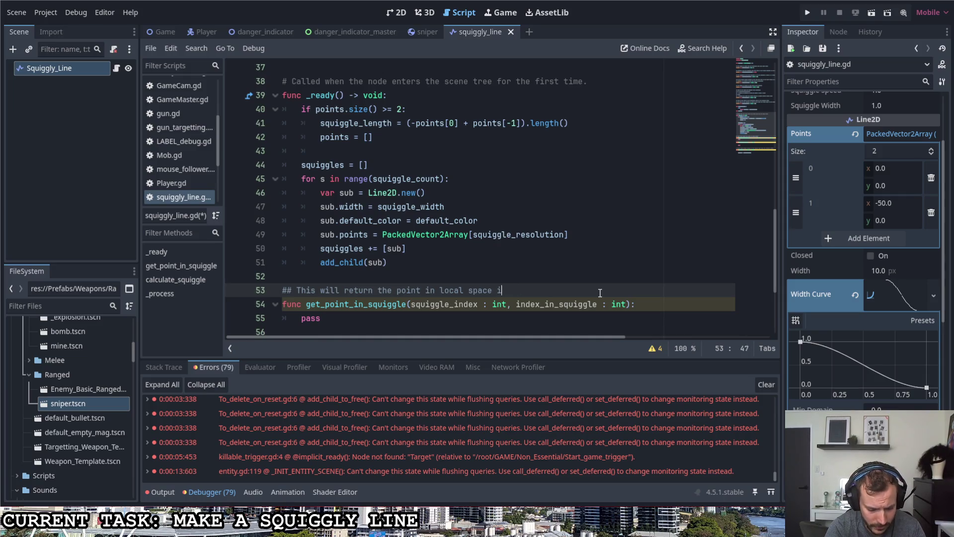
text(ggle, based)
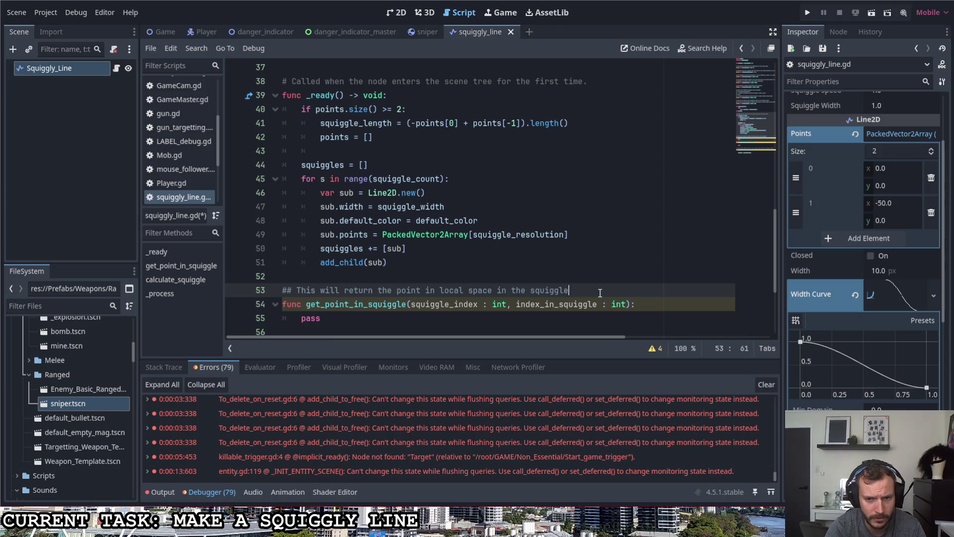
text( on the )
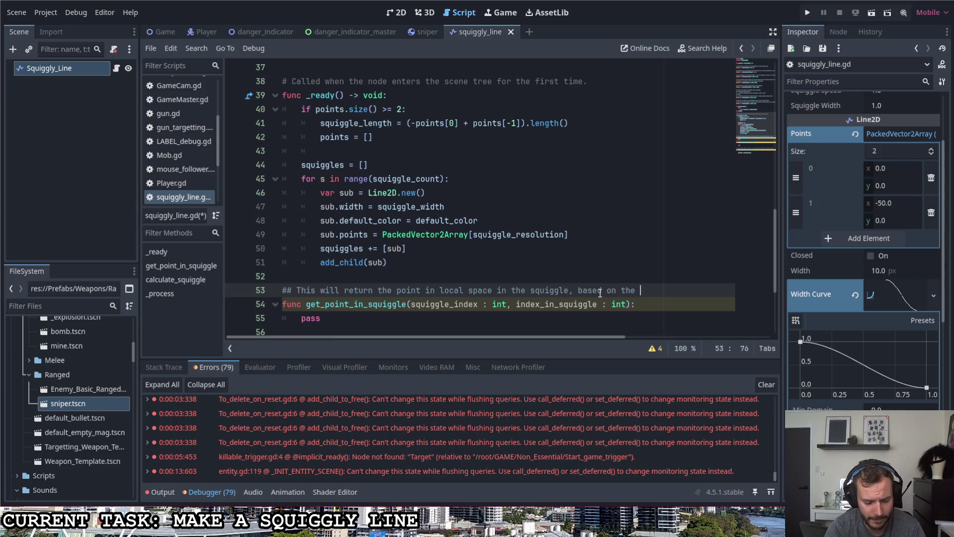
text(squiggle )
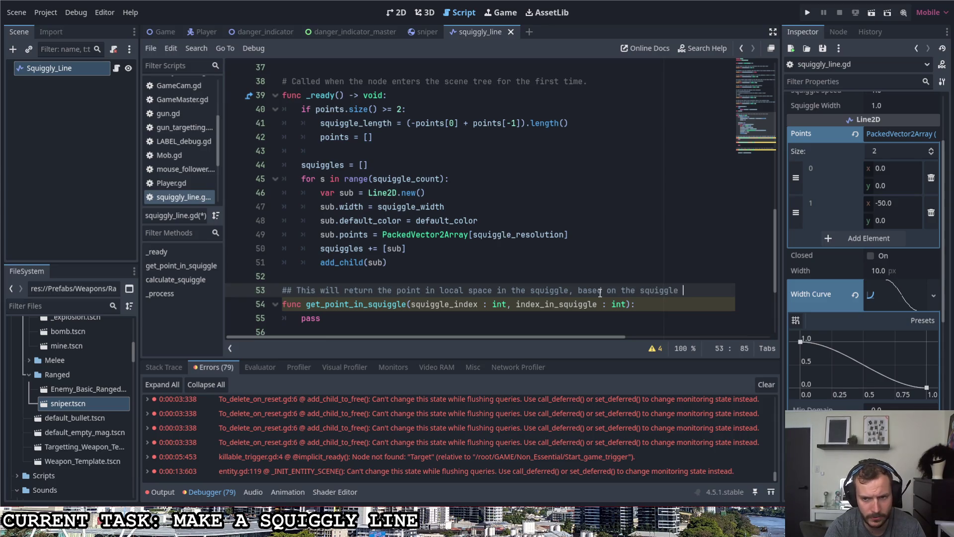
text(length, )
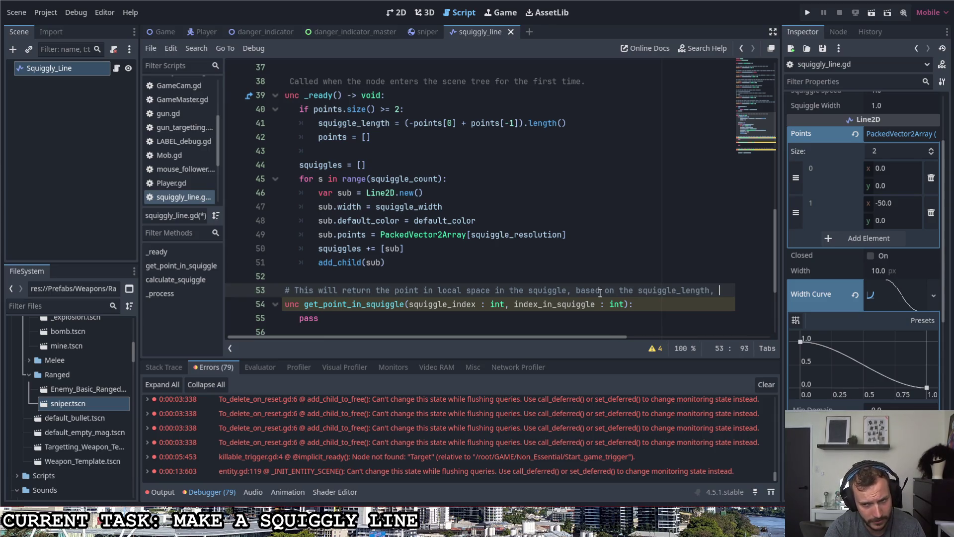
text(squiggle_r)
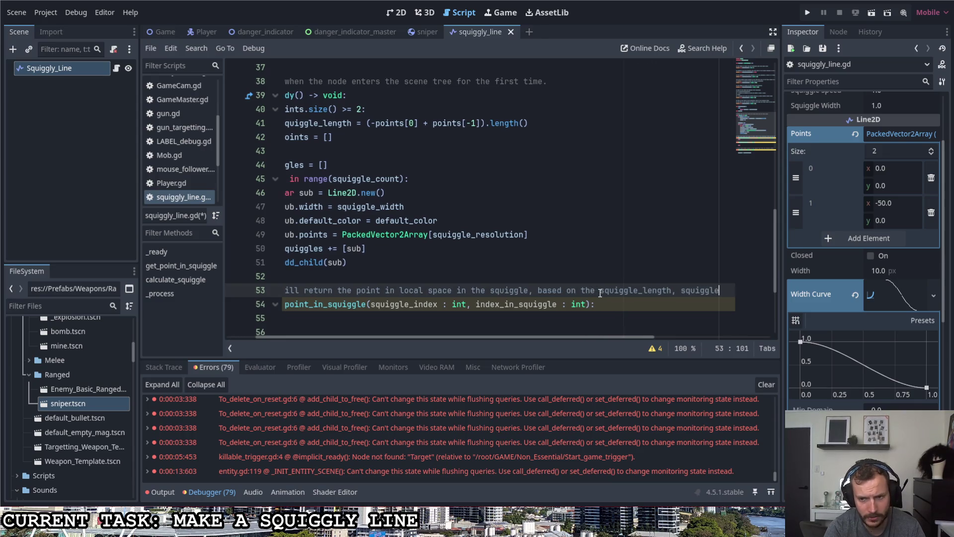
key(BackSpace)
text(frequen)
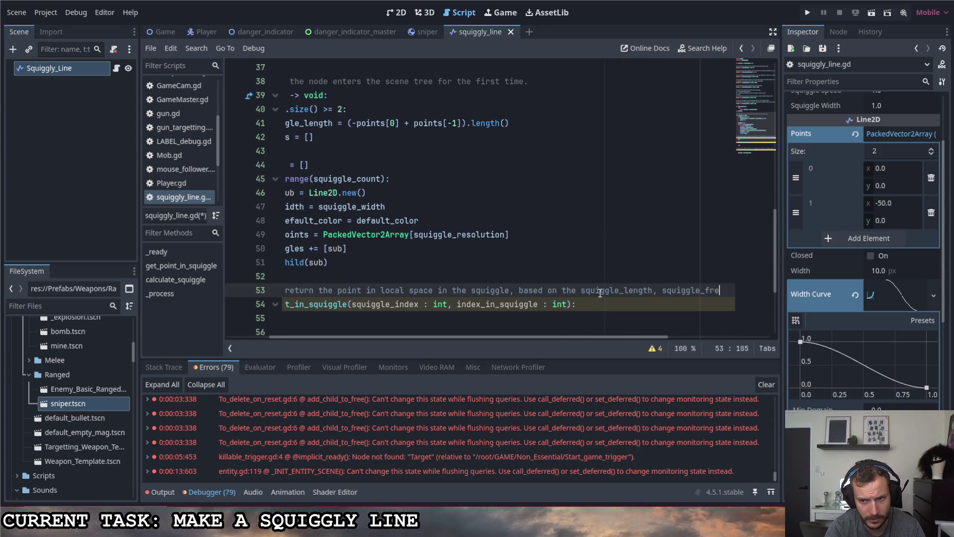
text(cy, and )
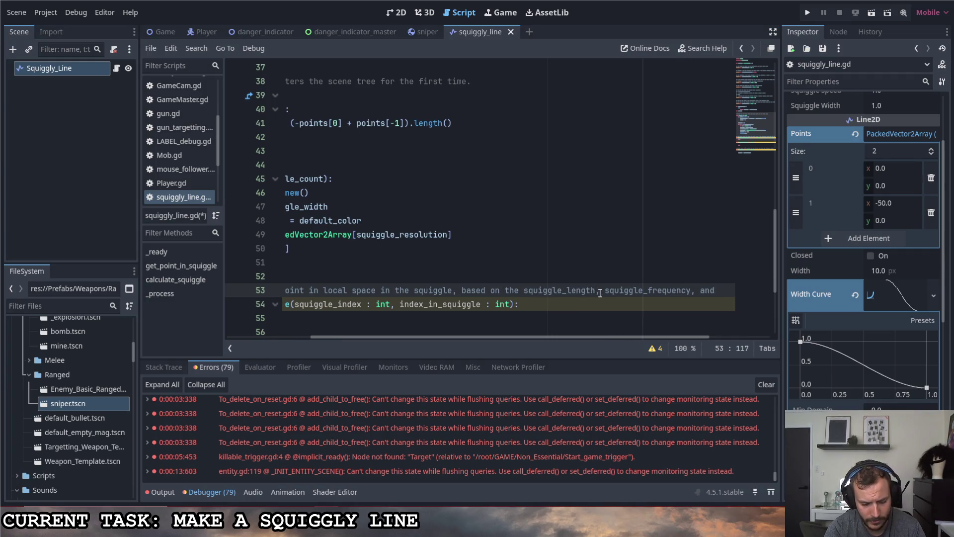
text(initial width)
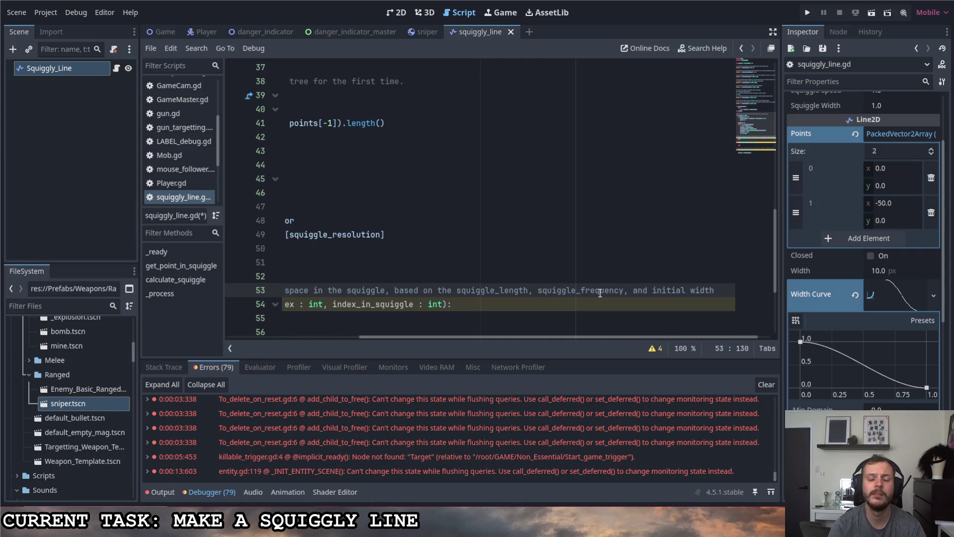
key(Return)
text(## The function)
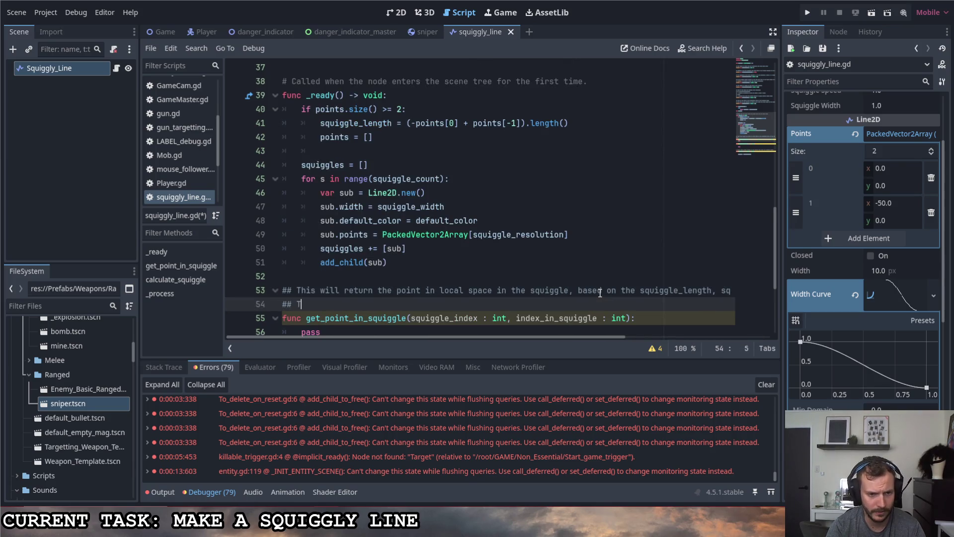
text( is )
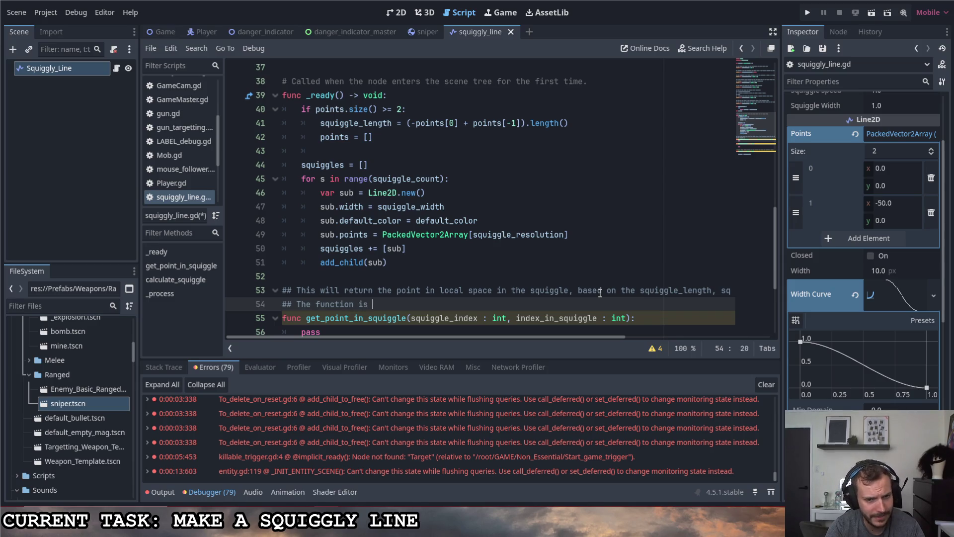
text(point = )
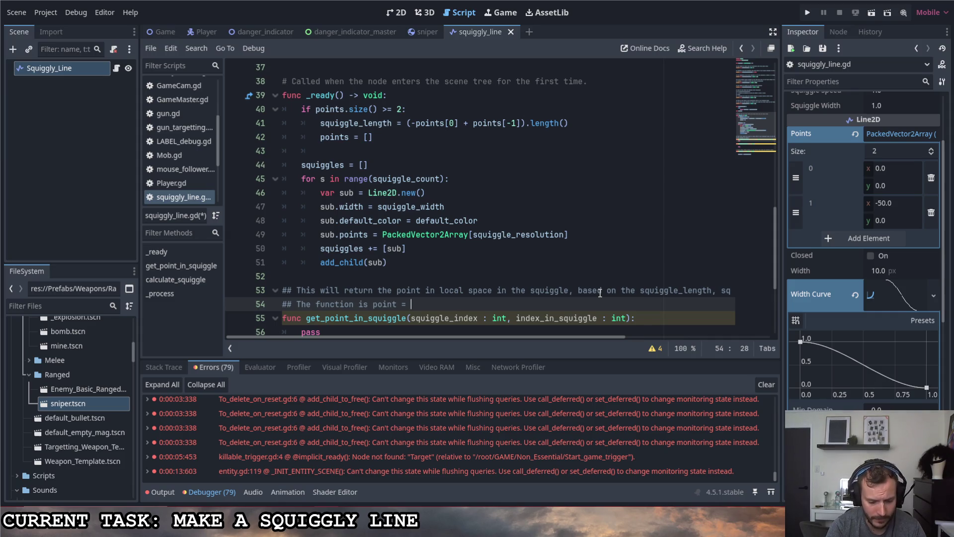
text([])
Step: Fill the formula brackets with the index_in_squiggle and squiggle_resolution terms
key(Left)
text(,)
key(Left)
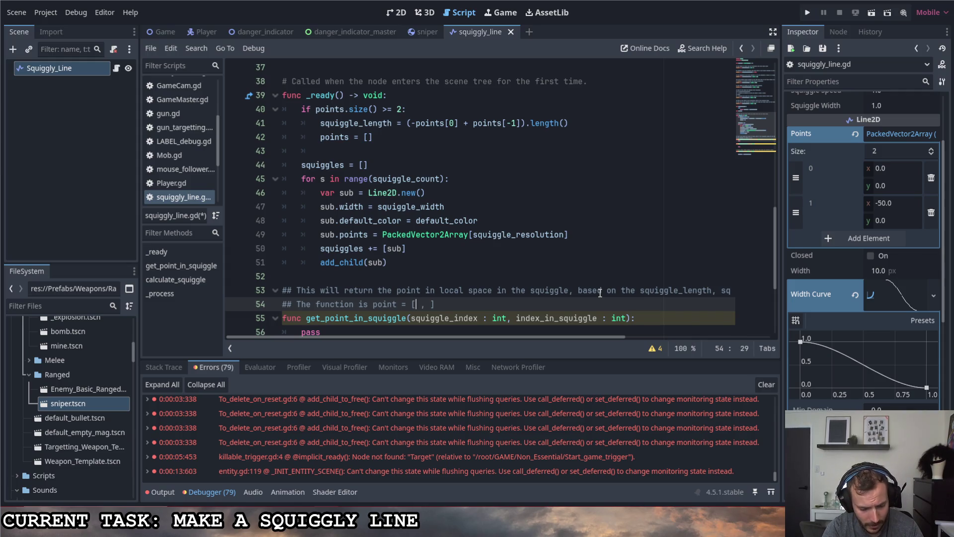
text(squi)
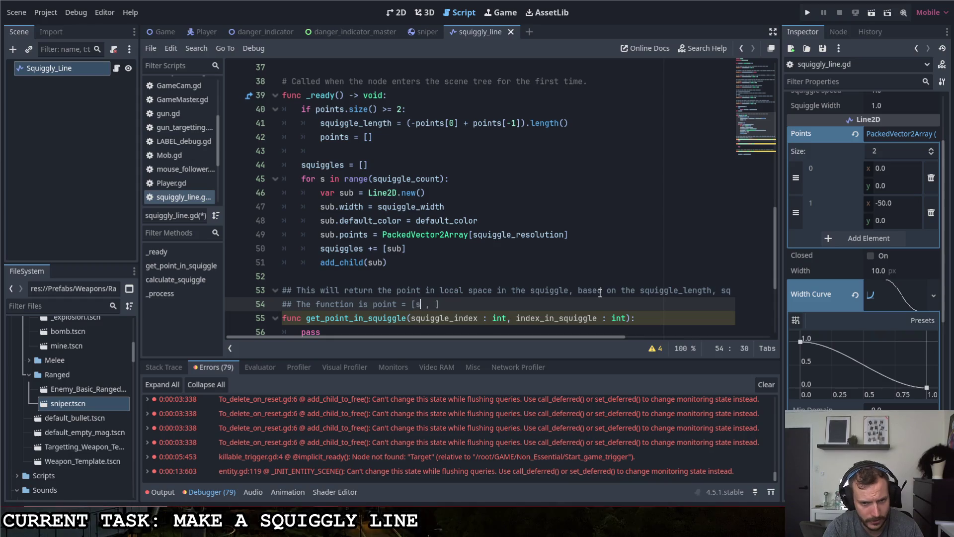
text(ggl)
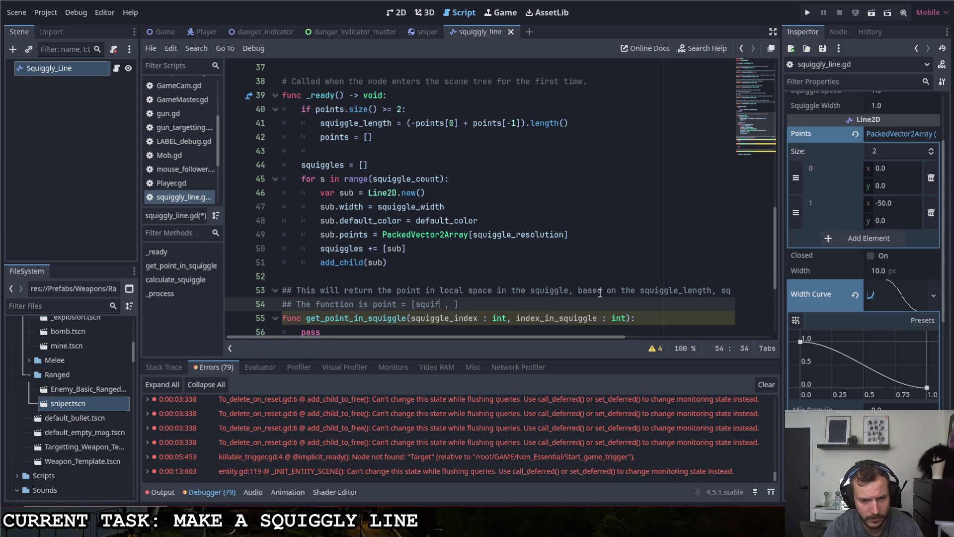
text(e_resolution)
key(BackSpace)
click(416, 307)
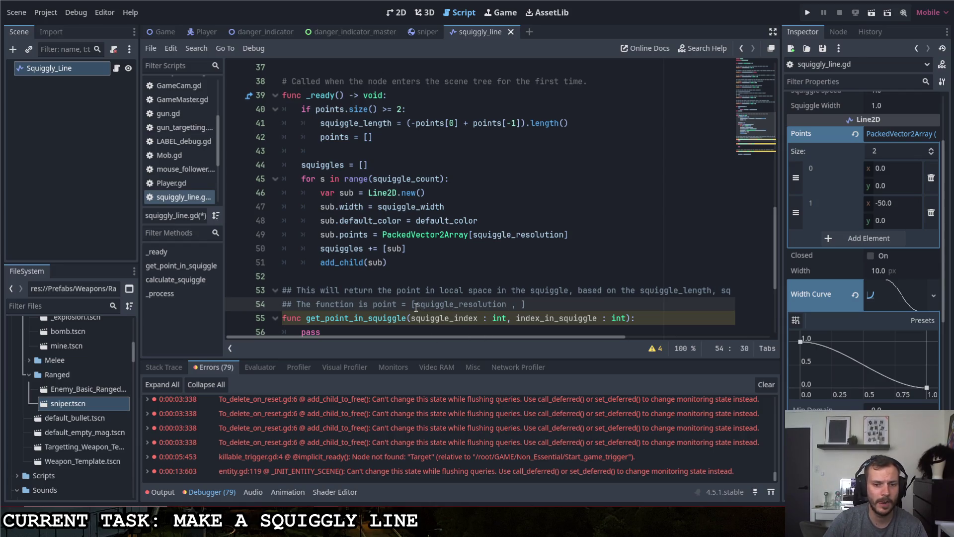
text(index_in_))
key(BackSpace)
text(squiggle)
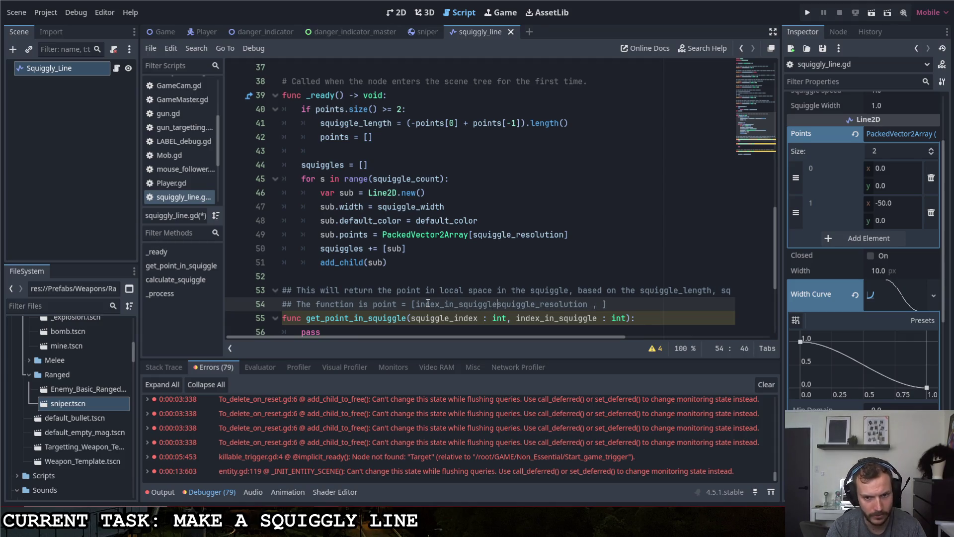
text(,)
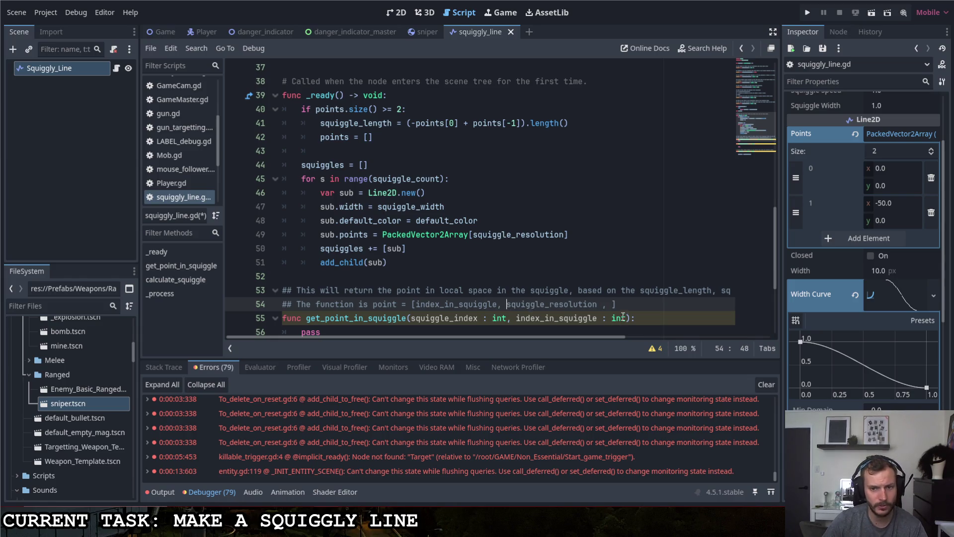
Step: Make the first component index_in_squiggle/squiggle_resolution * squiggle_length
key(BackSpace)
key(BackSpace)
text(/)
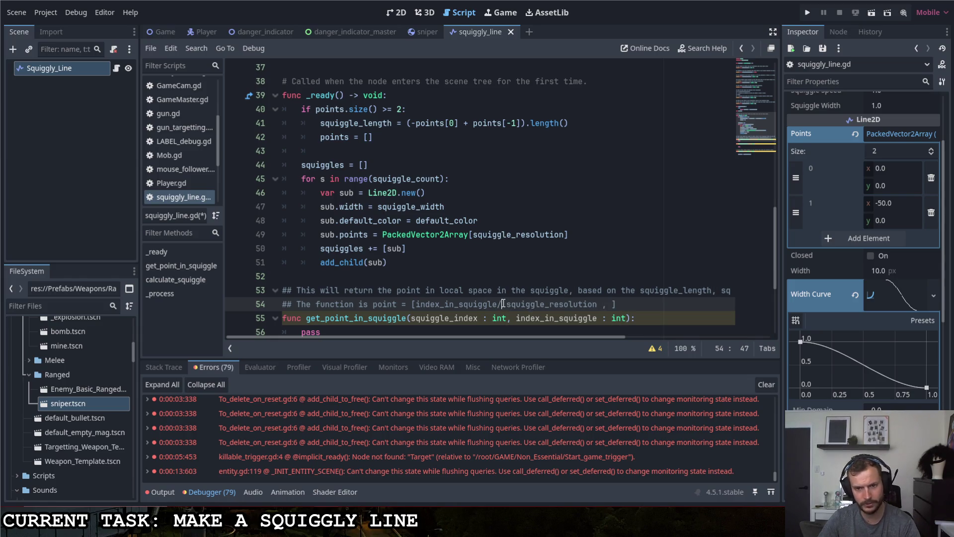
click(599, 305)
key(BackSpace)
key(Delete)
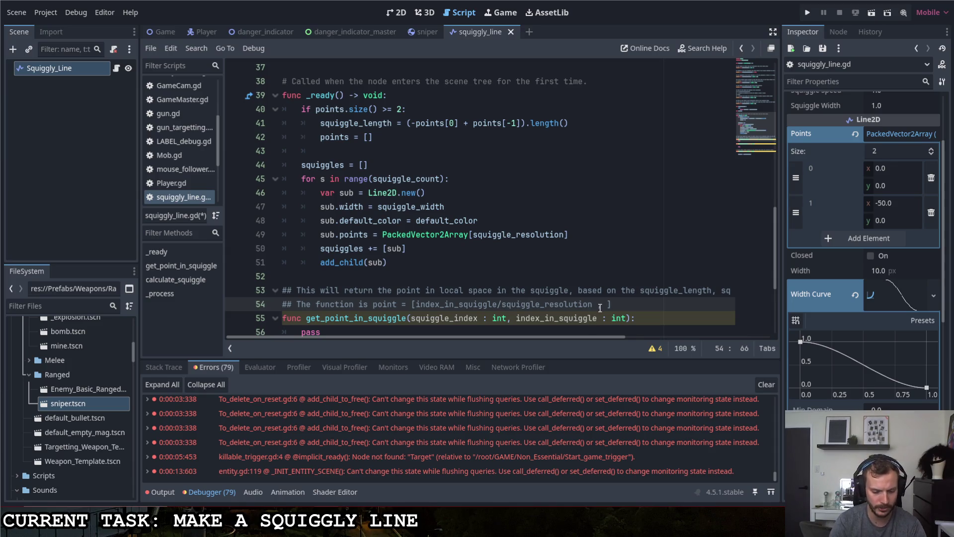
text(* squiggle , )
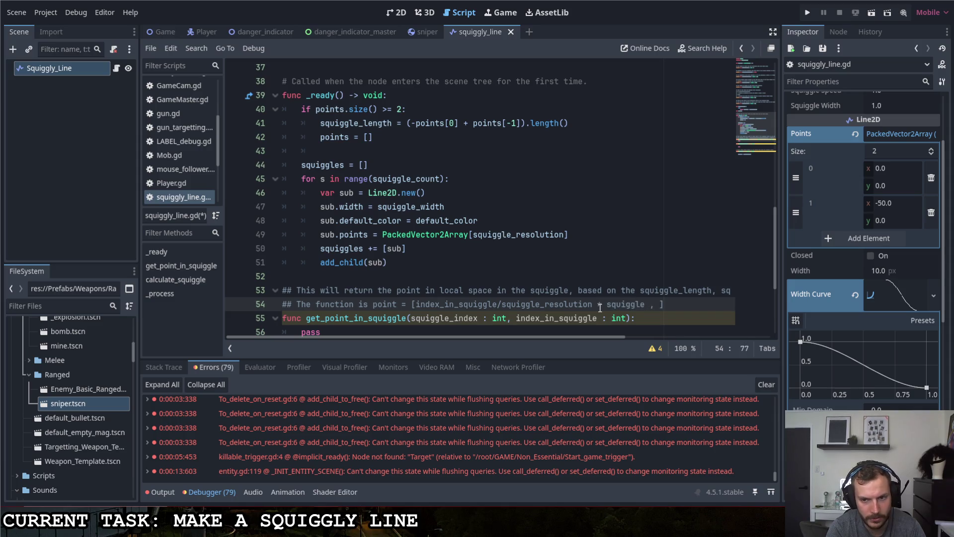
text(_length)
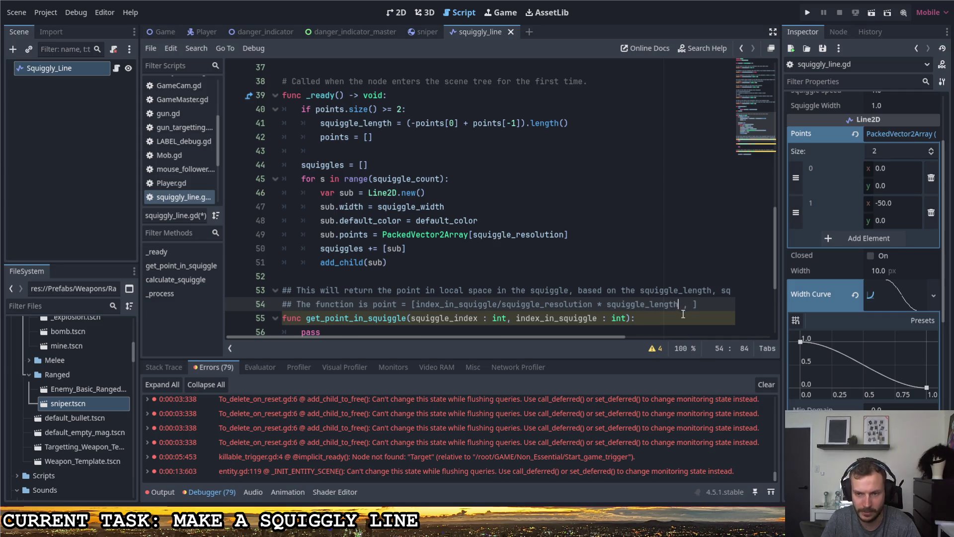
drag(417, 304, 498, 305)
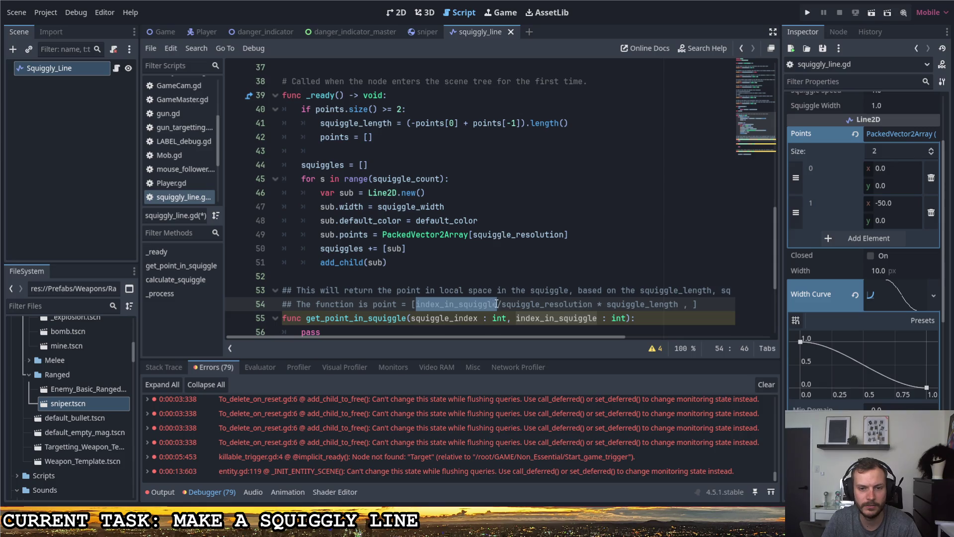
Step: Change the first component's divisor to (squiggle_resolution - 1) and save the script
click(502, 304)
text(()
key(BackSpace)
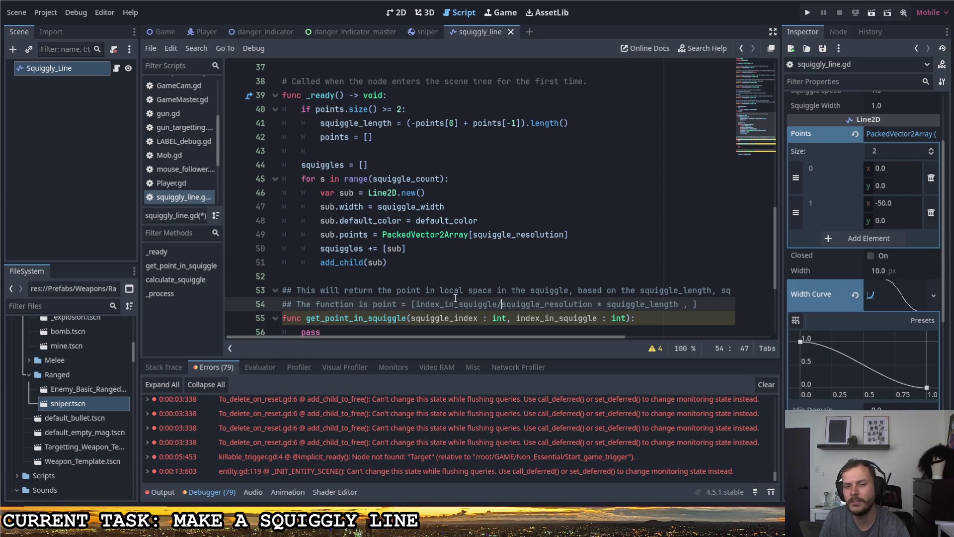
text(()
click(601, 306)
key(BackSpace)
text())
text(-1))
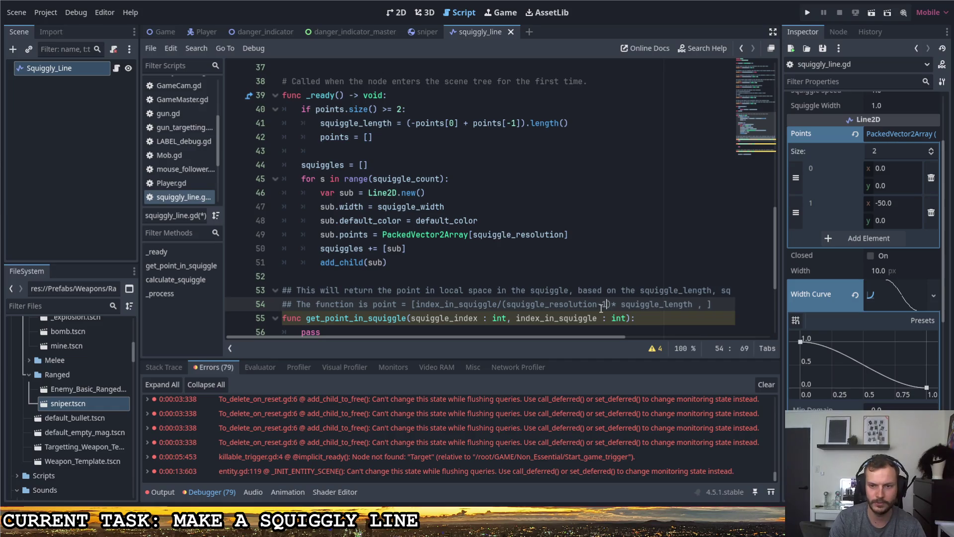
click(599, 306)
key(Right)
key(ctrl+s)
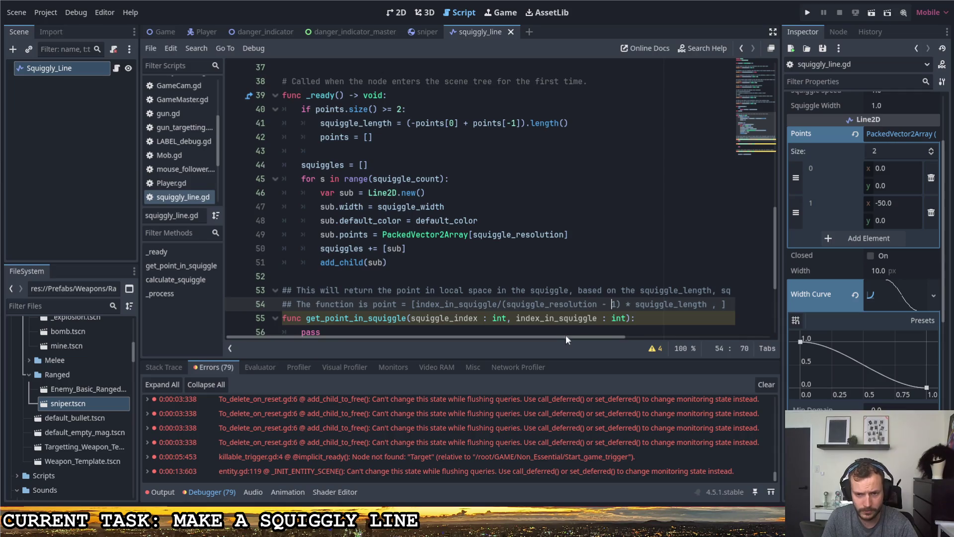
Step: Start the second component as width * sin(...)
drag(566, 335, 598, 332)
key(End)
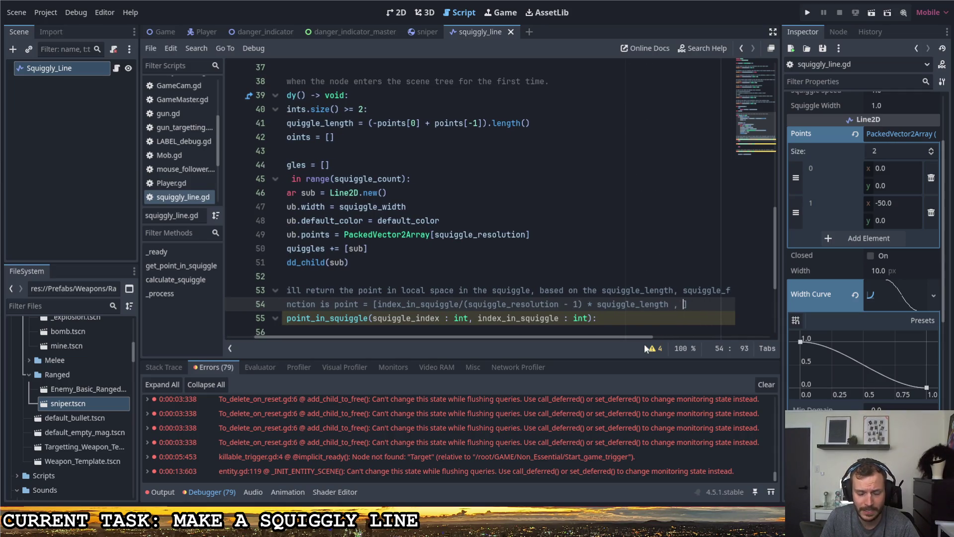
drag(639, 335, 697, 338)
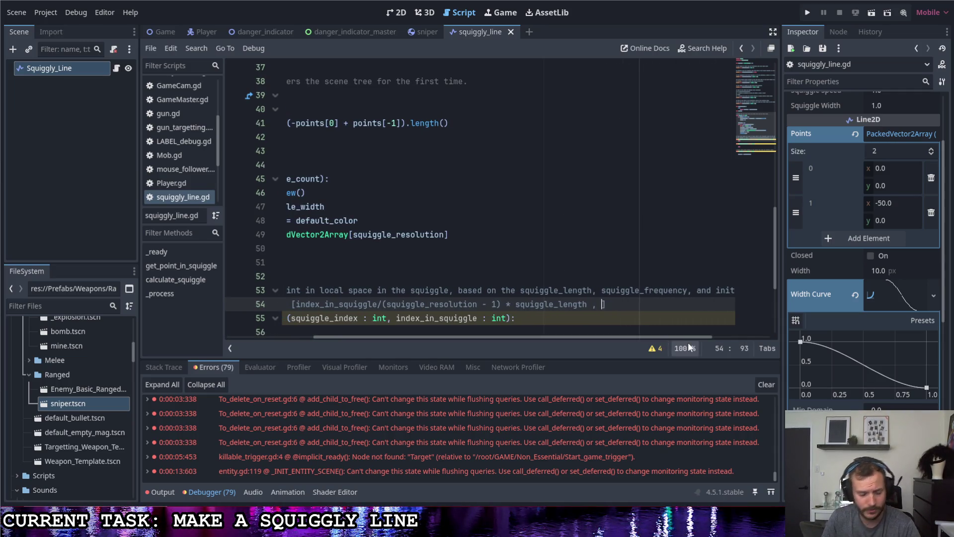
text(sin)
key(BackSpace)
text(()
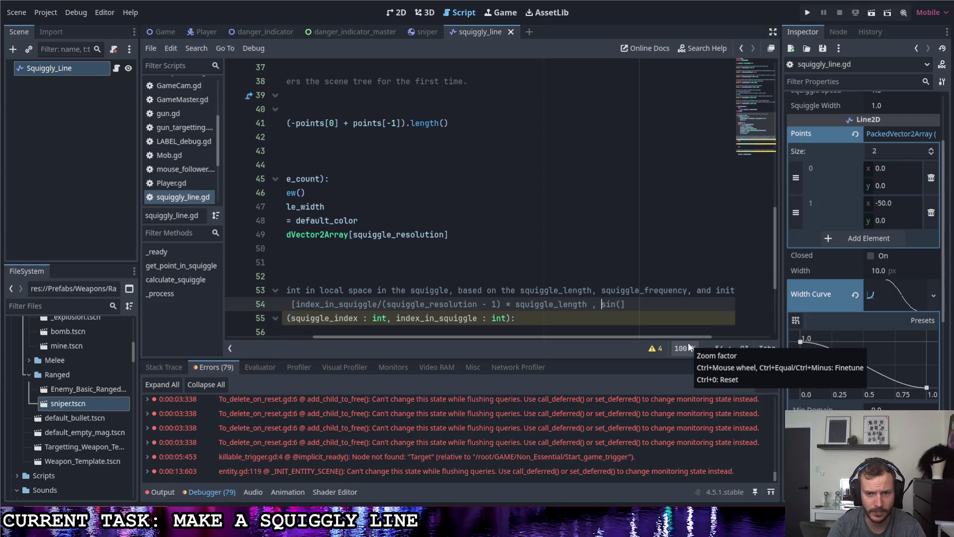
text(width)
text( *)
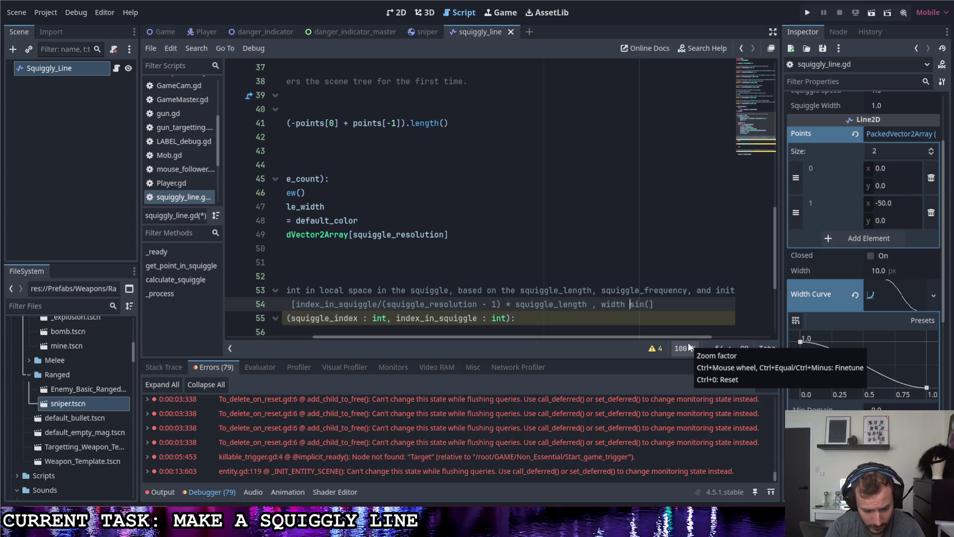
key(Down)
key(Home)
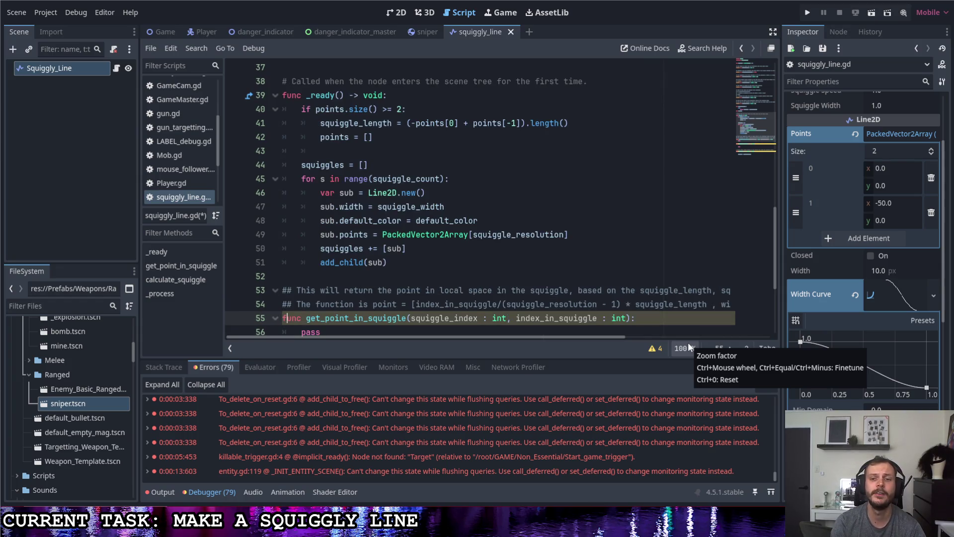
key(Up)
key(End)
key(Left)
Step: Write the sine argument as 2*PI * t * squiggle_frequency + squiggle_index
drag(651, 332, 741, 330)
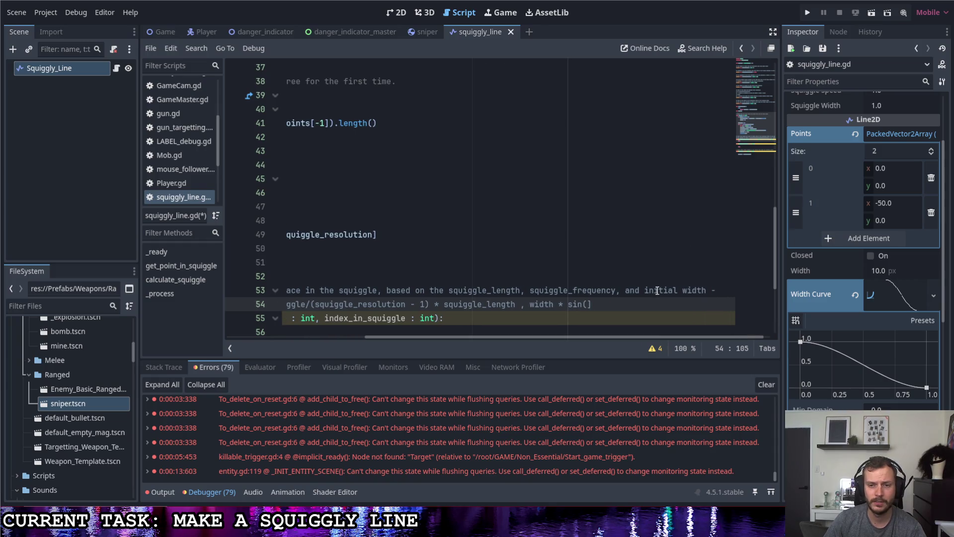
text(t)
key(BackSpace)
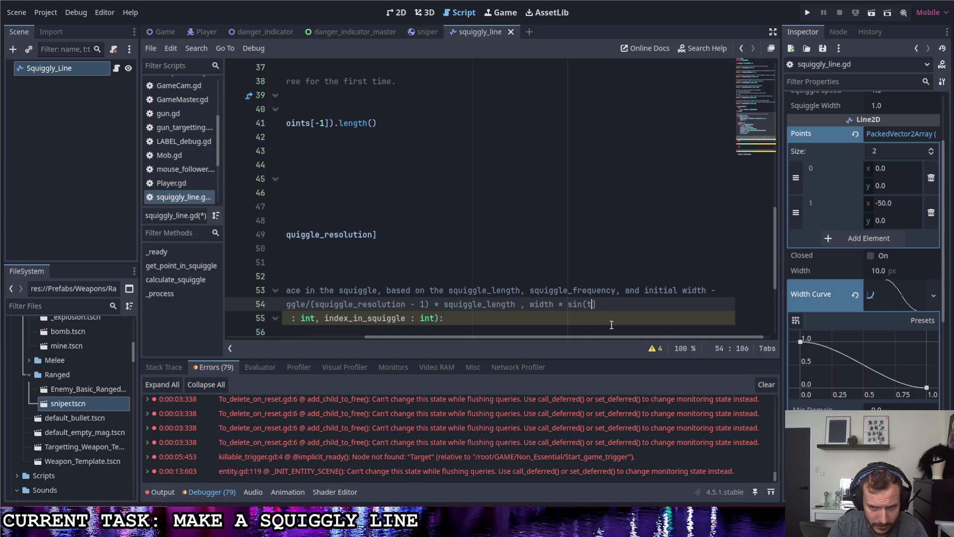
text(*PI *)
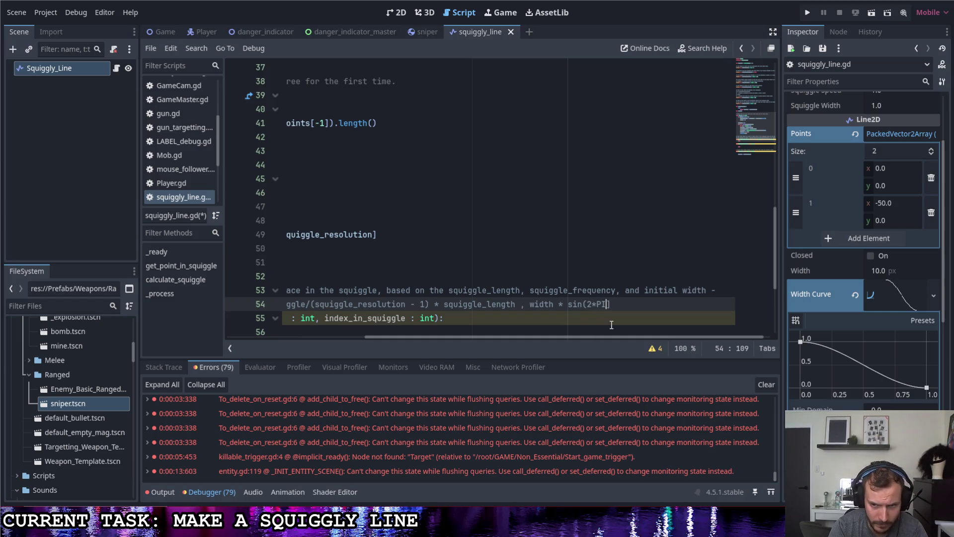
text( t*)
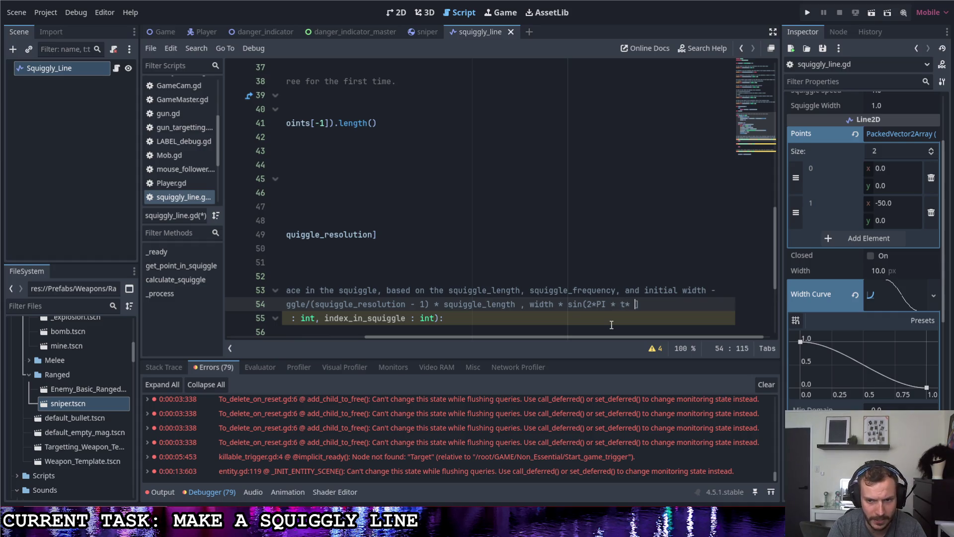
key(BackSpace)
text(* sq)
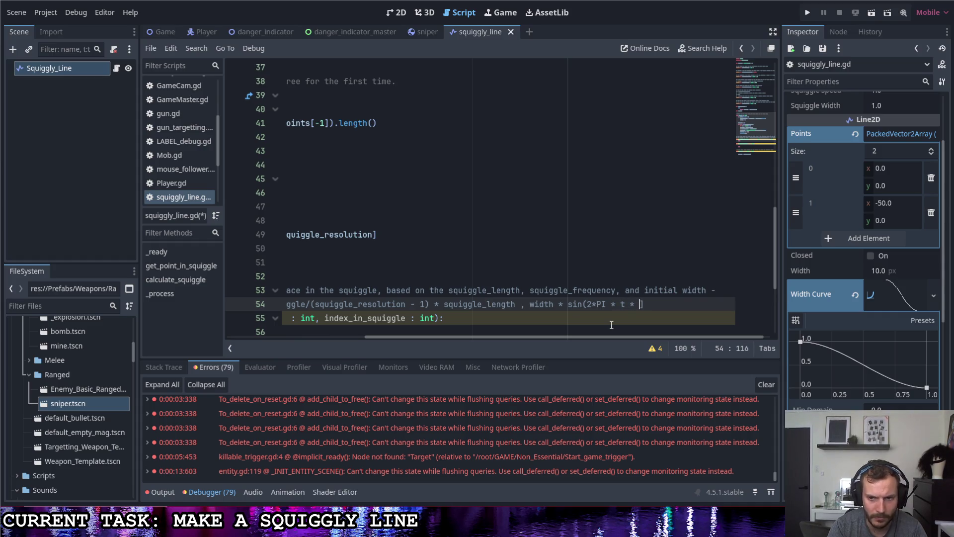
text(uiggle_)
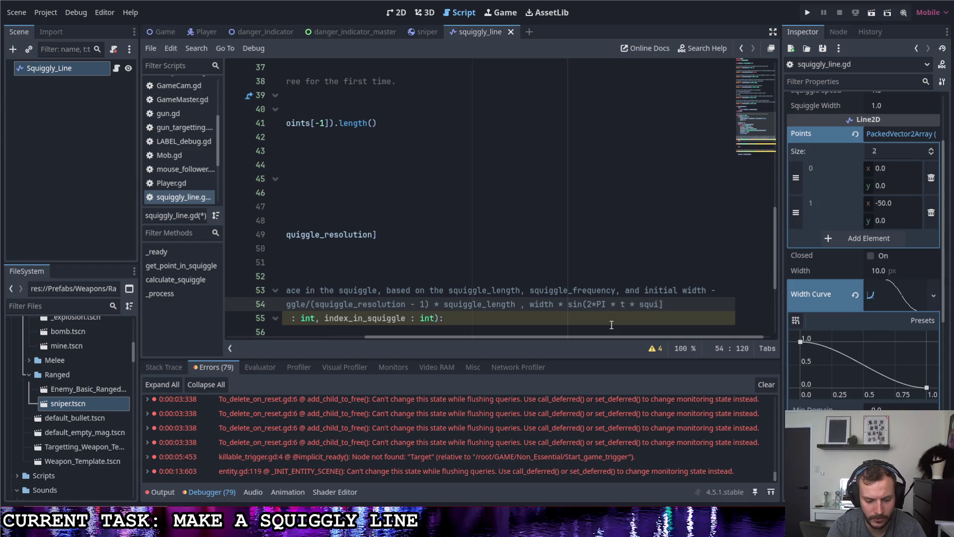
text(speed)
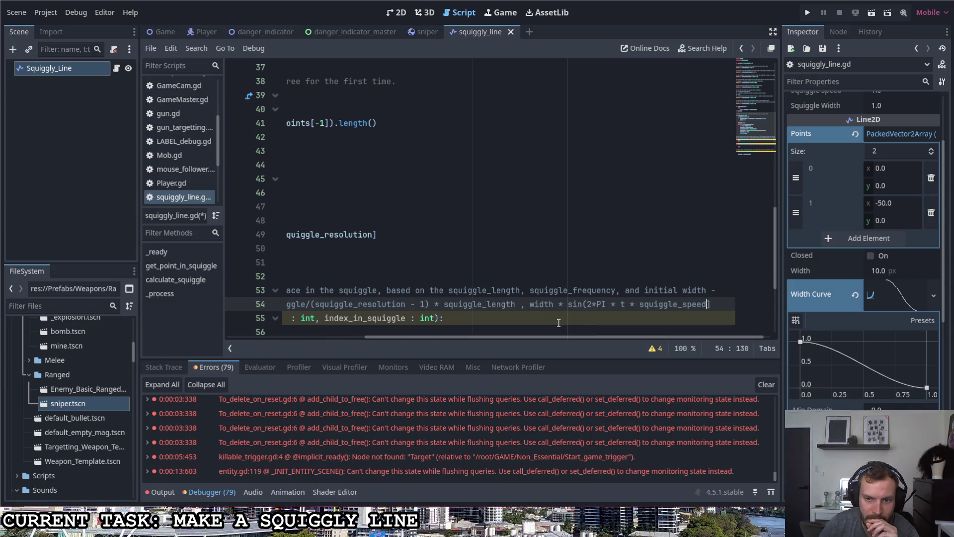
text( * )
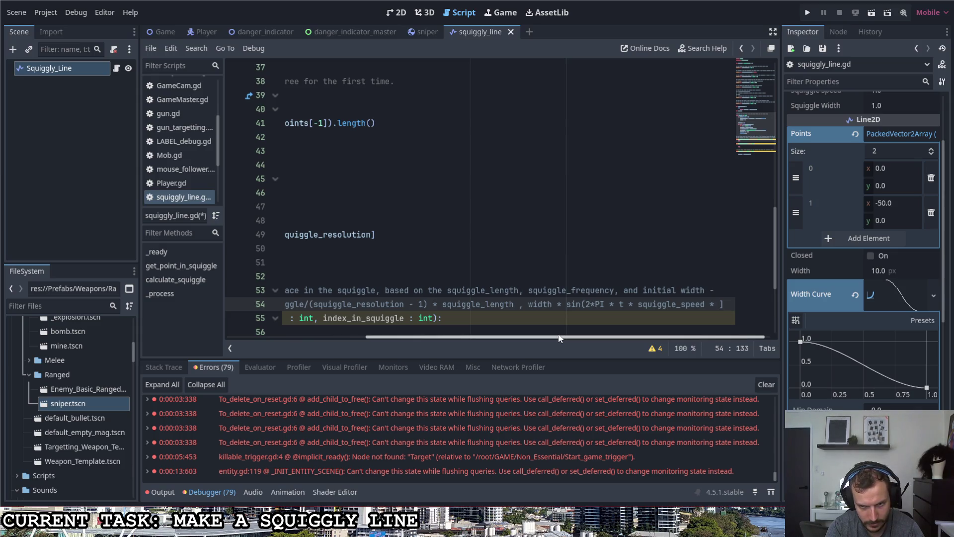
text(squiggle)
key(BackSpace)
key(BackSpace)
key(BackSpace)
text(_frequency)
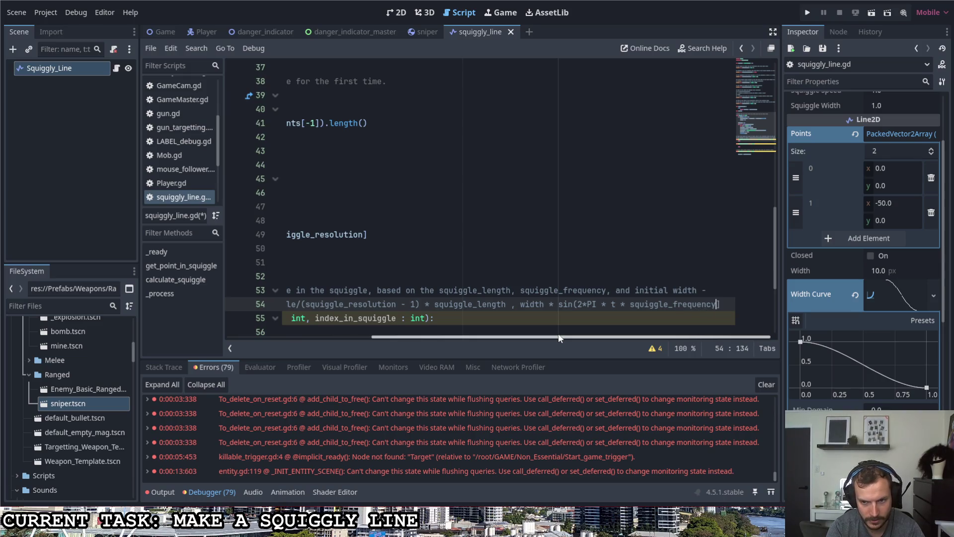
text( + )
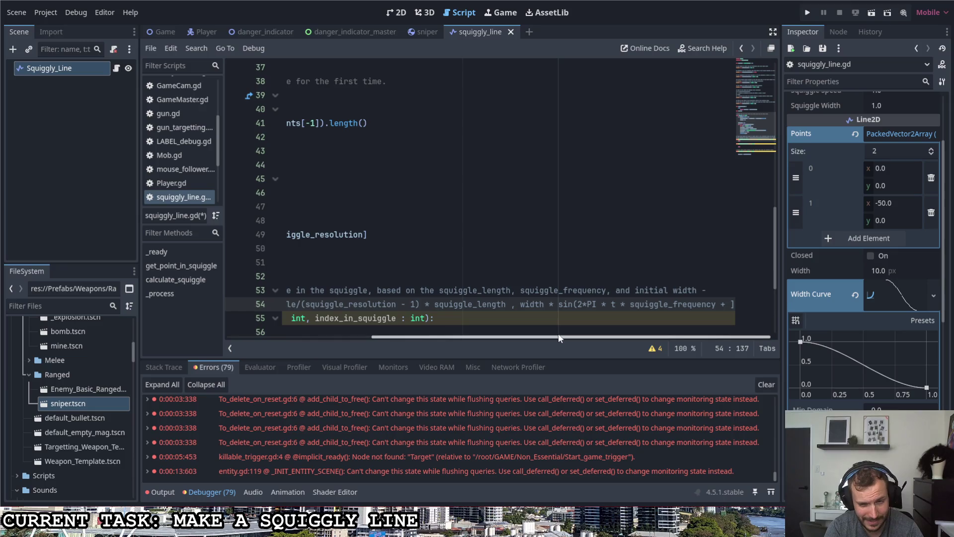
text(squ)
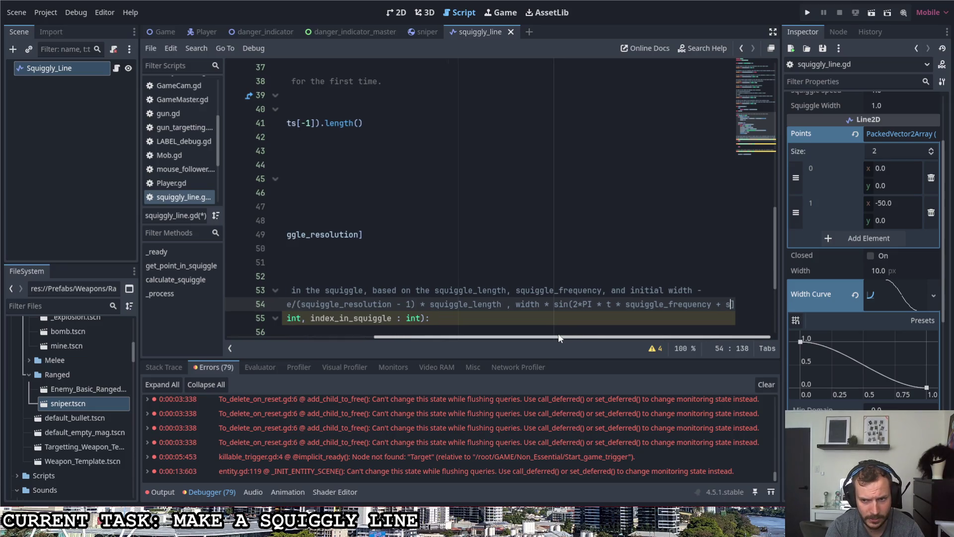
text(iggle)
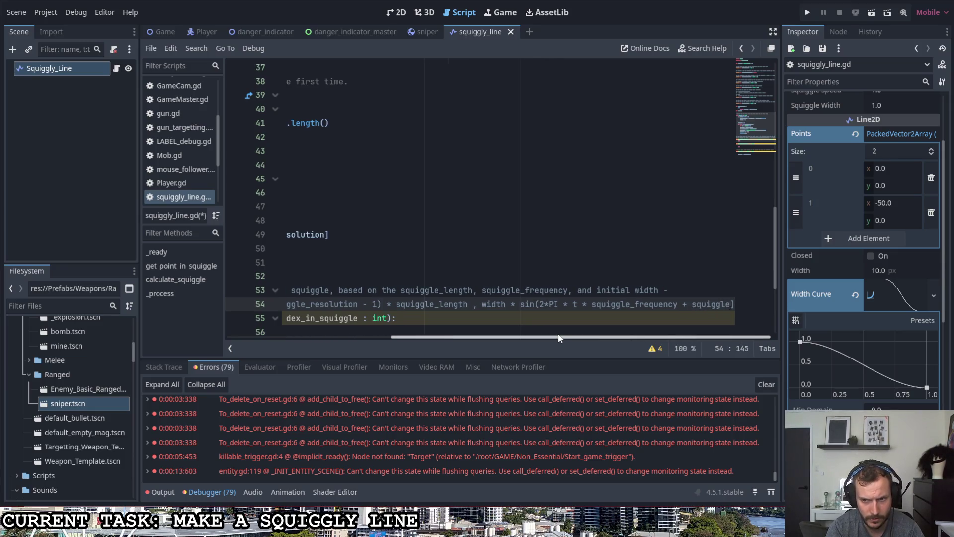
text(_index)
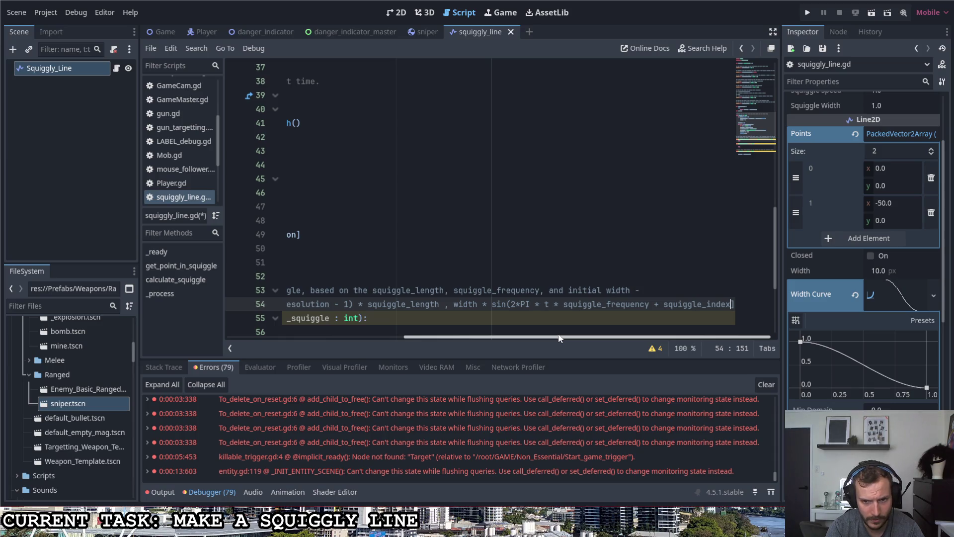
Step: Turn the phase into (squiggle_index/squiggle_count) * 2*PI and close the sin call
click(648, 304)
click(663, 304)
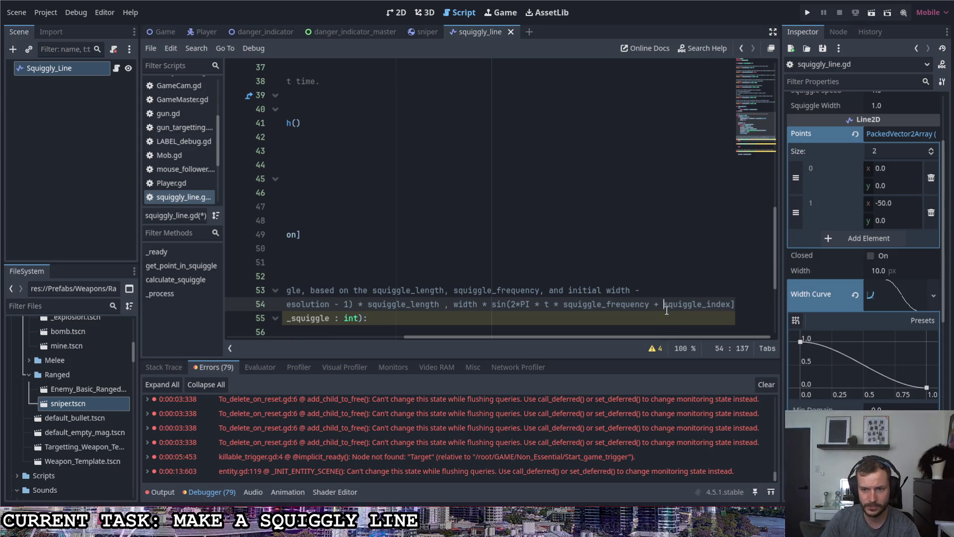
text(()
click(733, 304)
text(/squig)
text(gle)
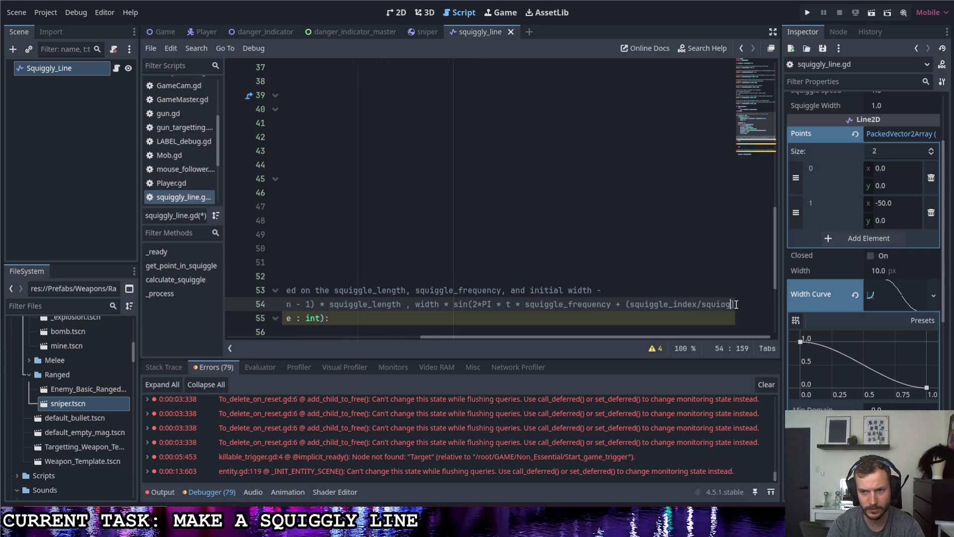
text(_count)
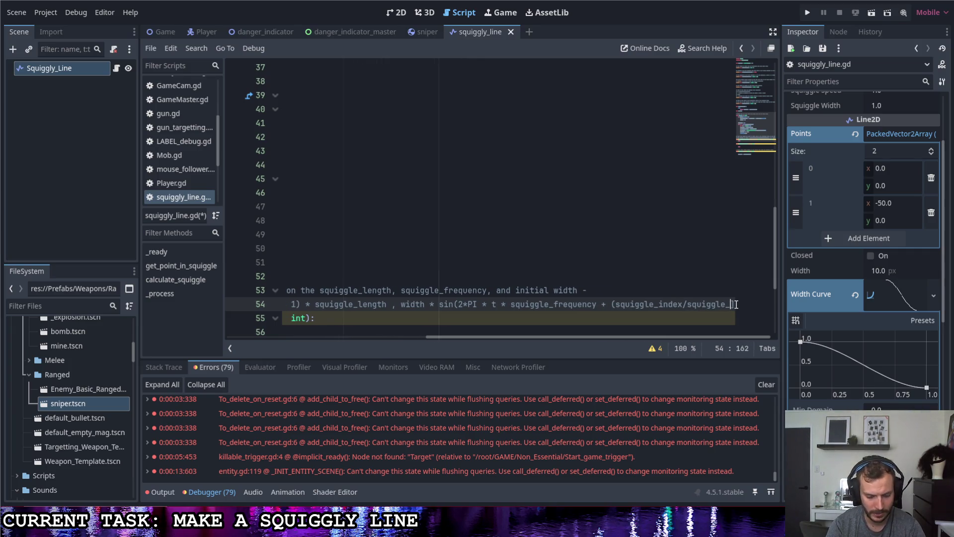
text())
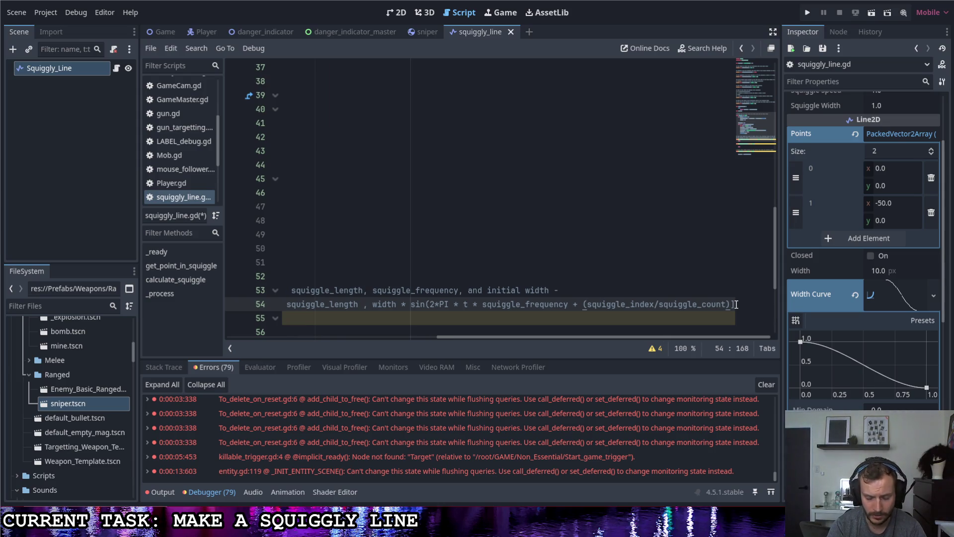
text( * 2*PI)
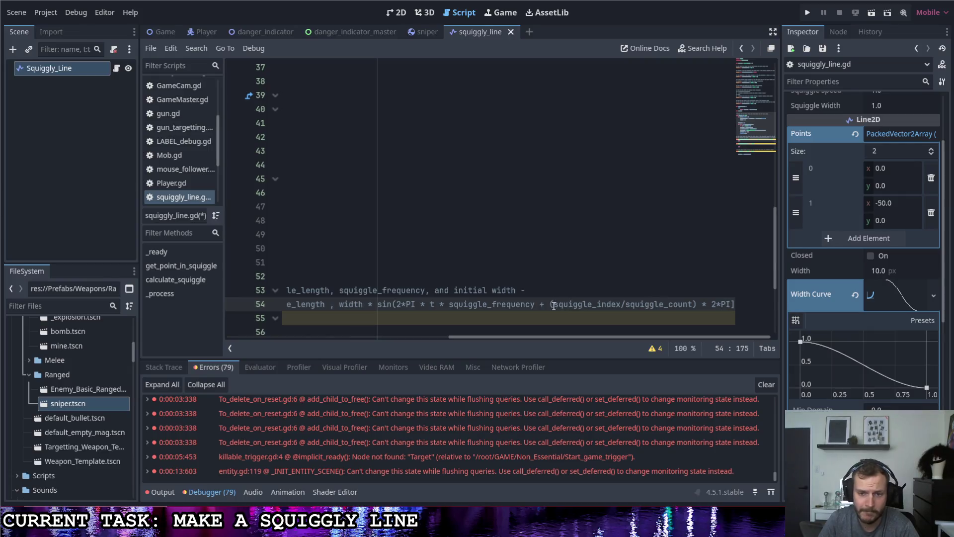
mouse_move(584, 338)
mouse_down()
mouse_move(536, 333)
mouse_move(643, 348)
mouse_up()
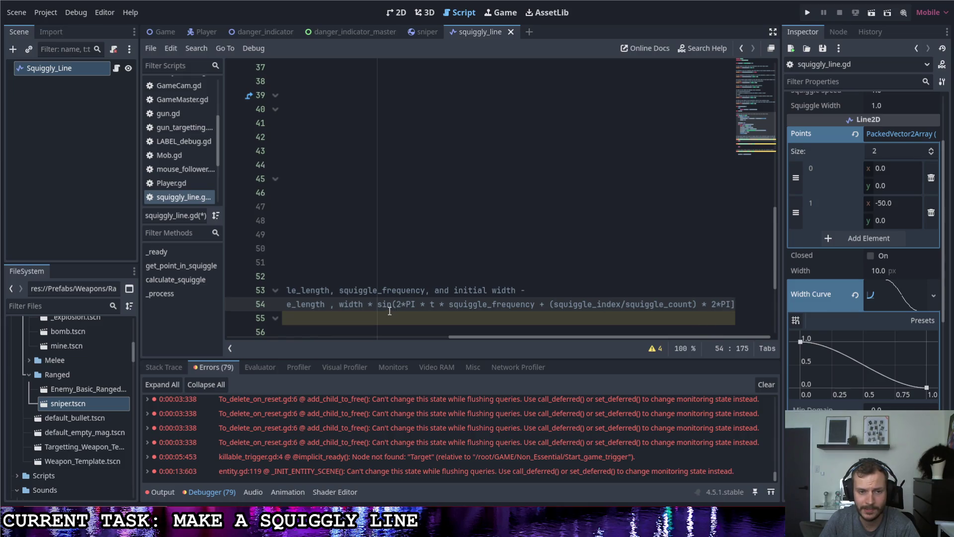
click(364, 305)
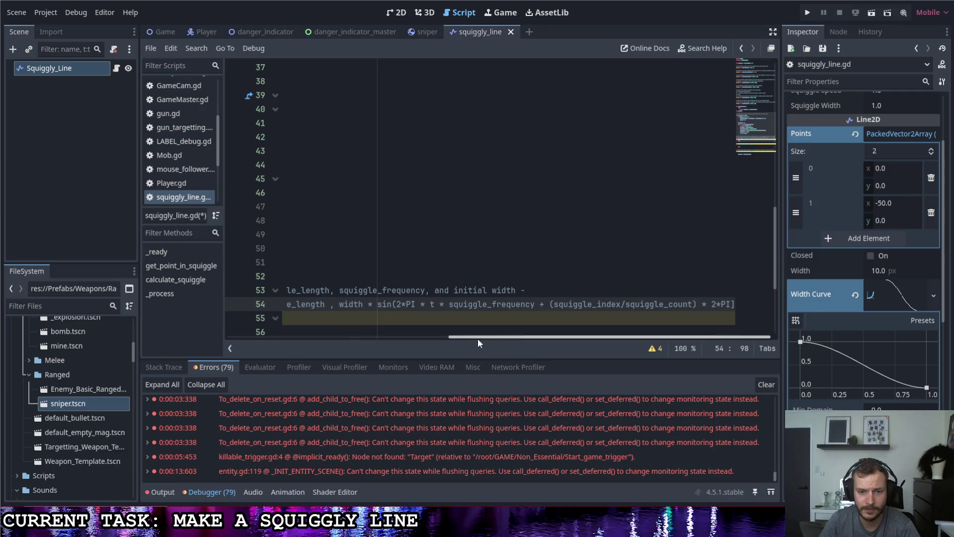
click(741, 304)
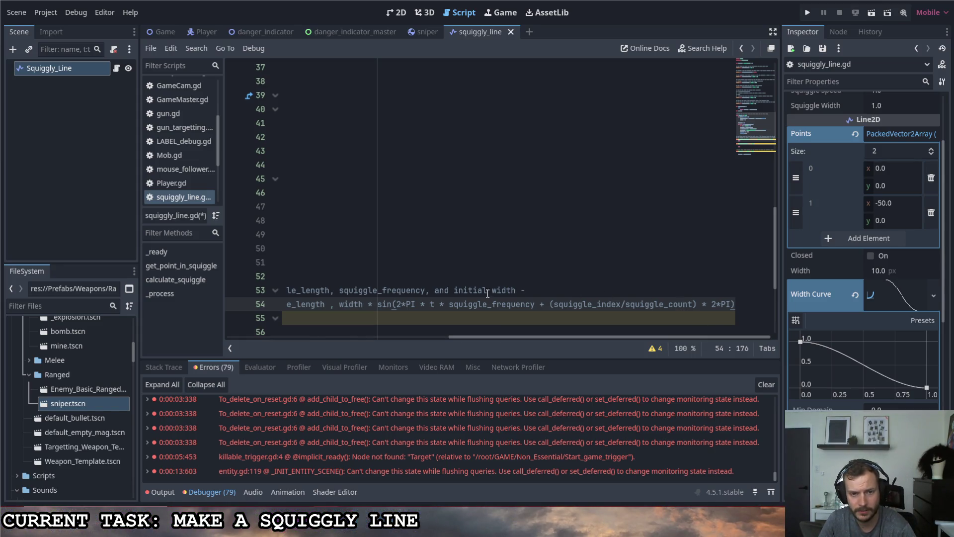
Step: Add the multiplication between 2*PI and t and highlight the t * squiggle_frequency term
drag(396, 304, 416, 304)
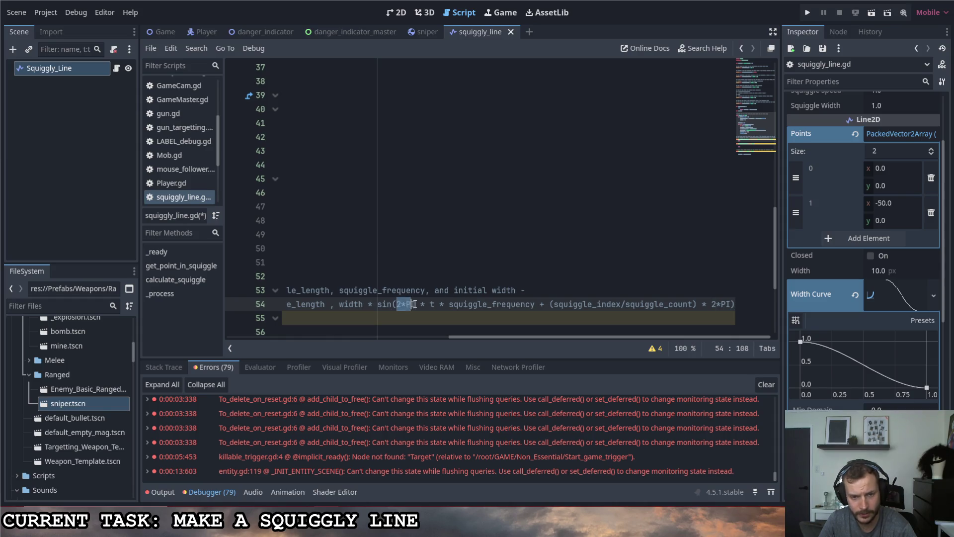
text(*)
key(Right)
key(Right)
drag(449, 304, 535, 305)
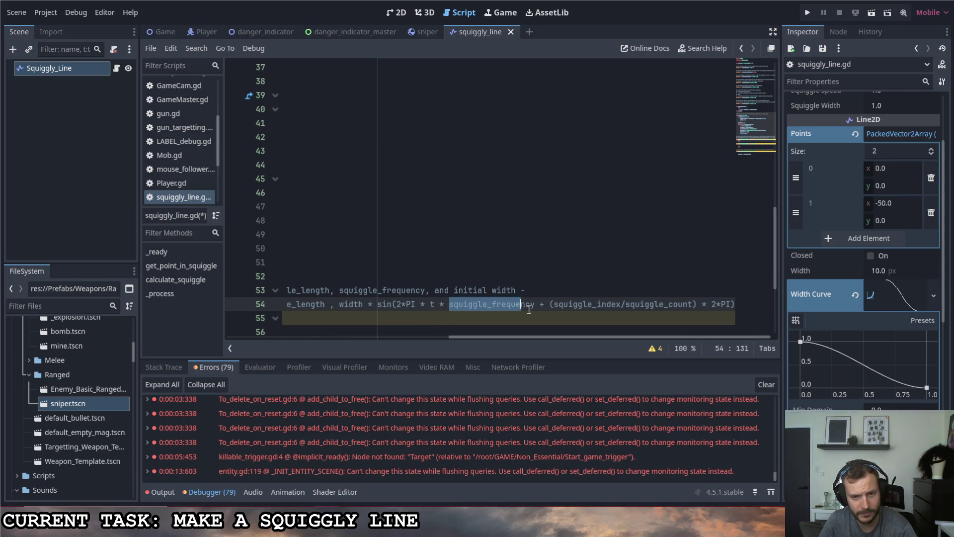
mouse_move(431, 304)
mouse_down()
mouse_move(539, 309)
mouse_move(448, 305)
mouse_up()
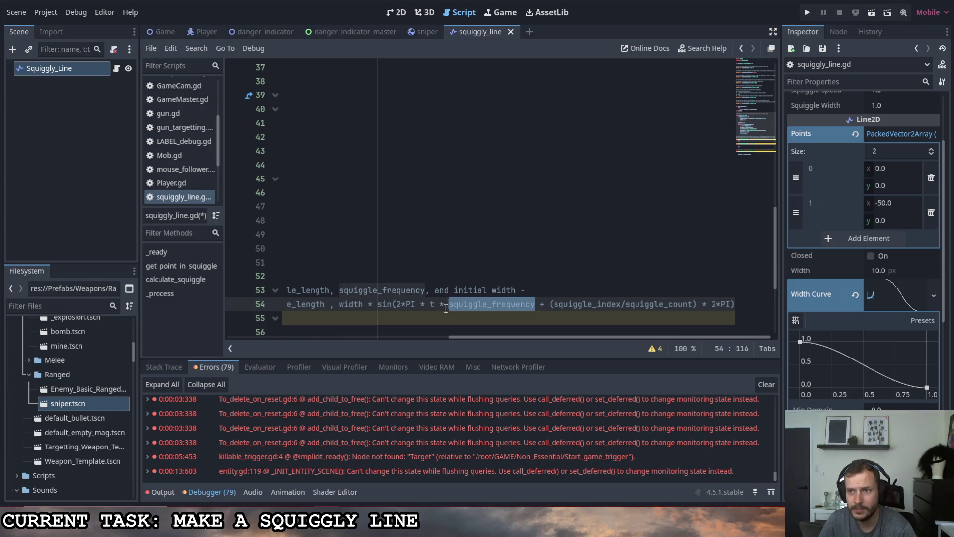
scroll(788, 298, up, 3)
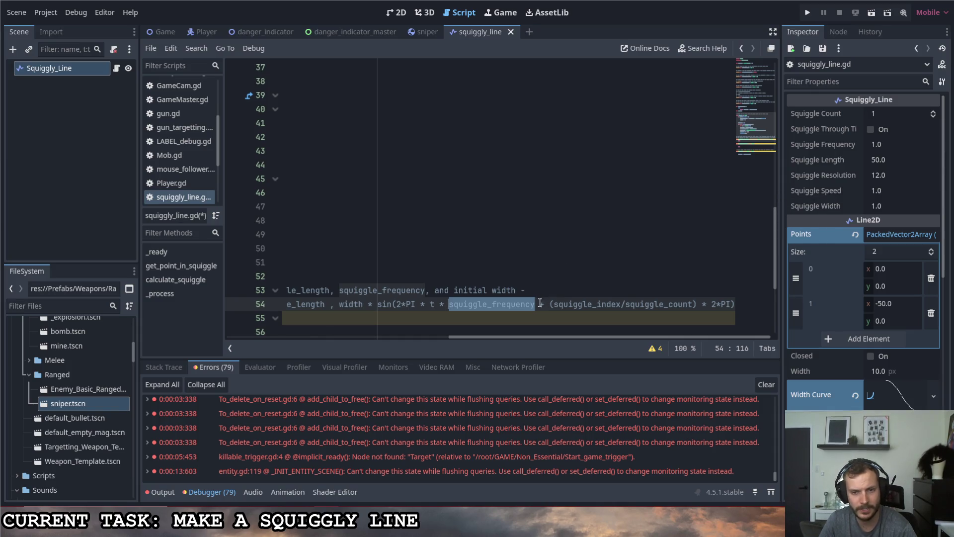
click(559, 304)
key(Left)
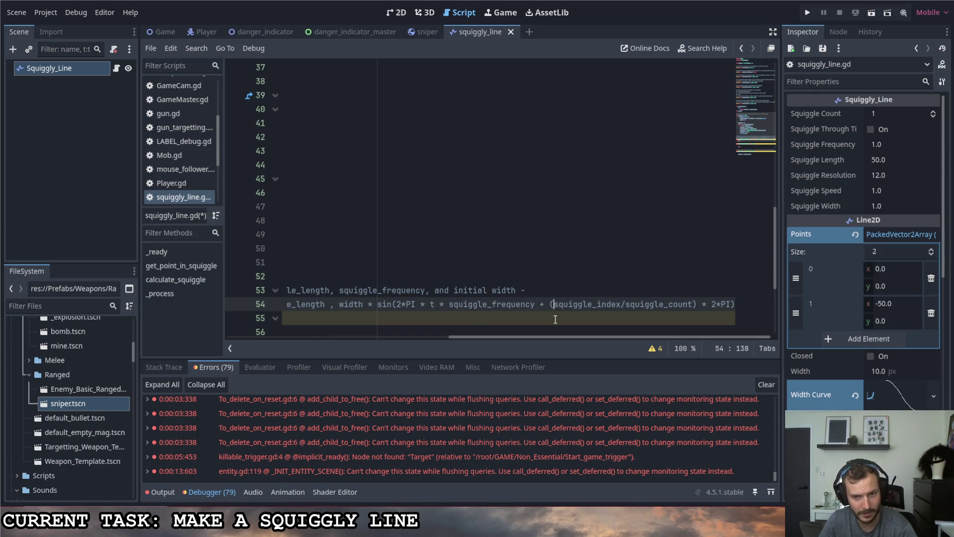
Step: Highlight the squiggle_index/squiggle_count phase term and remove a stray closing brace from the formula
drag(554, 304, 695, 304)
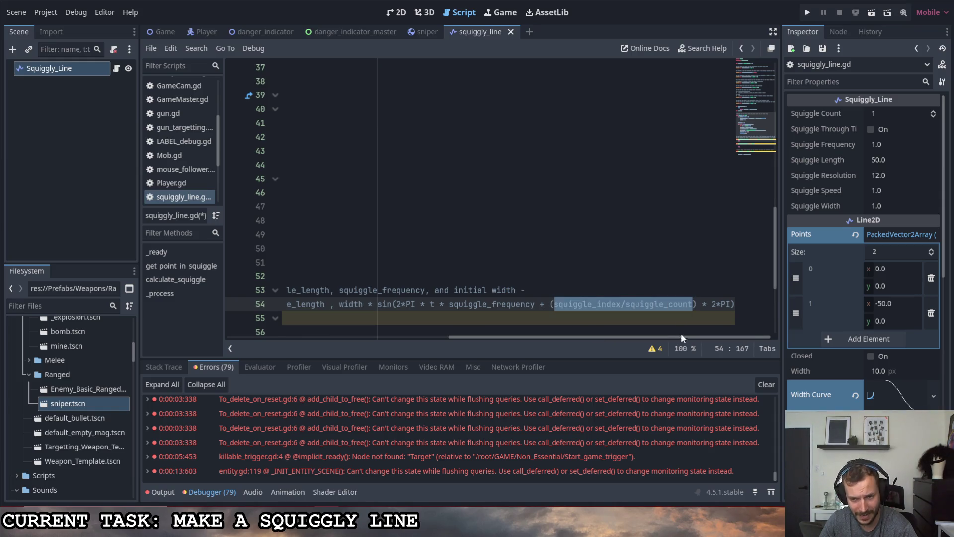
click(595, 296)
drag(556, 305, 693, 306)
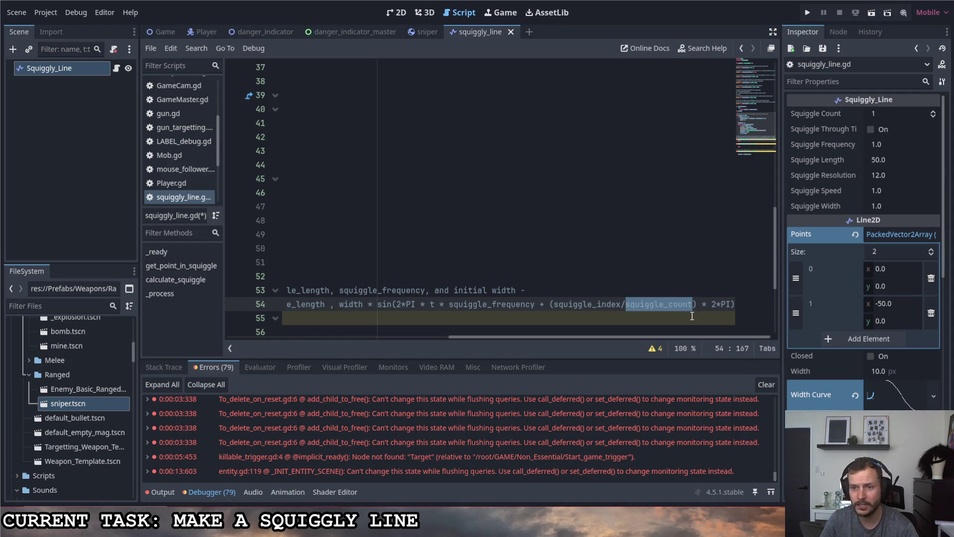
click(716, 304)
click(546, 304)
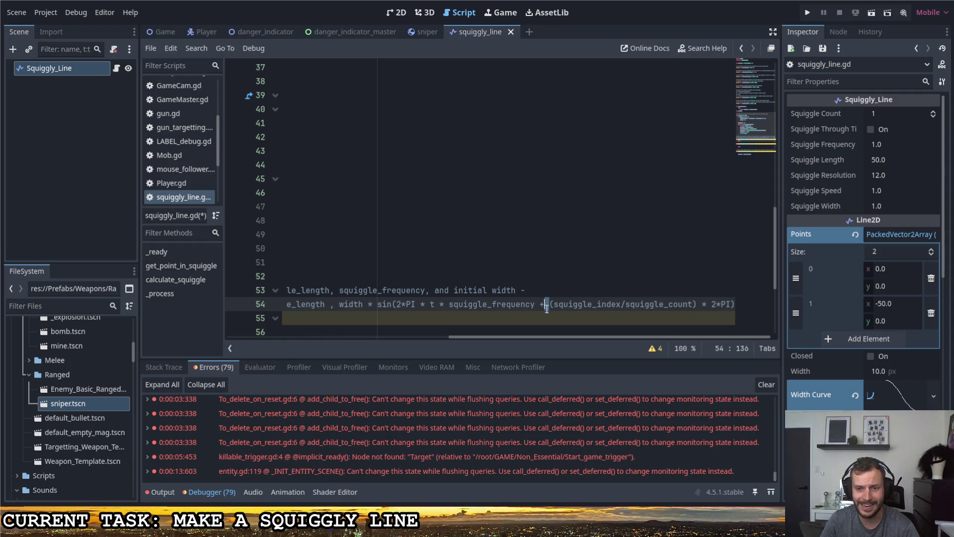
drag(557, 337, 535, 337)
click(411, 304)
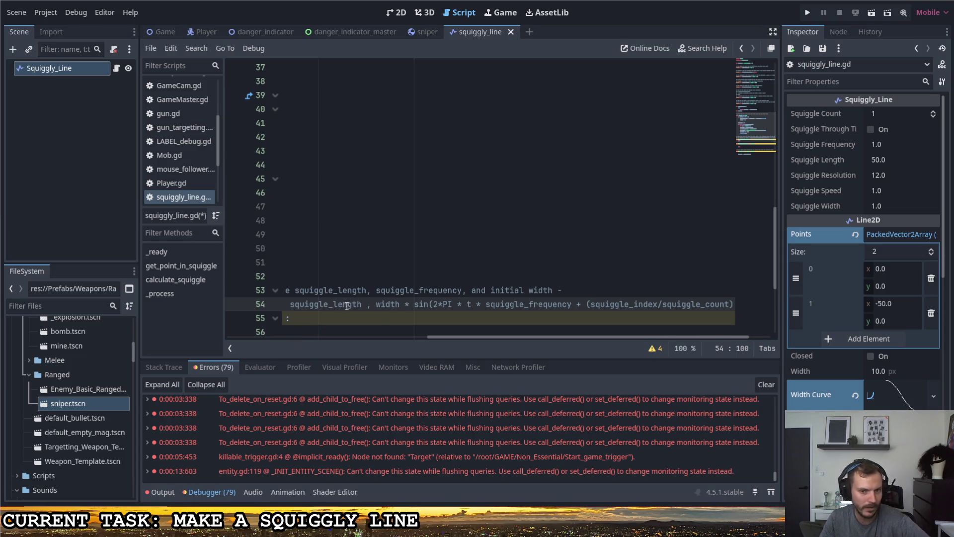
mouse_move(437, 338)
mouse_down()
mouse_move(536, 332)
mouse_move(458, 323)
mouse_move(407, 337)
mouse_move(306, 330)
mouse_move(631, 335)
mouse_up()
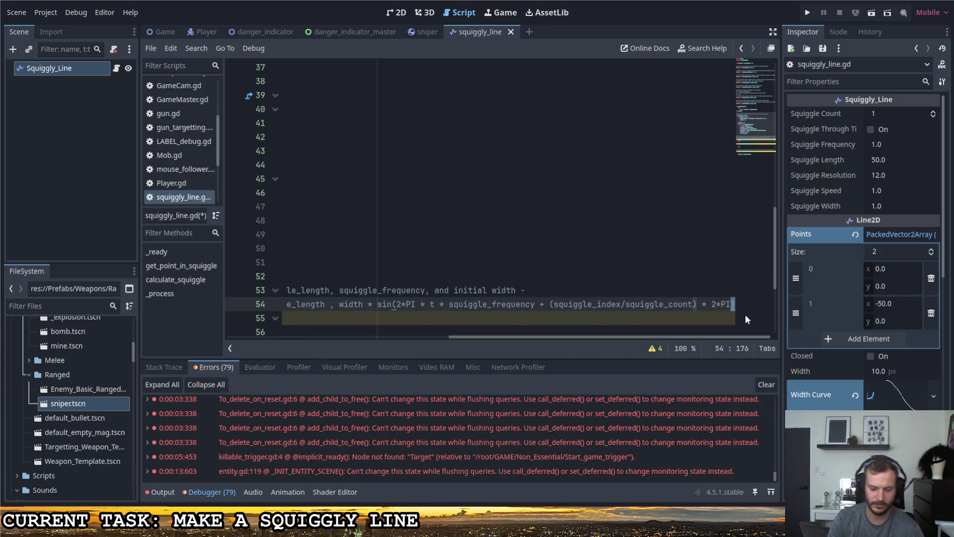
text(})
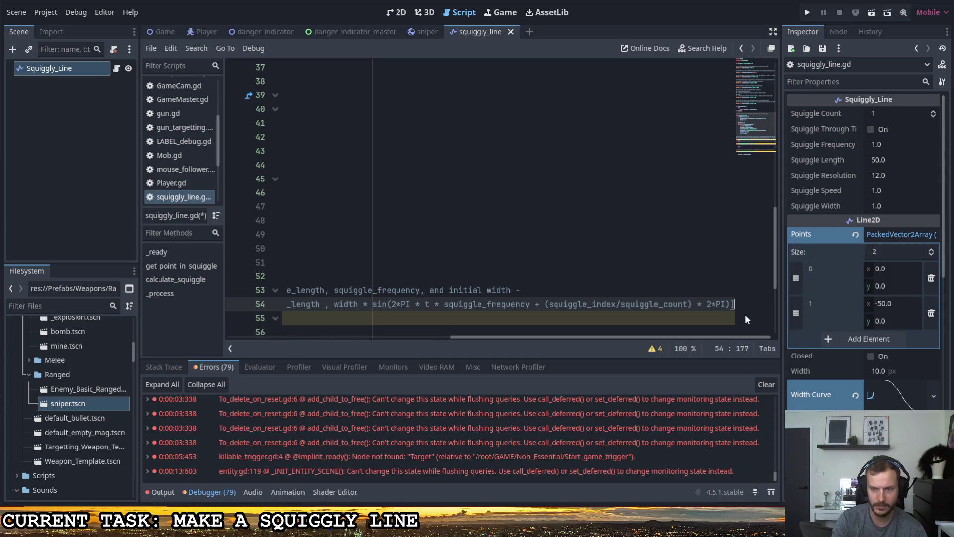
key(BackSpace)
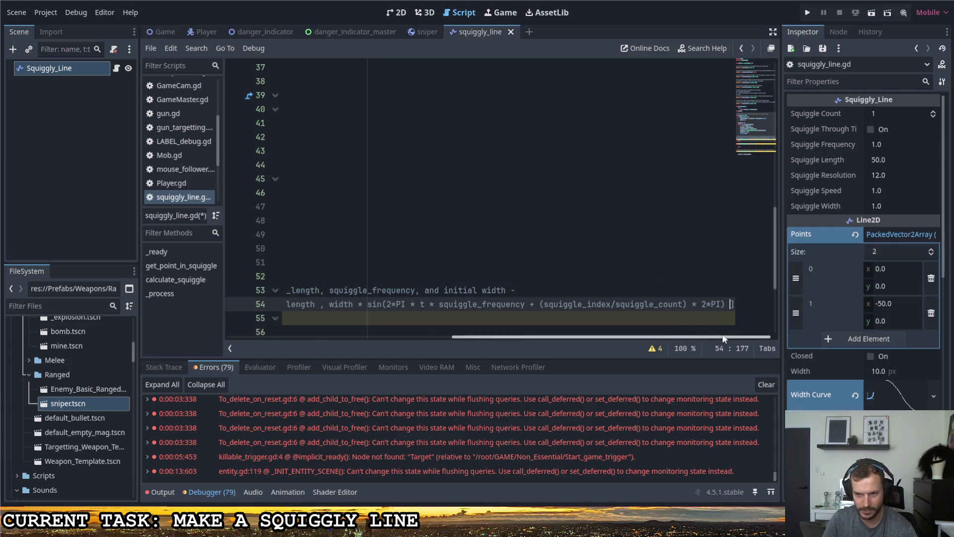
drag(723, 336, 467, 325)
click(415, 304)
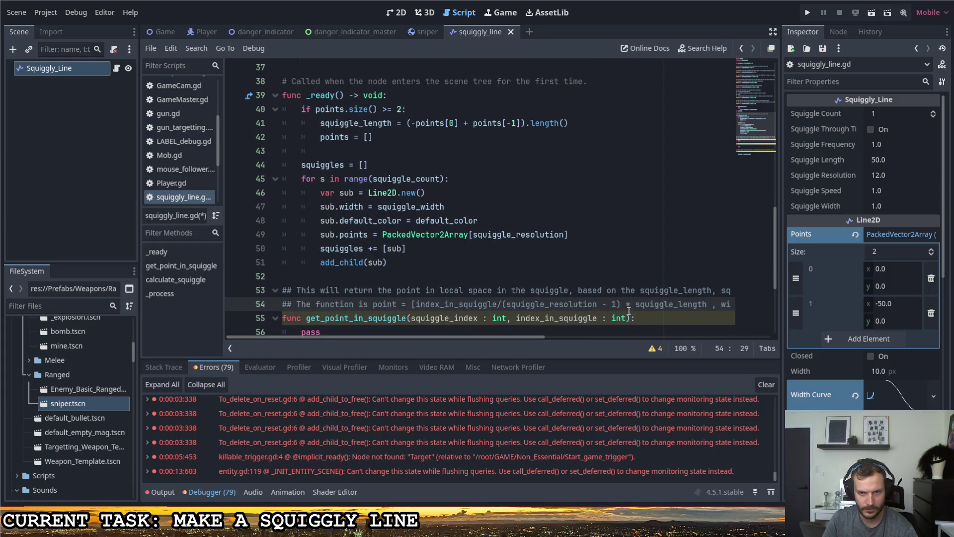
Step: Break the formula comment before the bracket and before width, each new line prefixed with ## and indented
drag(538, 336, 555, 338)
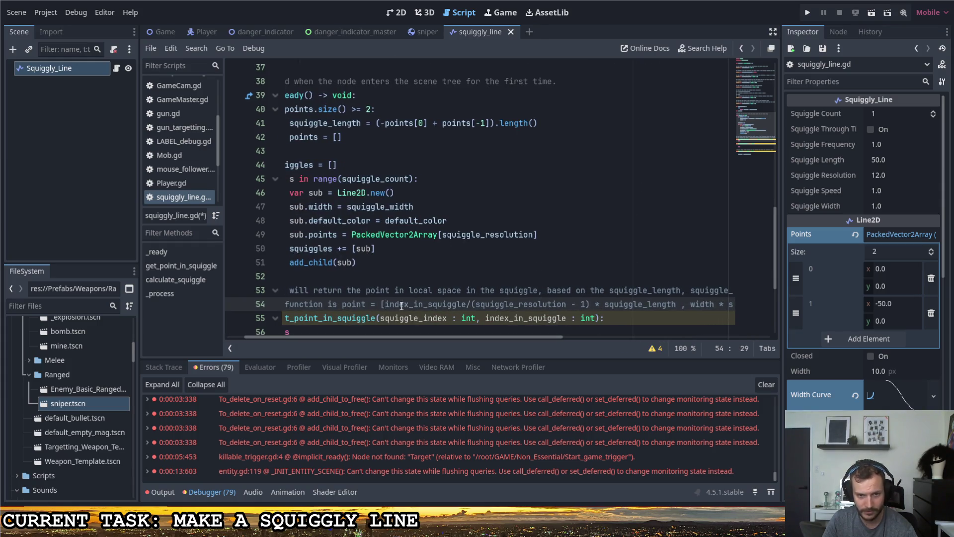
key(Return)
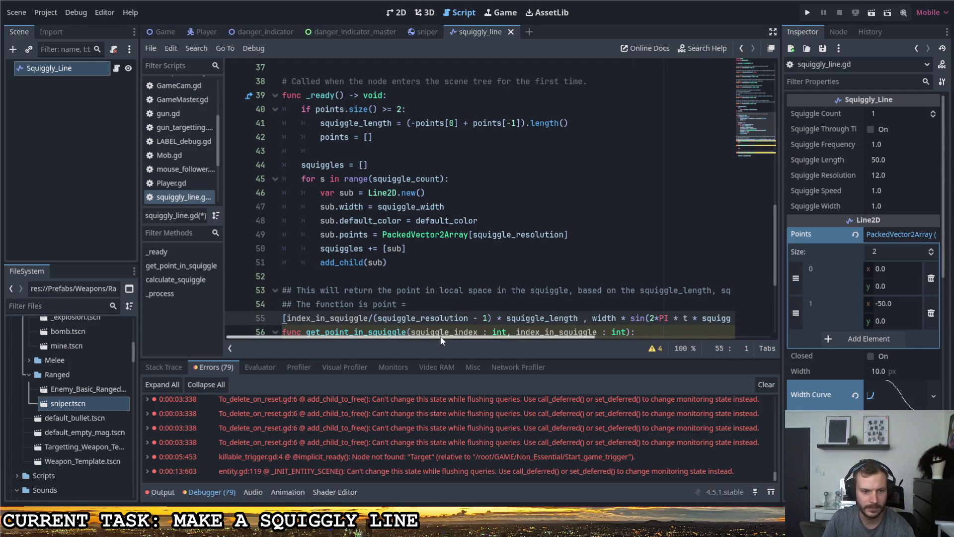
text(##)
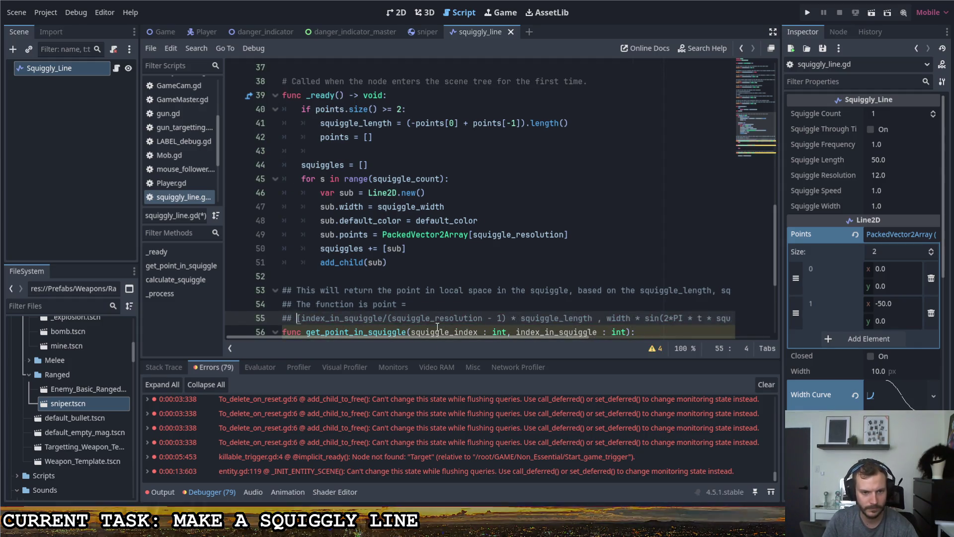
click(606, 319)
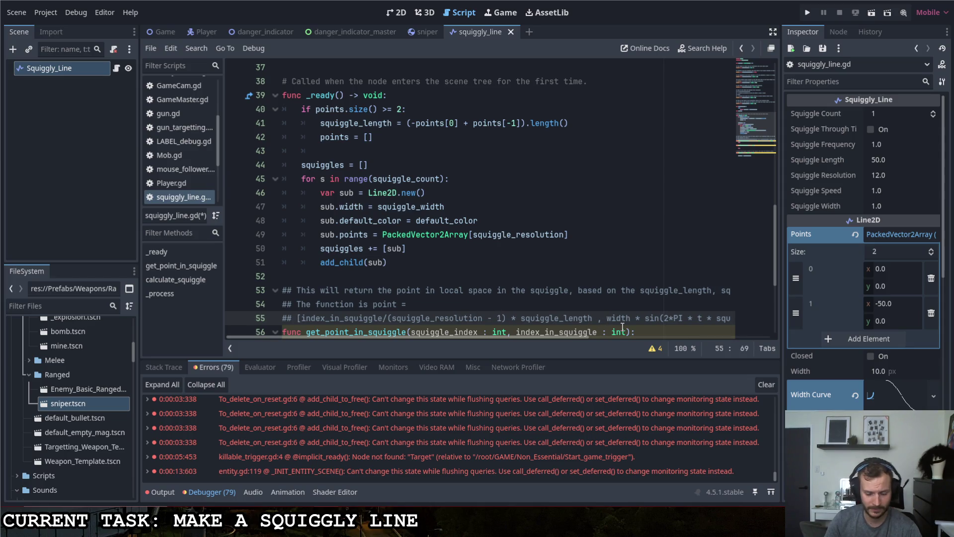
key(Return)
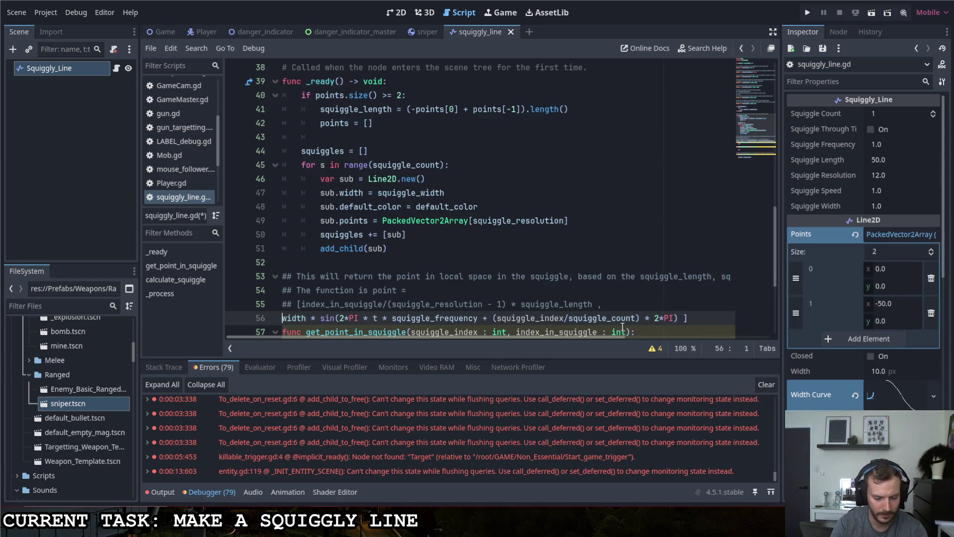
text(##)
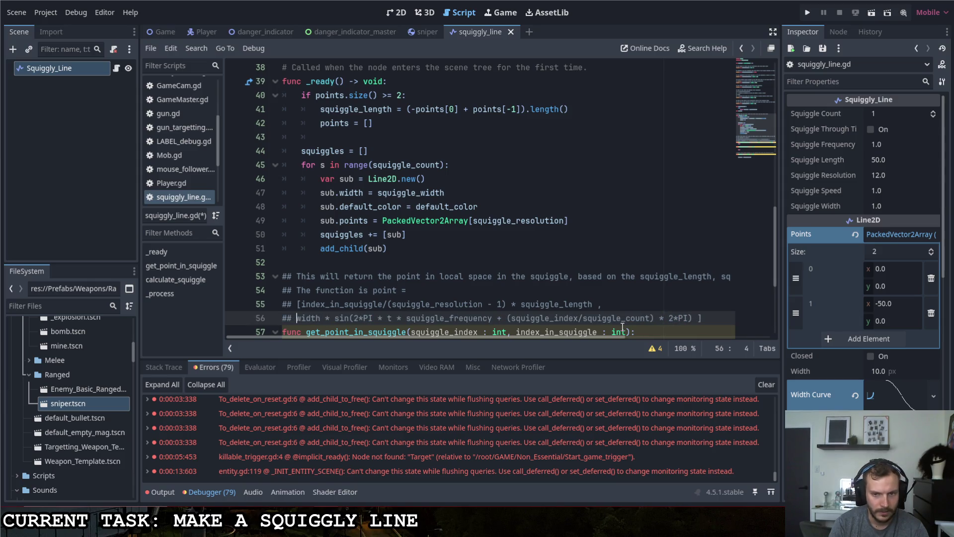
key(Tab)
Step: Put the index_in_squiggle term on its own indented ## line and align the width line with it
click(303, 304)
key(Return)
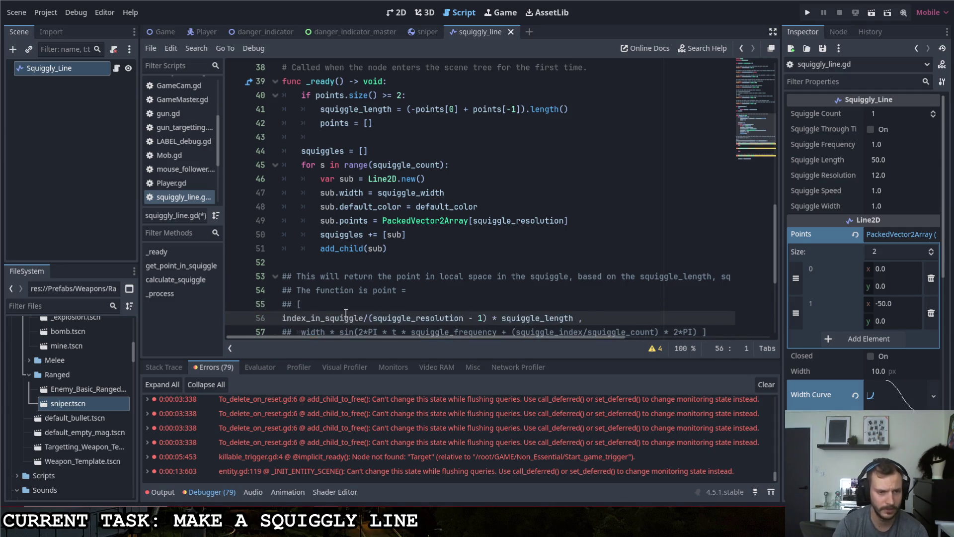
text(##)
key(Tab)
key(Tab)
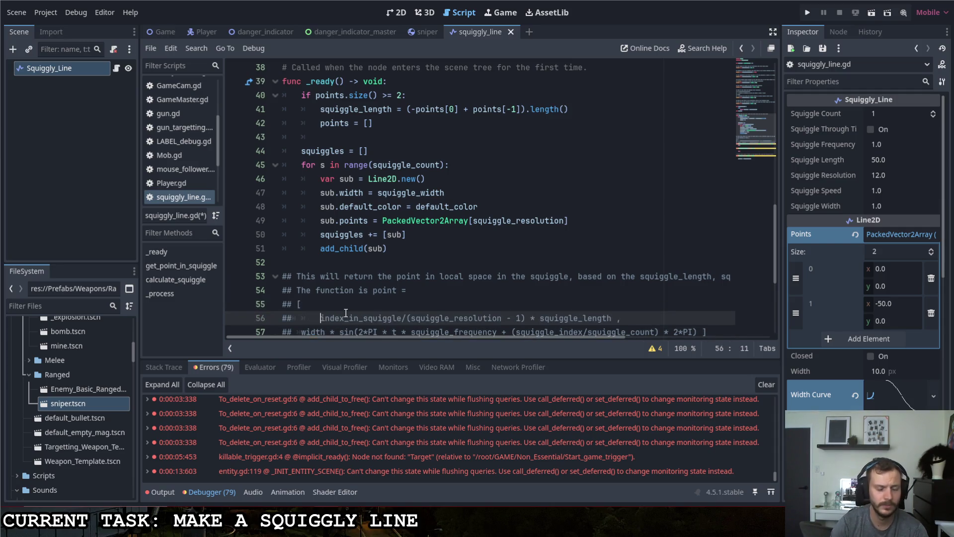
scroll(411, 310, down, 1)
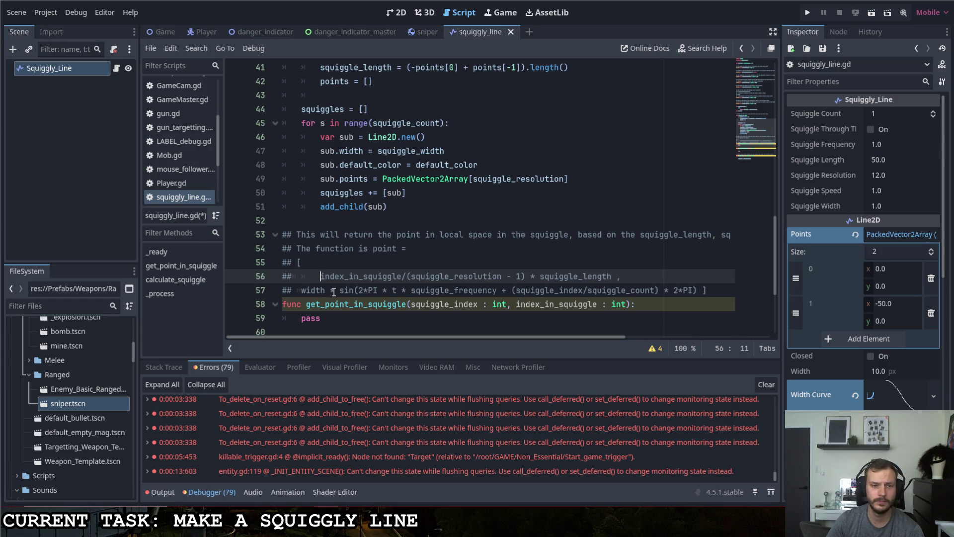
click(301, 290)
key(Tab)
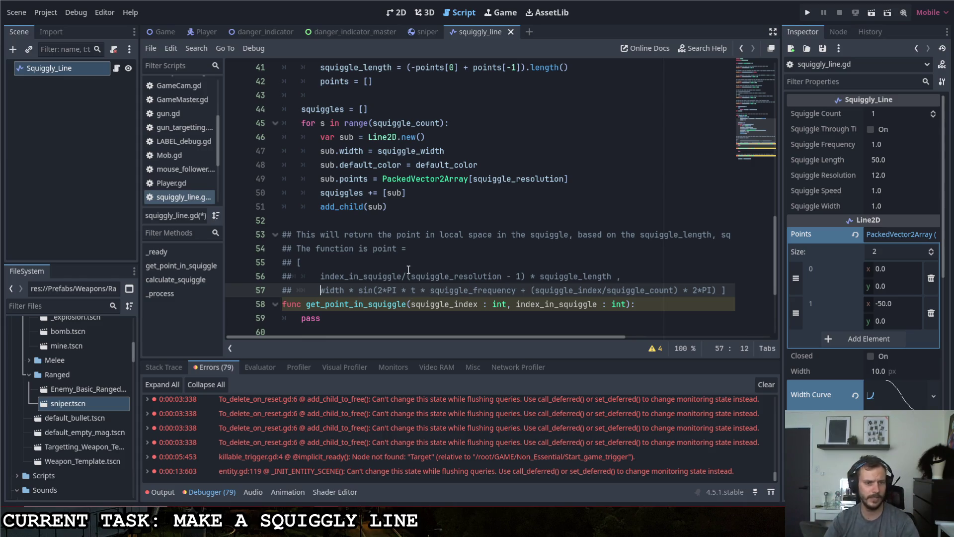
key(Left)
key(Delete)
key(ctrl+z)
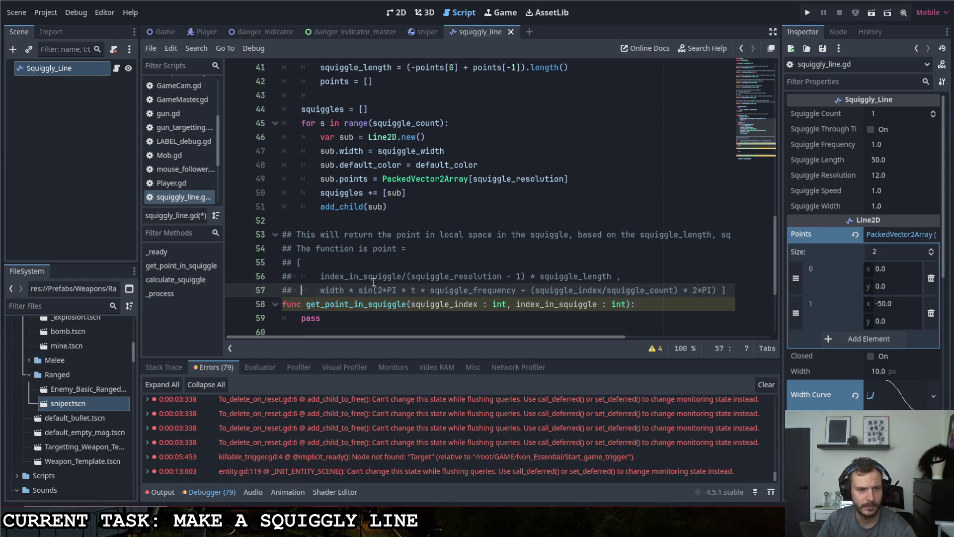
Step: Negate the x term so it reads -index_in_squiggle/(squiggle_resolution - 1) * squiggle_length
mouse_move(312, 274)
mouse_down()
mouse_move(616, 291)
mouse_move(611, 279)
mouse_up()
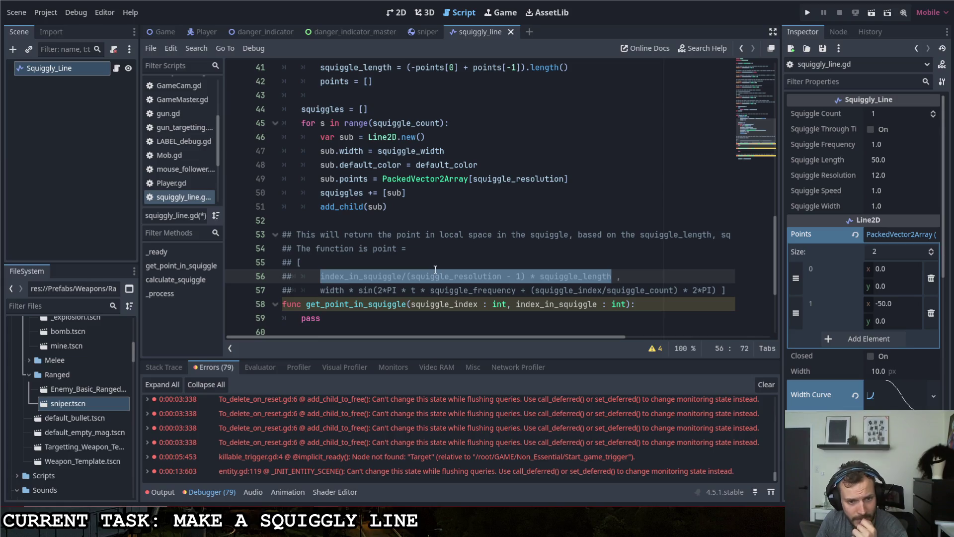
click(320, 281)
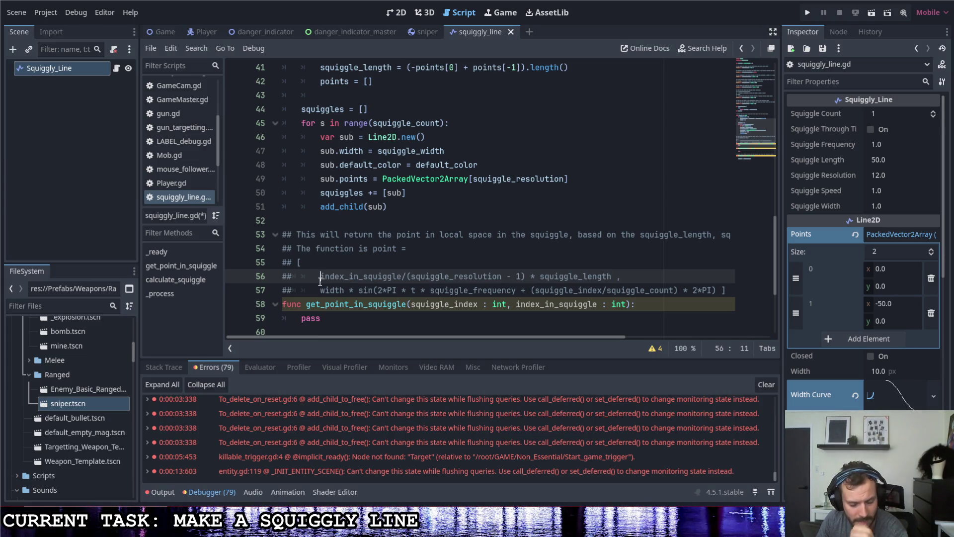
text(-)
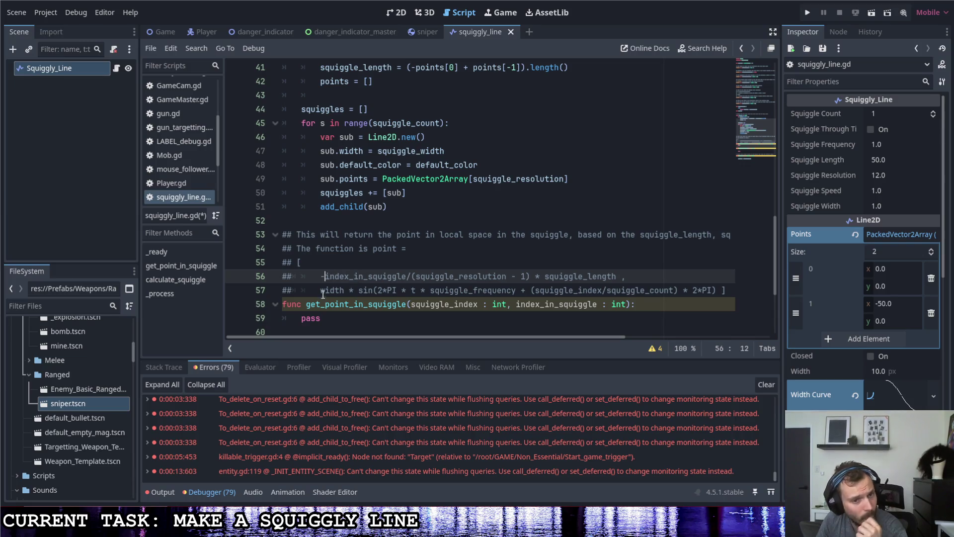
drag(321, 290, 344, 291)
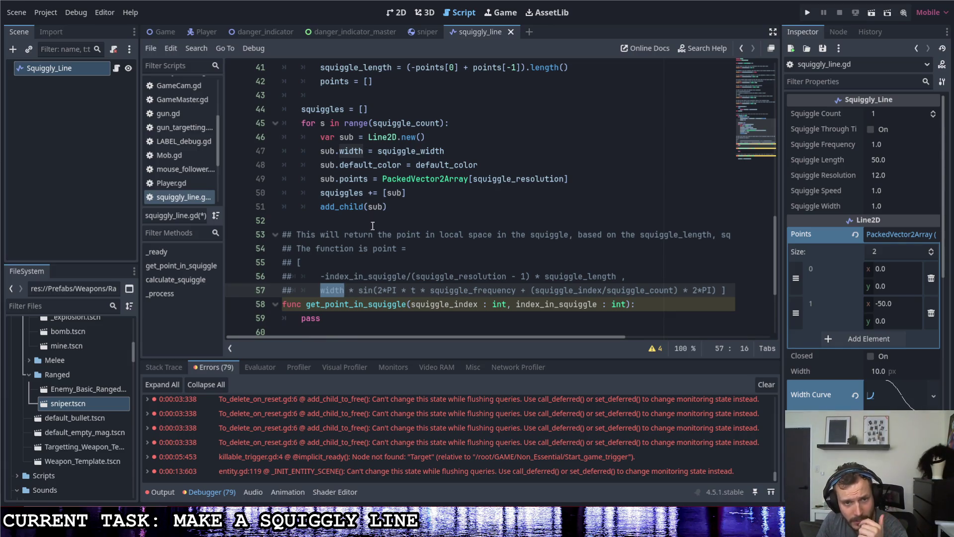
scroll(386, 249, up, 2)
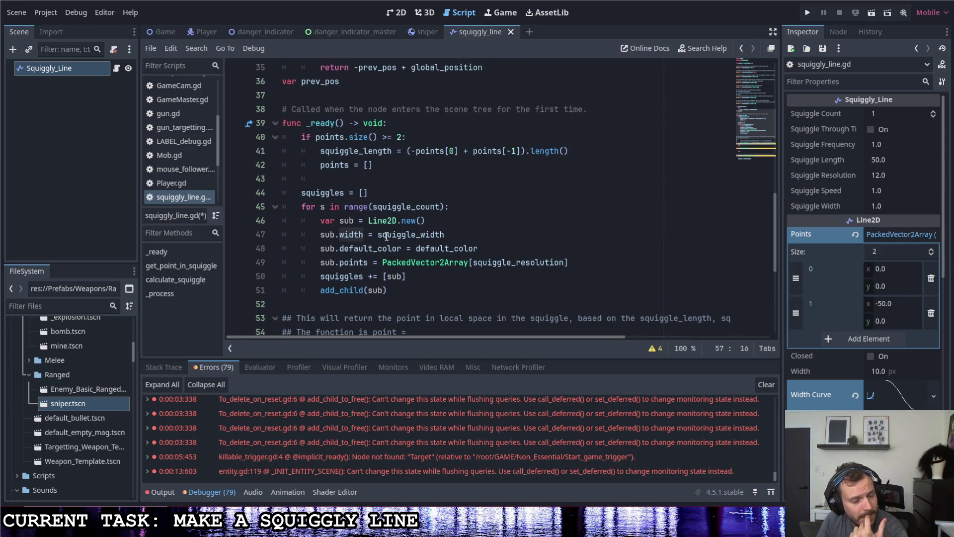
scroll(386, 241, up, 4)
scroll(387, 236, down, 3)
scroll(387, 236, down, 6)
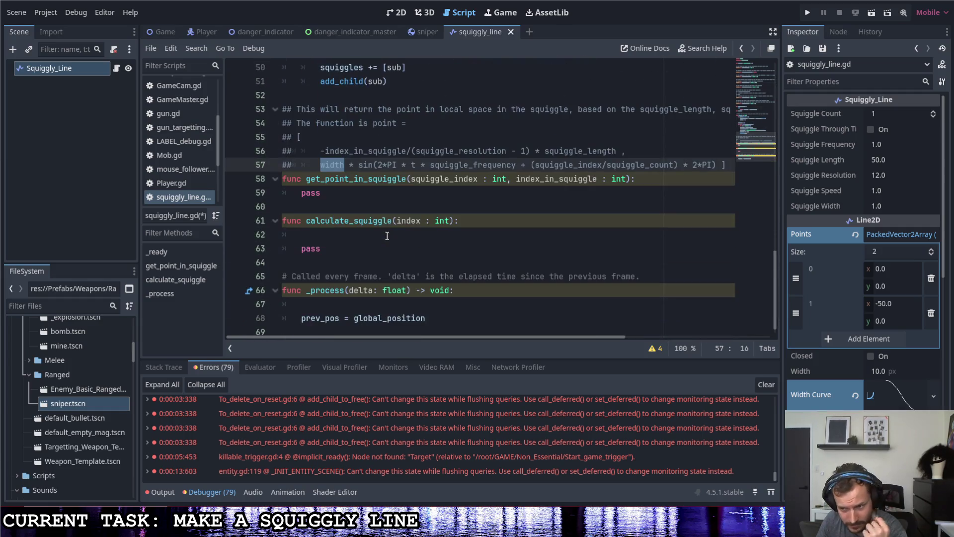
scroll(384, 235, up, 2)
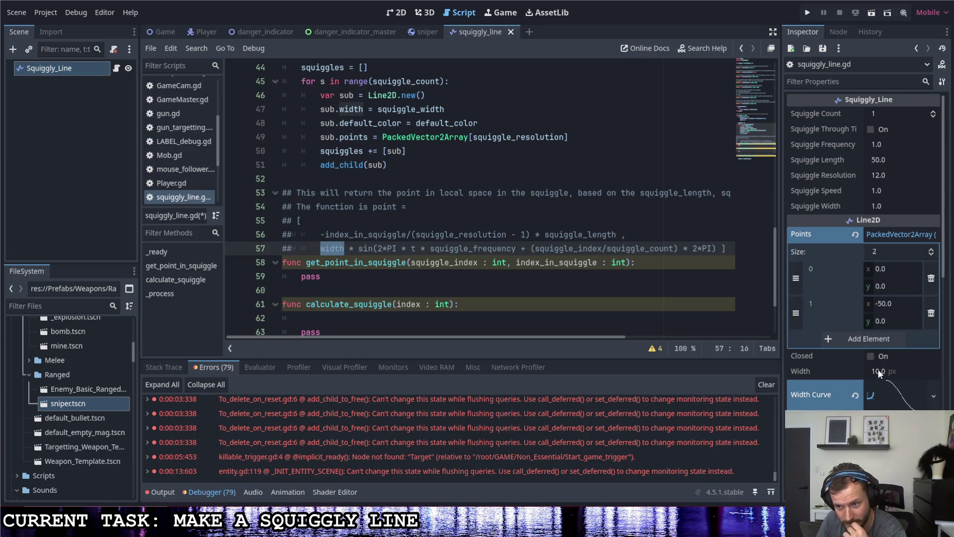
click(361, 249)
mouse_move(377, 249)
mouse_down()
mouse_move(397, 250)
mouse_move(376, 248)
mouse_up()
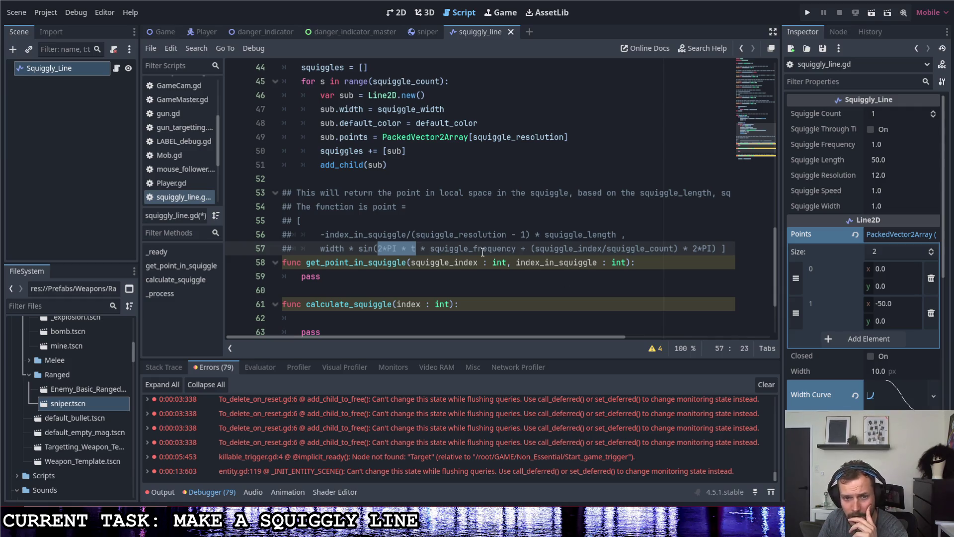
drag(517, 248, 377, 249)
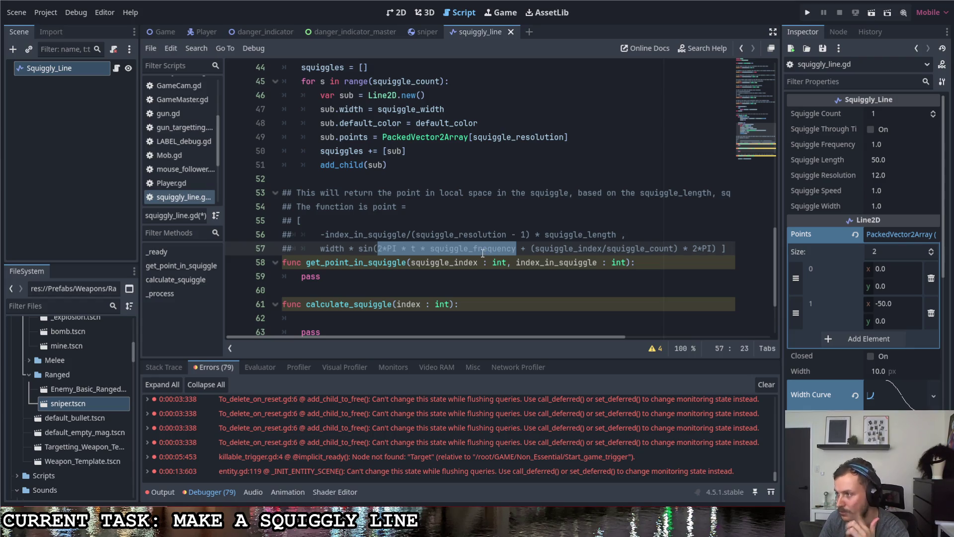
drag(510, 335, 532, 333)
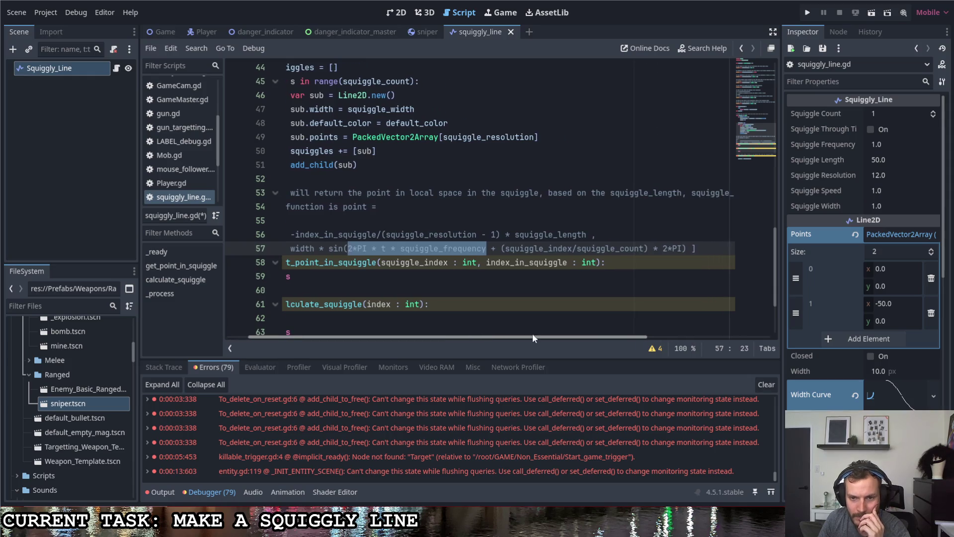
drag(502, 248, 642, 251)
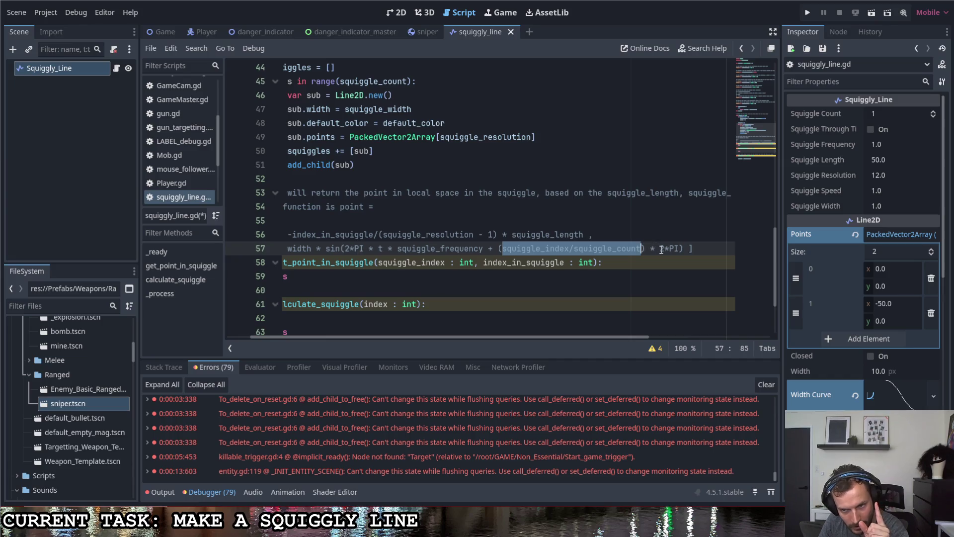
drag(660, 249, 679, 249)
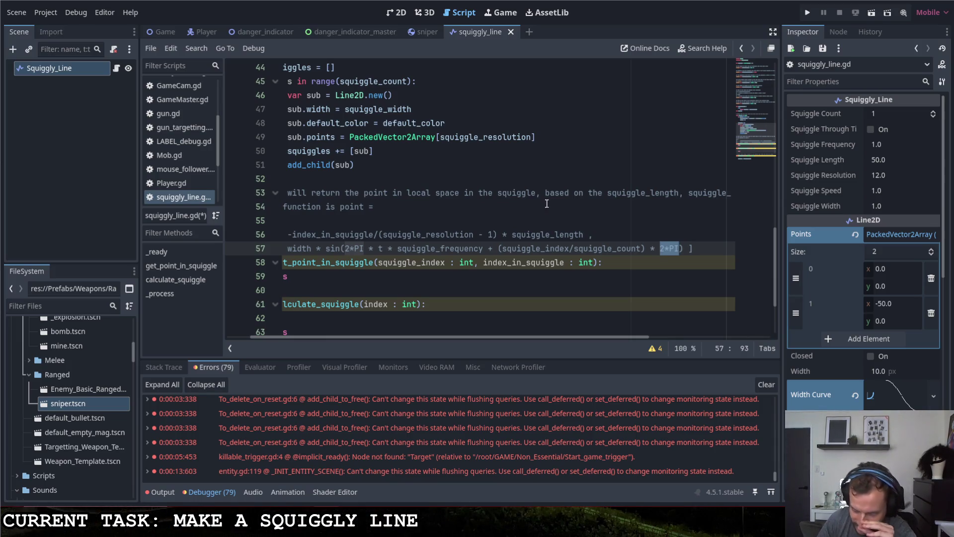
drag(543, 337, 492, 332)
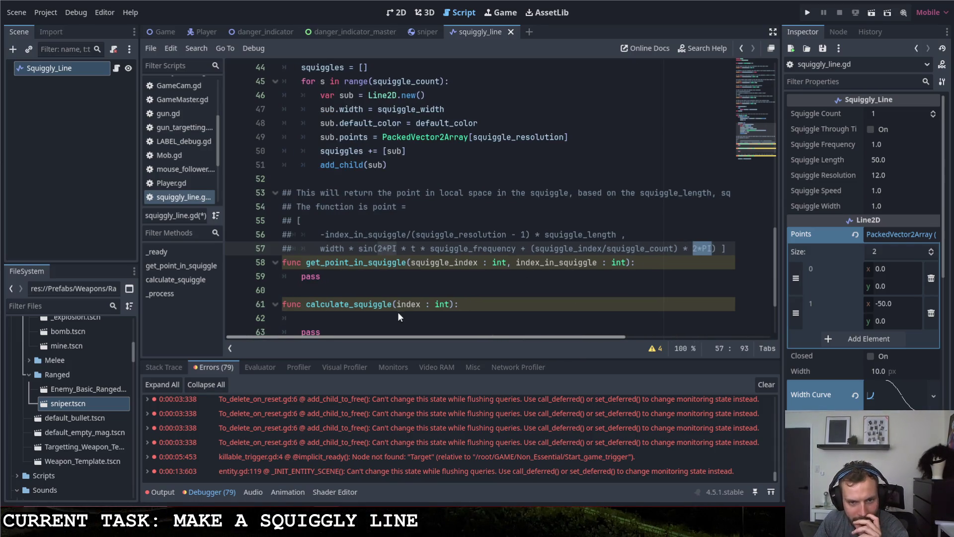
double_click(413, 248)
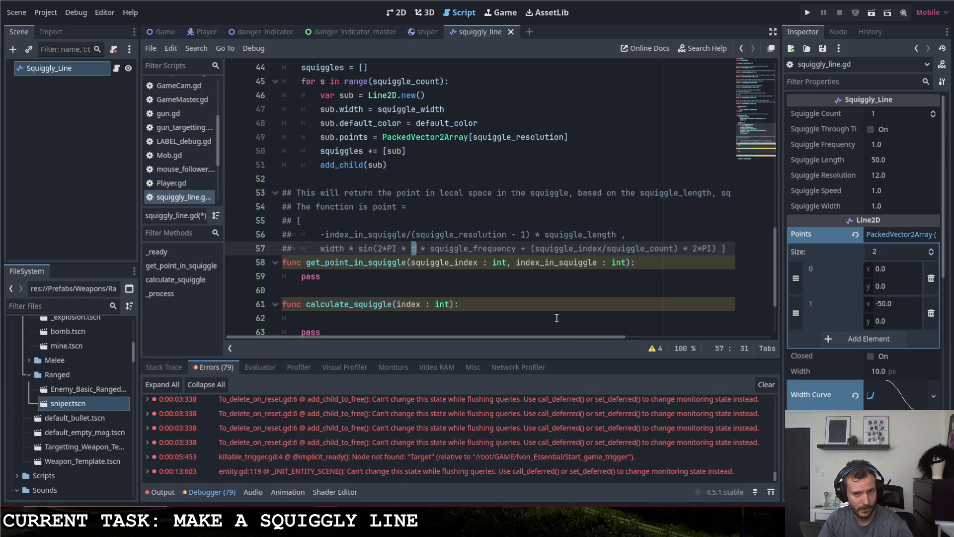
drag(561, 335, 667, 335)
click(576, 248)
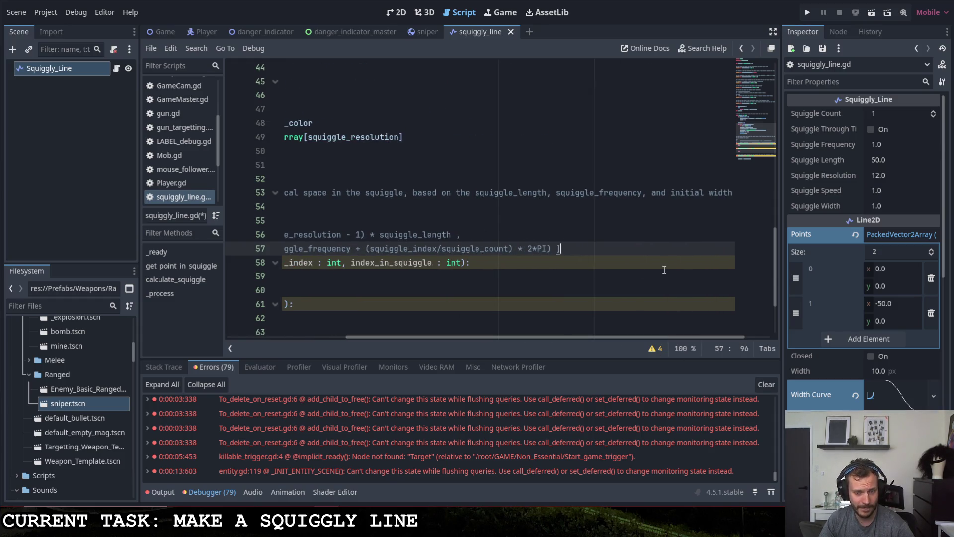
Step: Add a ## doc line saying t is calculated either by seconds_since_starting OR the distance the..
key(Return)
text(## )
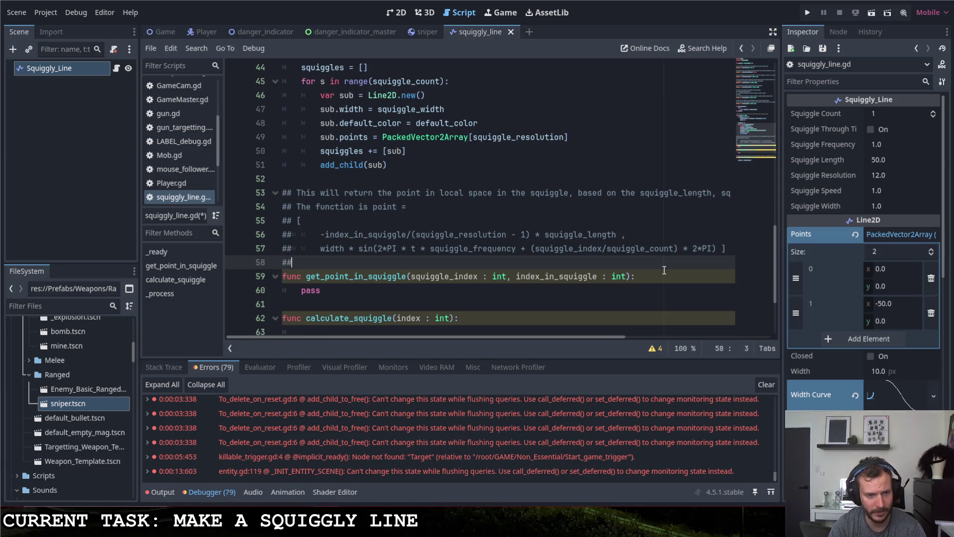
text(- )
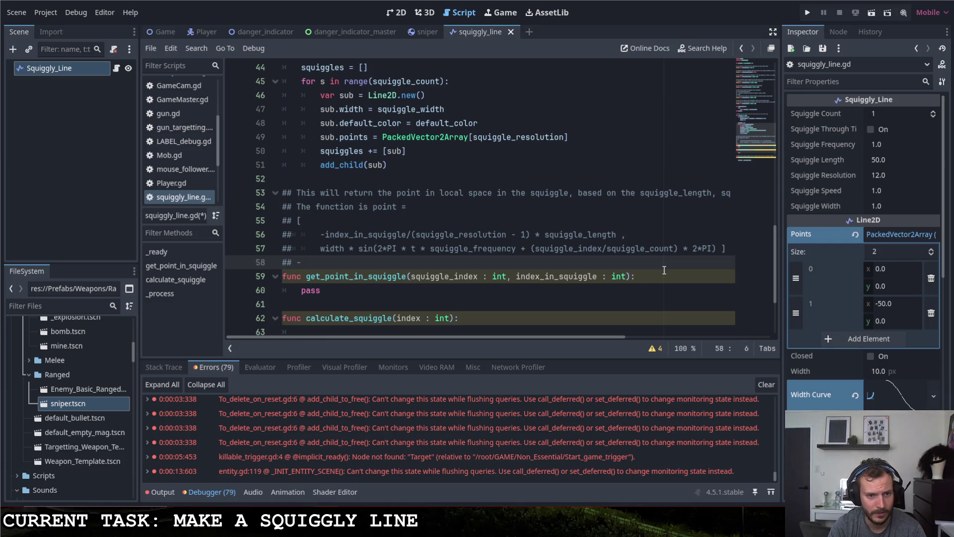
text(where)
text(t is calcu)
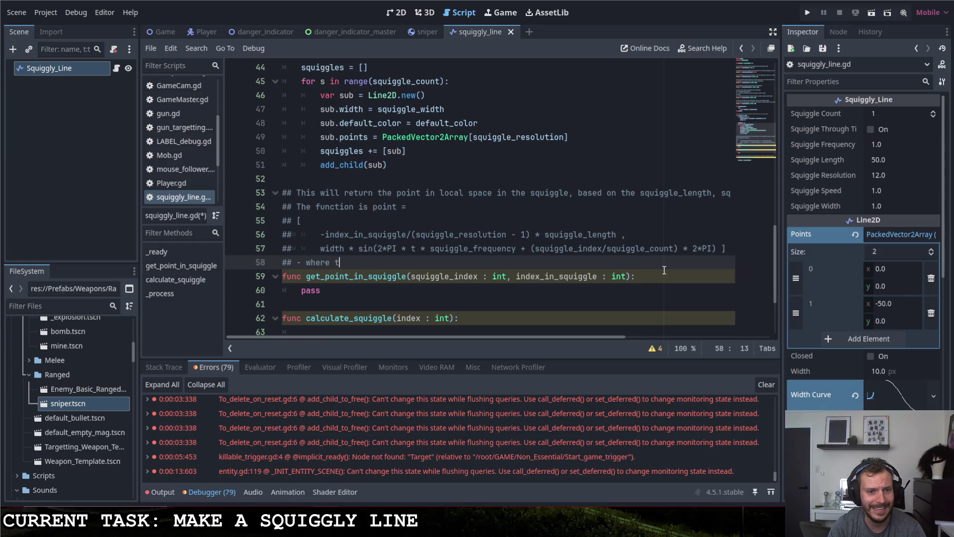
text(lated)
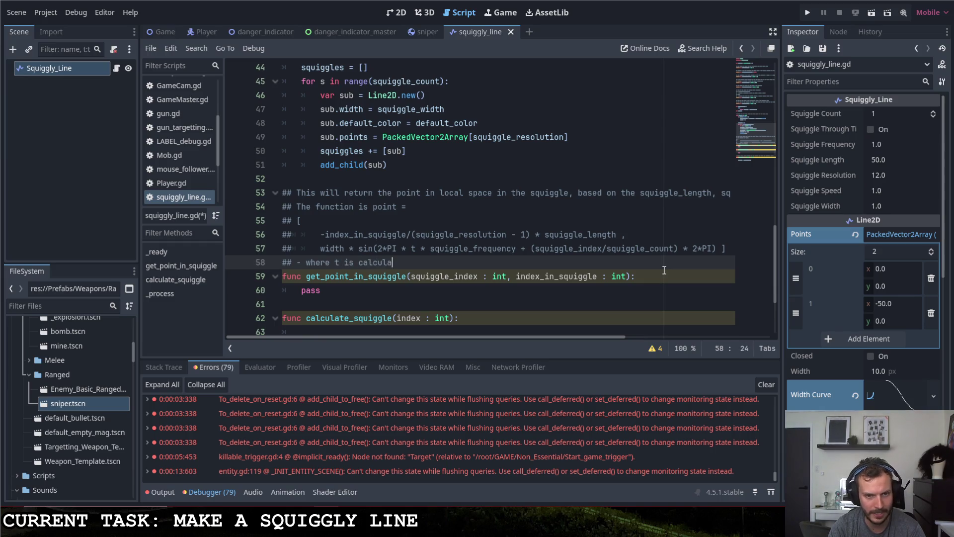
text( either by )
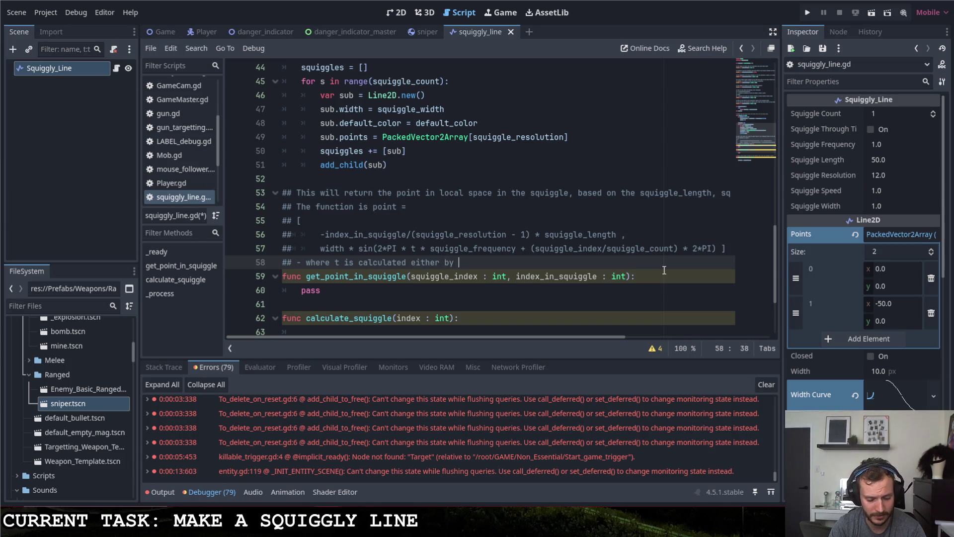
text(seconds since starting 0)
text(R the distance the)
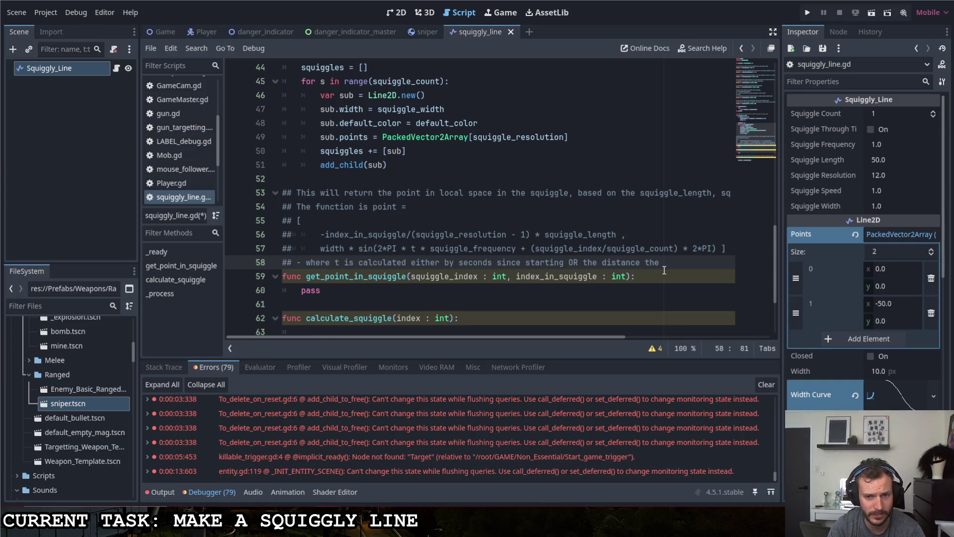
click(498, 262)
click(526, 262)
key(BackSpace)
text(_)
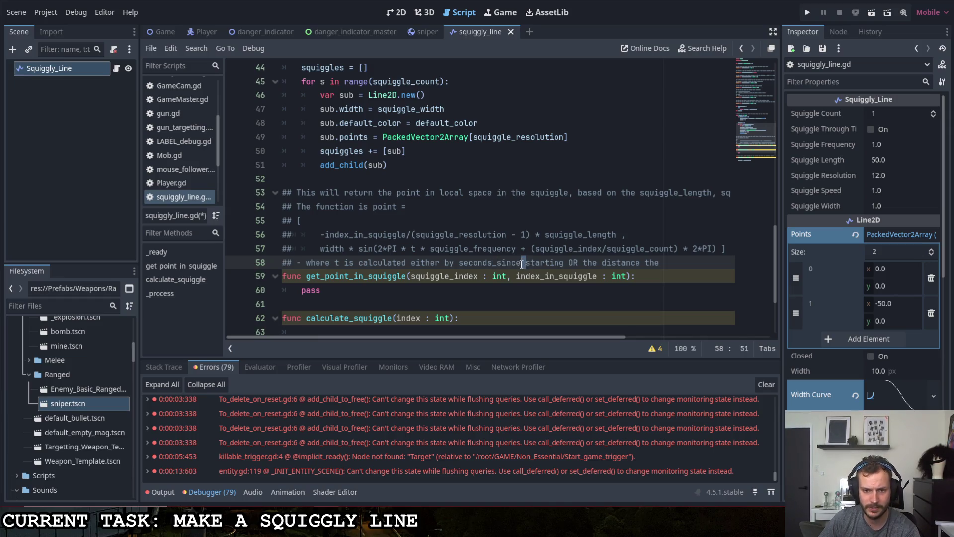
Step: Finish the doc line with 'Line2D has travelled - based on Squiggle_Through_Time'
click(664, 267)
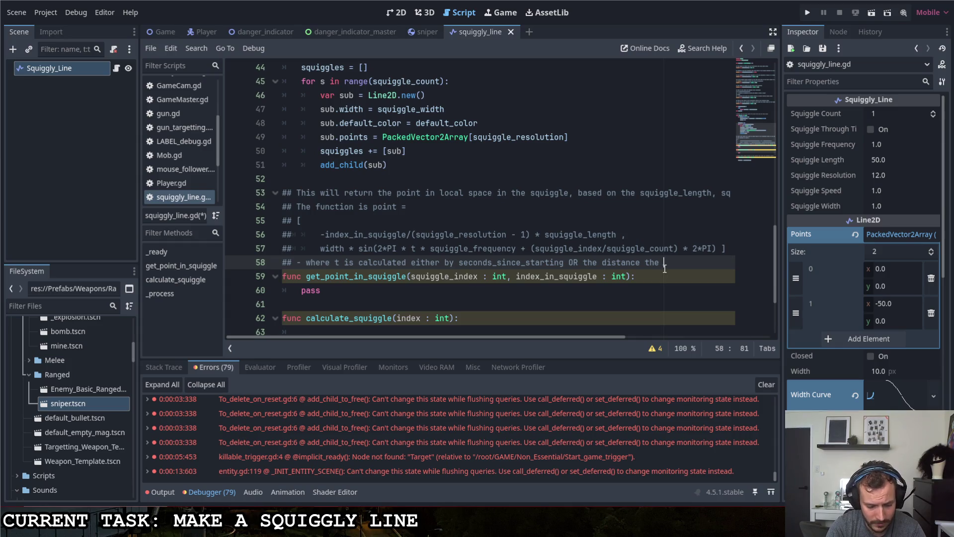
text(line2D)
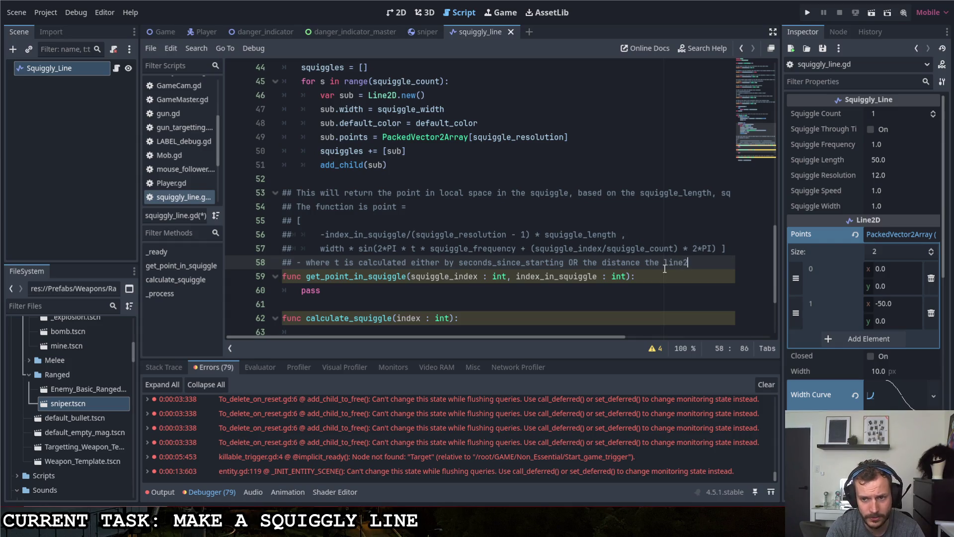
text( has travelled)
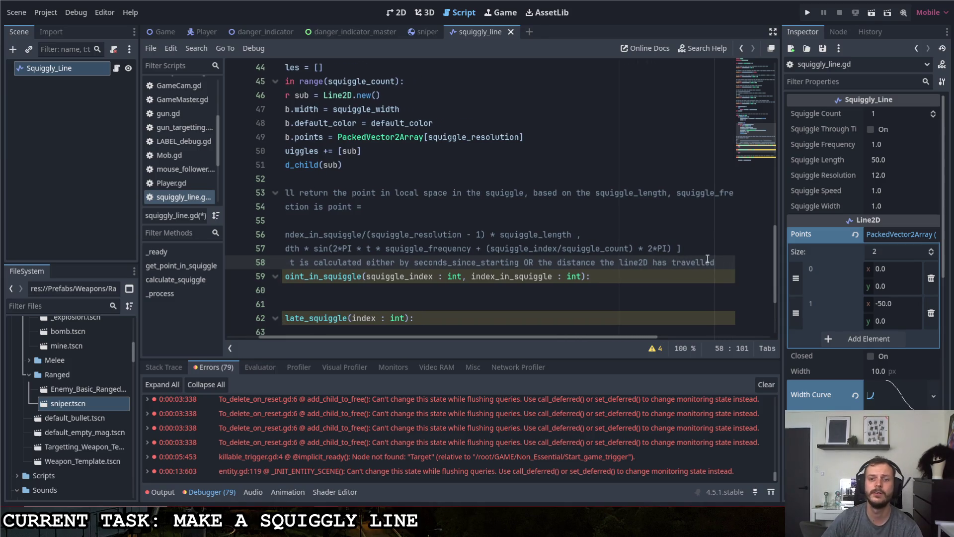
click(621, 262)
key(Delete)
text(L)
click(729, 266)
text(- based on )
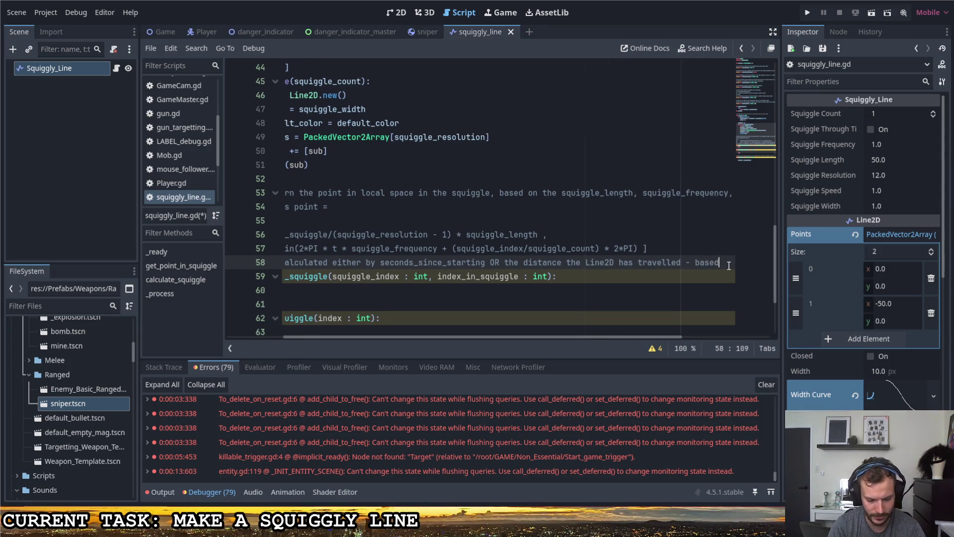
text(Squiggle_Through_Time)
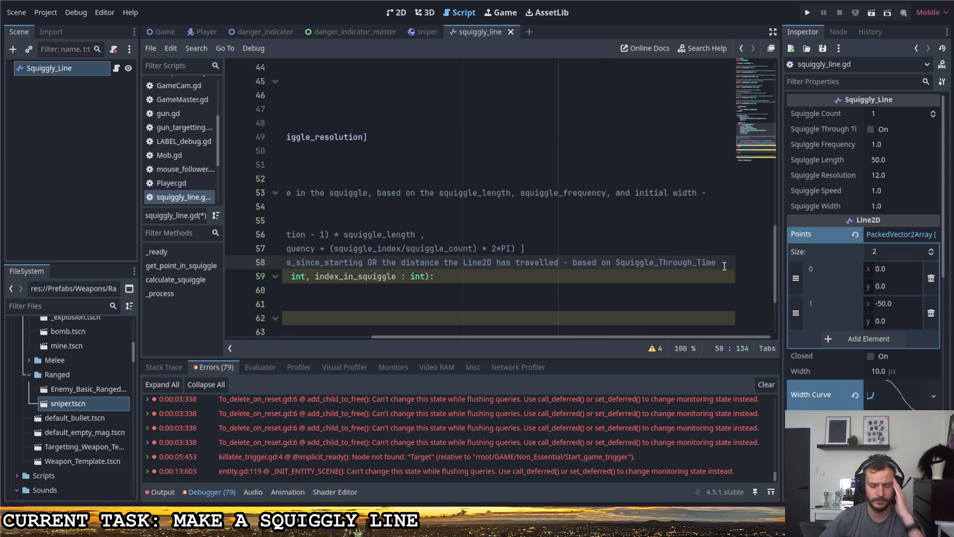
Step: Scroll back up to the squiggle_through_time declaration near the top of the script
mouse_move(624, 339)
mouse_down()
mouse_move(342, 308)
mouse_move(356, 296)
mouse_up()
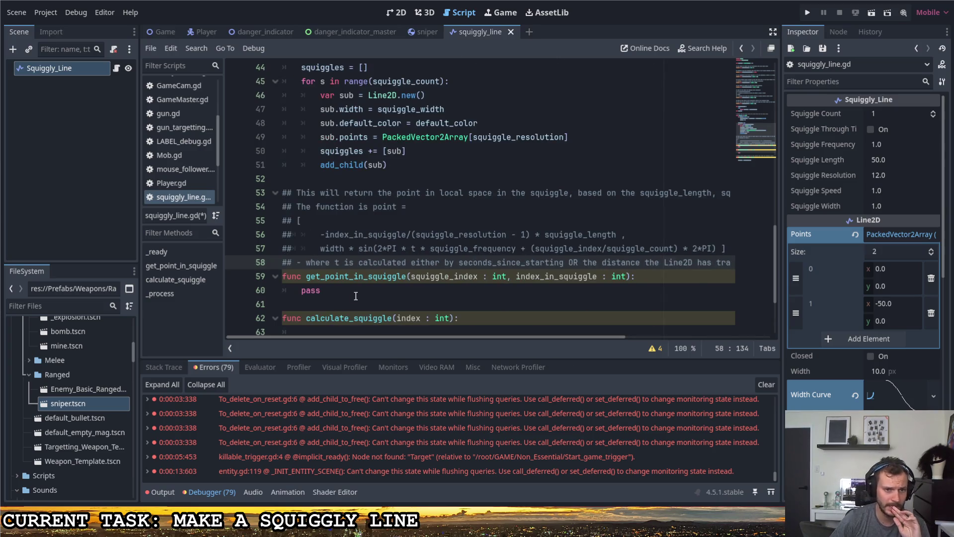
scroll(356, 296, up, 10)
scroll(351, 296, up, 3)
click(314, 206)
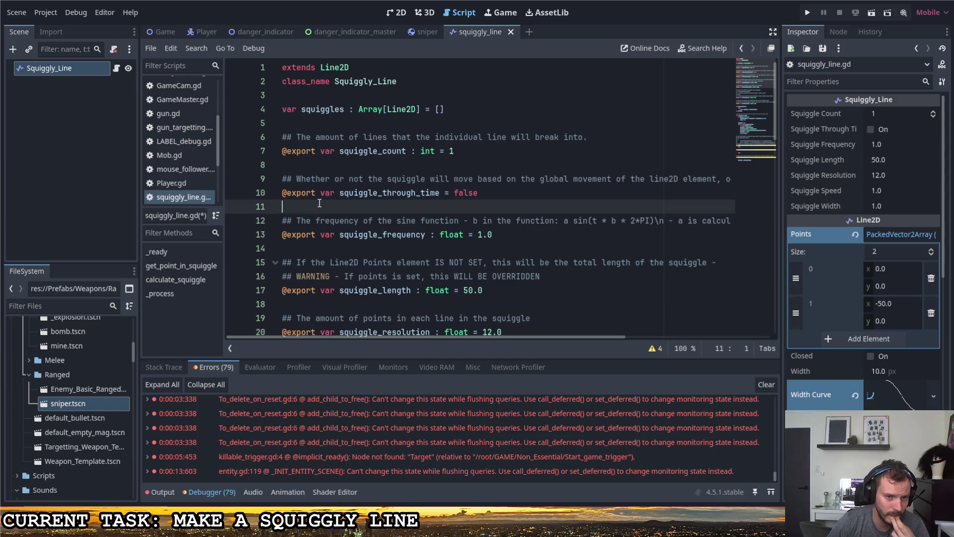
Step: Declare var t after a blank line below the squiggle_through_time export, discarding a stray var time line
key(Return)
key(Return)
key(Up)
text(var t)
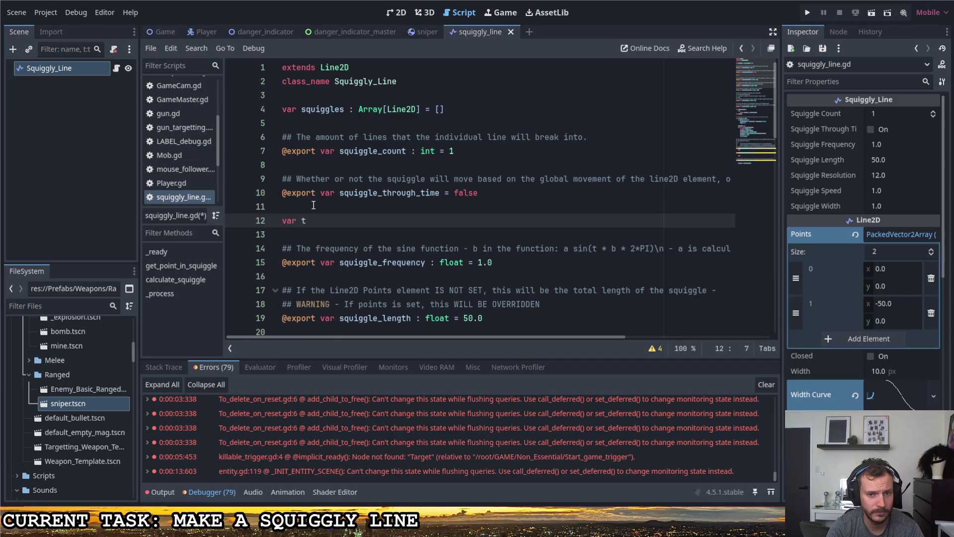
key(Return)
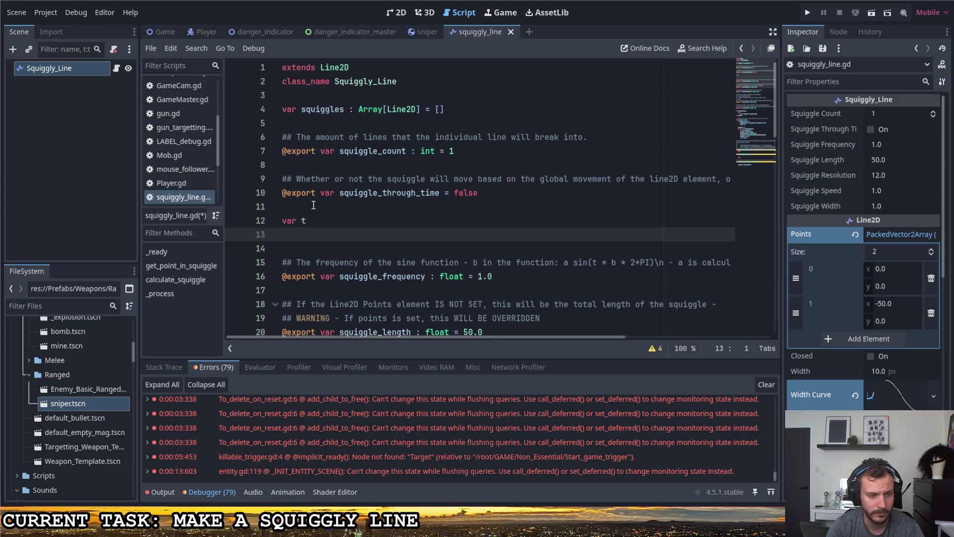
key(alt+Up)
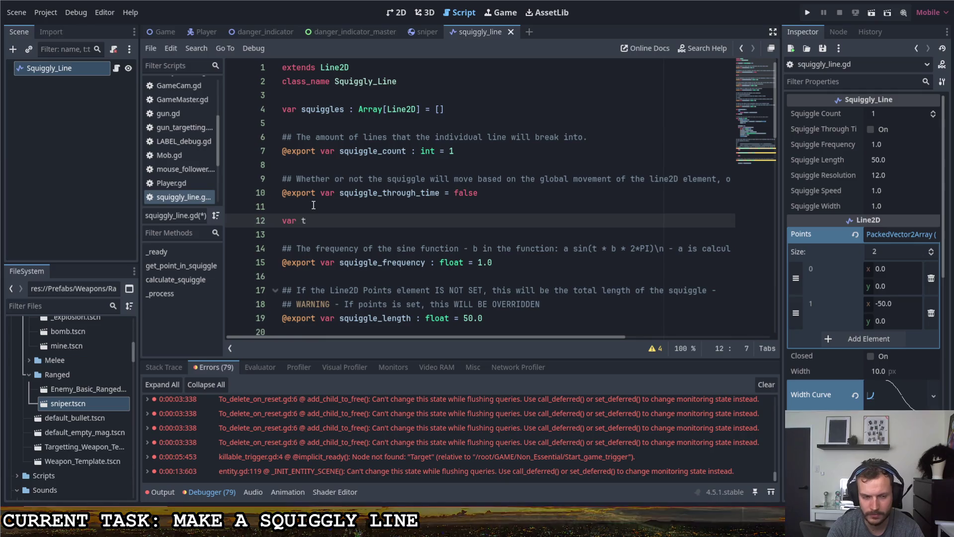
text(var ti)
key(BackSpace)
key(BackSpace)
text(time)
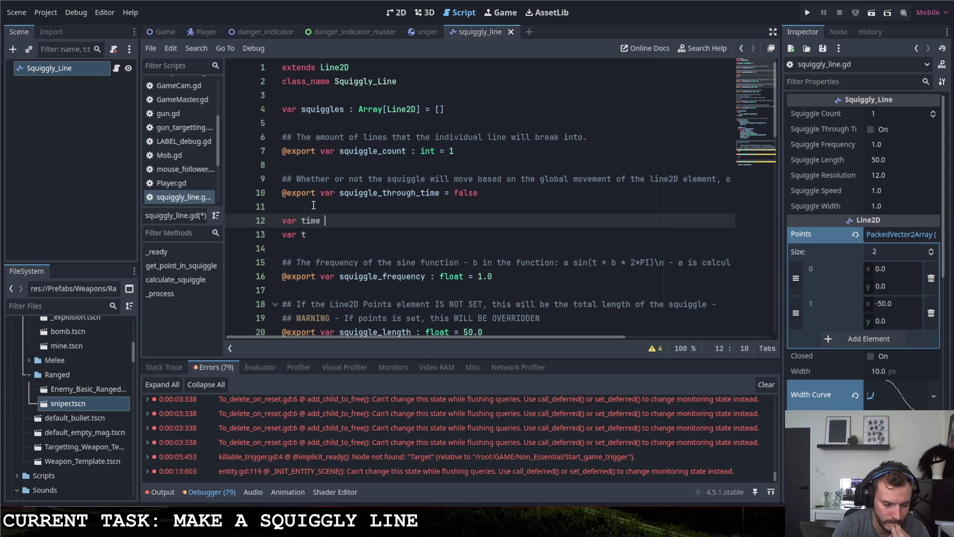
key(BackSpace)
key(BackSpace)
key(BackSpace)
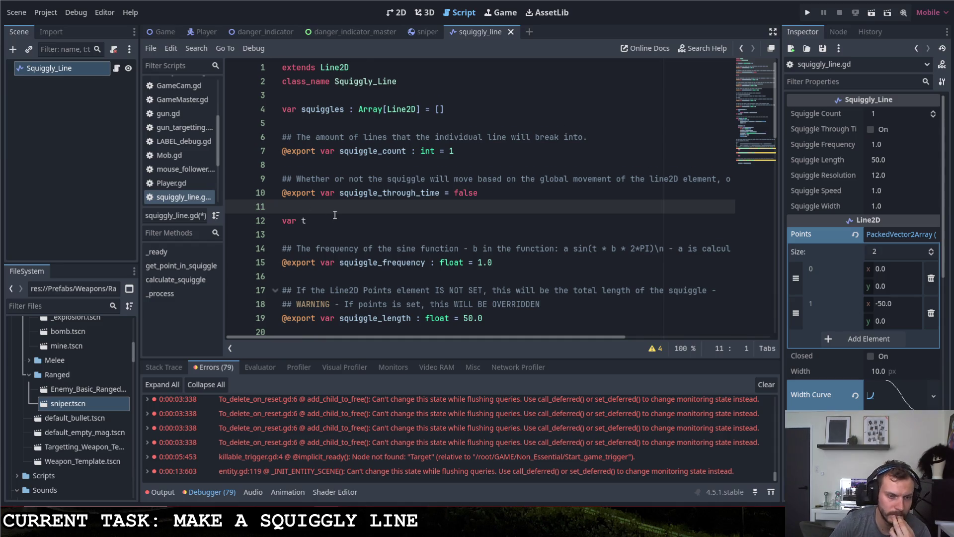
scroll(328, 213, down, 3)
scroll(327, 218, down, 5)
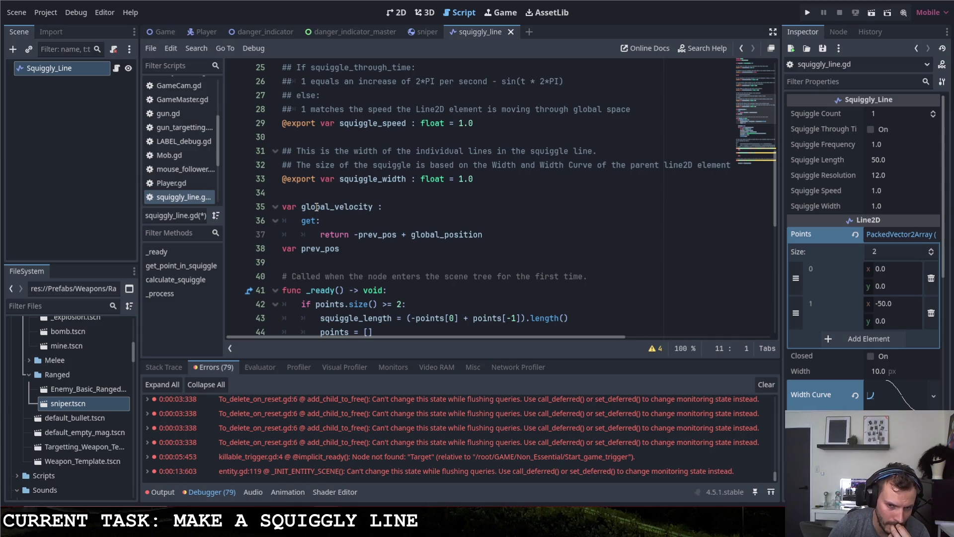
scroll(316, 207, down, 3)
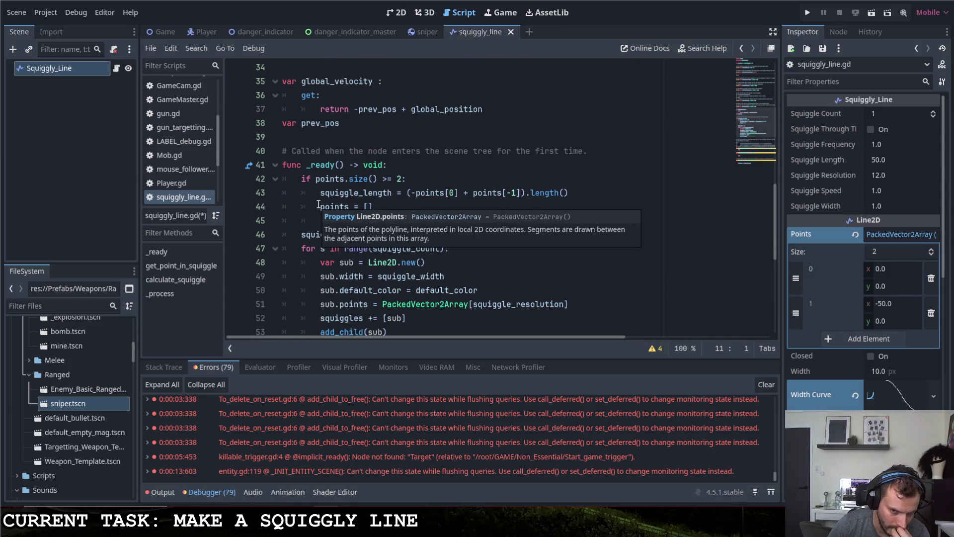
scroll(413, 272, down, 1)
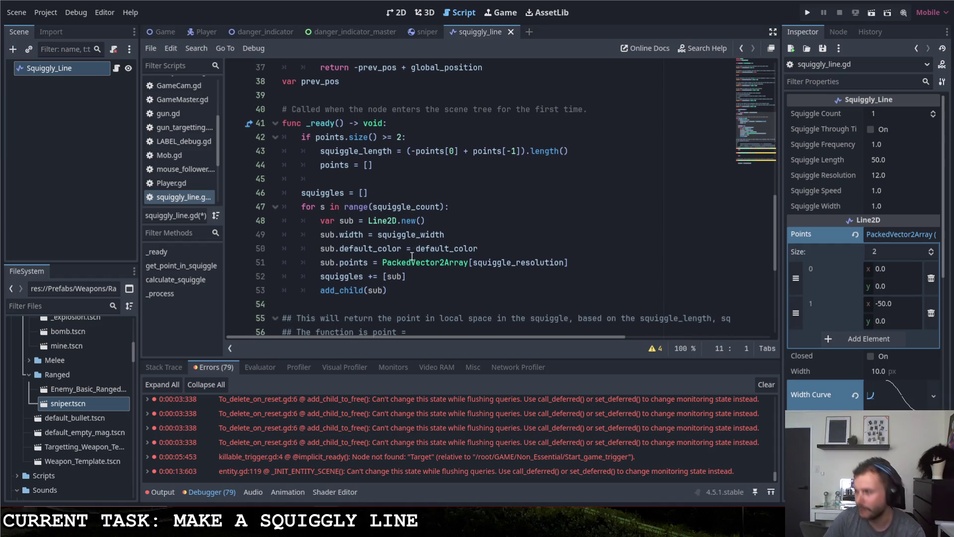
mouse_move(411, 256)
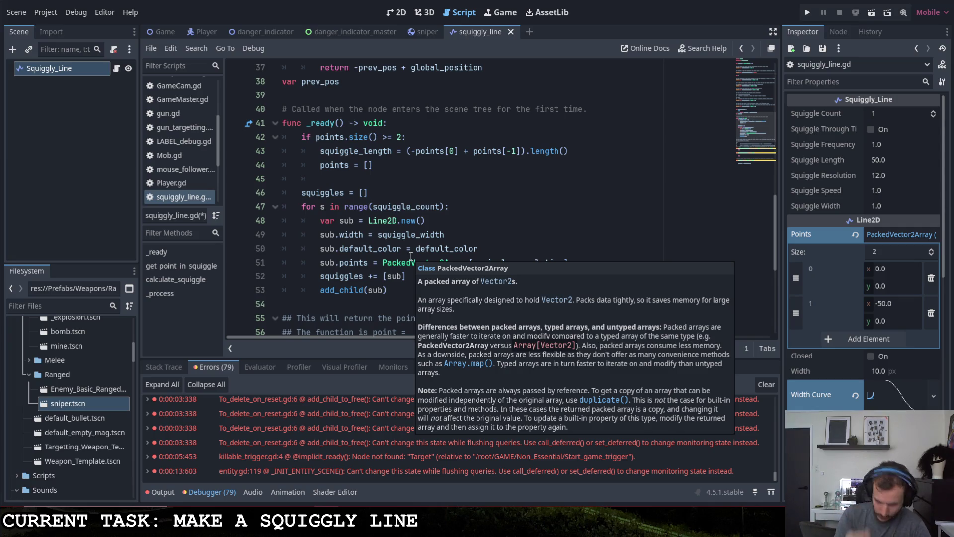
click(412, 255)
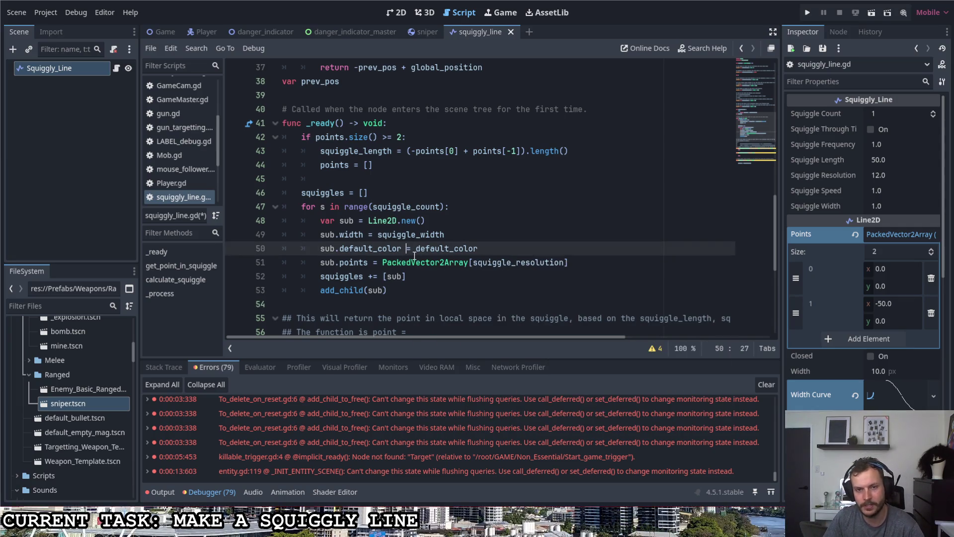
scroll(414, 255, up, 8)
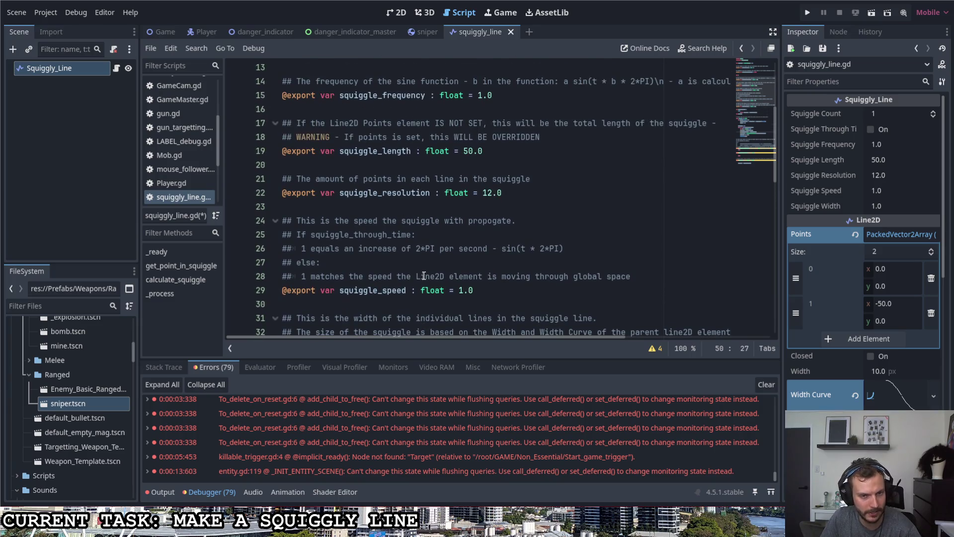
scroll(423, 276, down, 11)
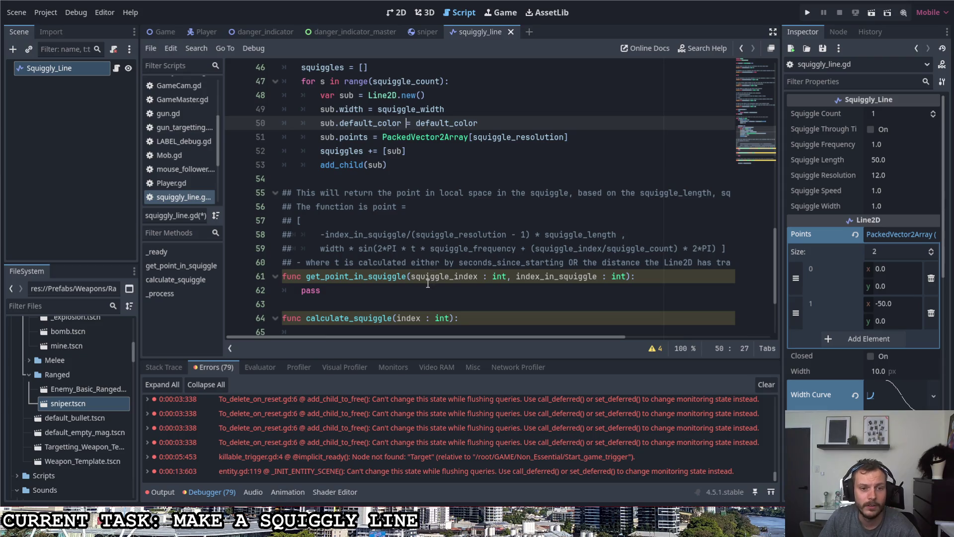
scroll(429, 280, up, 1)
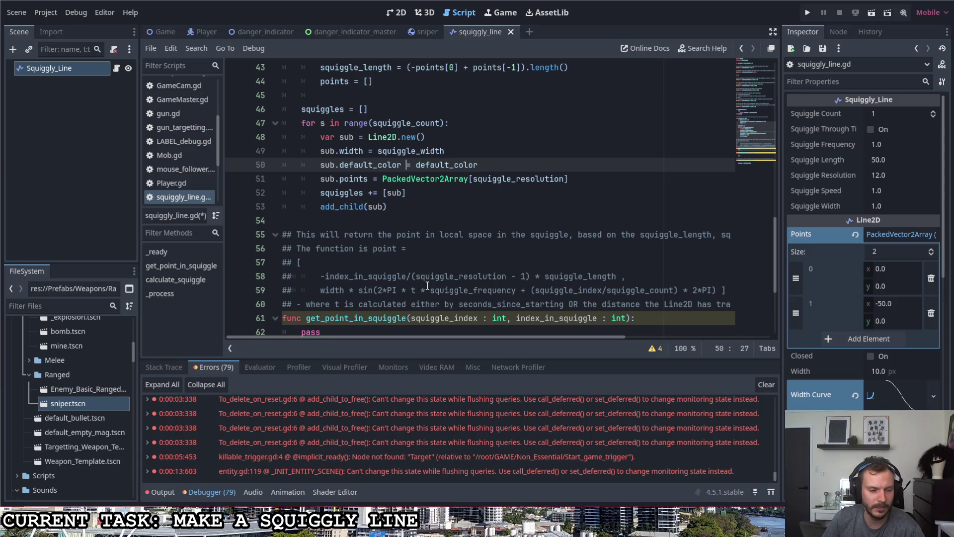
scroll(431, 287, up, 2)
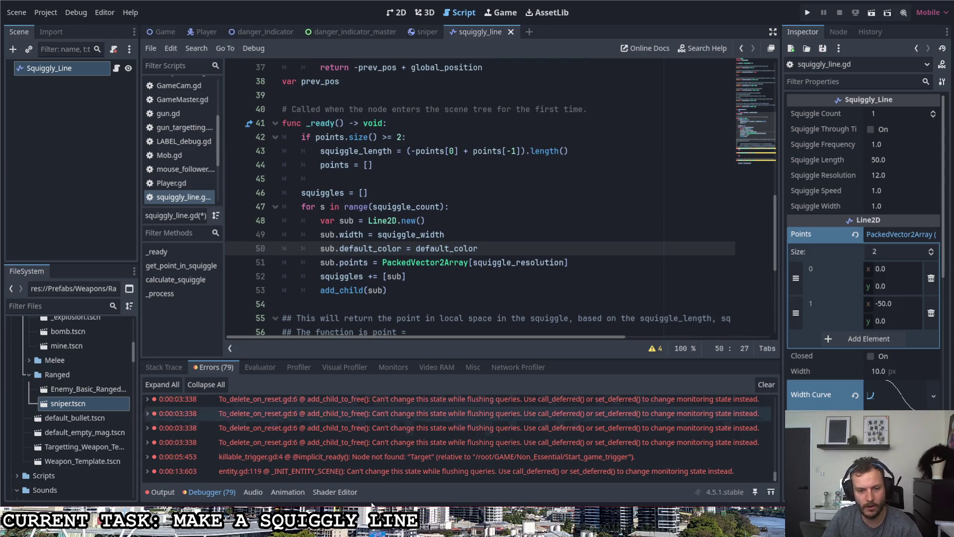
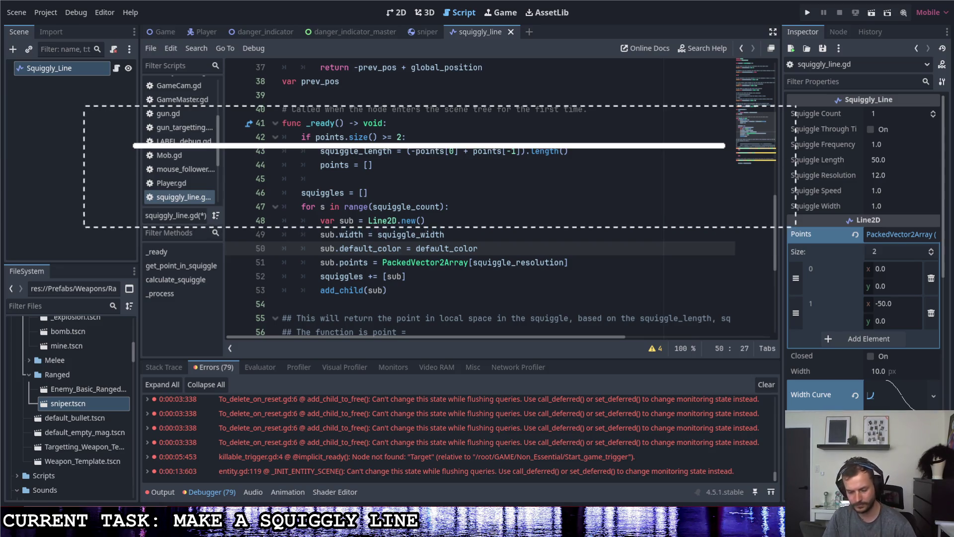
Step: Sketch on-screen annotations of a line, an arrow and a wavy squiggle over the code, undoing the last stroke
click(576, 207)
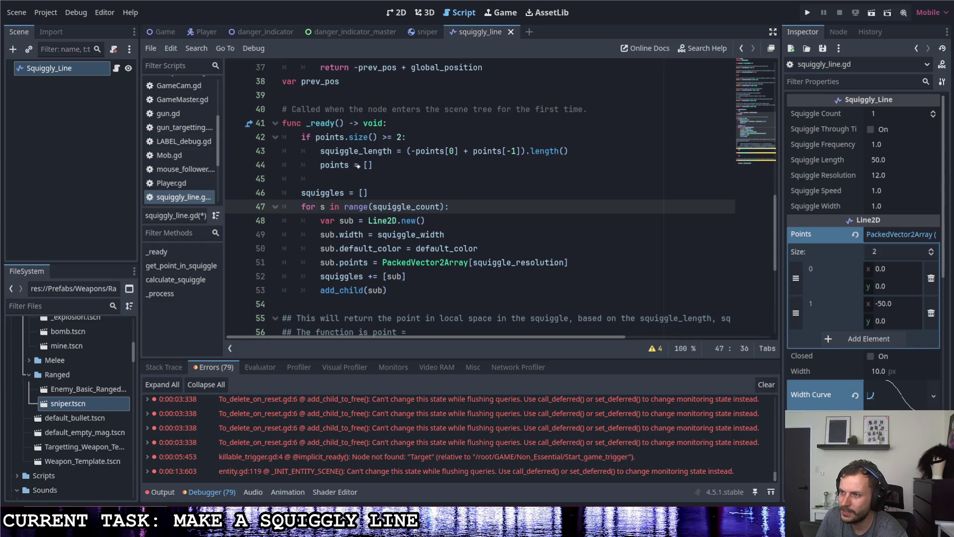
drag(274, 114, 623, 136)
mouse_move(246, 106)
mouse_down()
mouse_move(649, 116)
mouse_move(634, 102)
mouse_move(641, 127)
mouse_move(747, 86)
mouse_up()
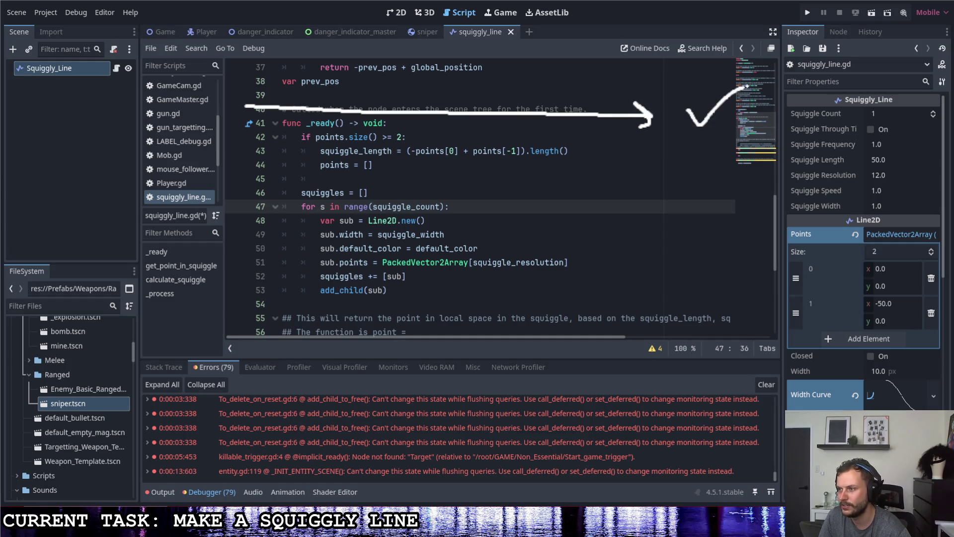
mouse_move(632, 91)
mouse_down()
mouse_move(589, 129)
mouse_move(520, 97)
mouse_move(430, 128)
mouse_move(308, 112)
mouse_up()
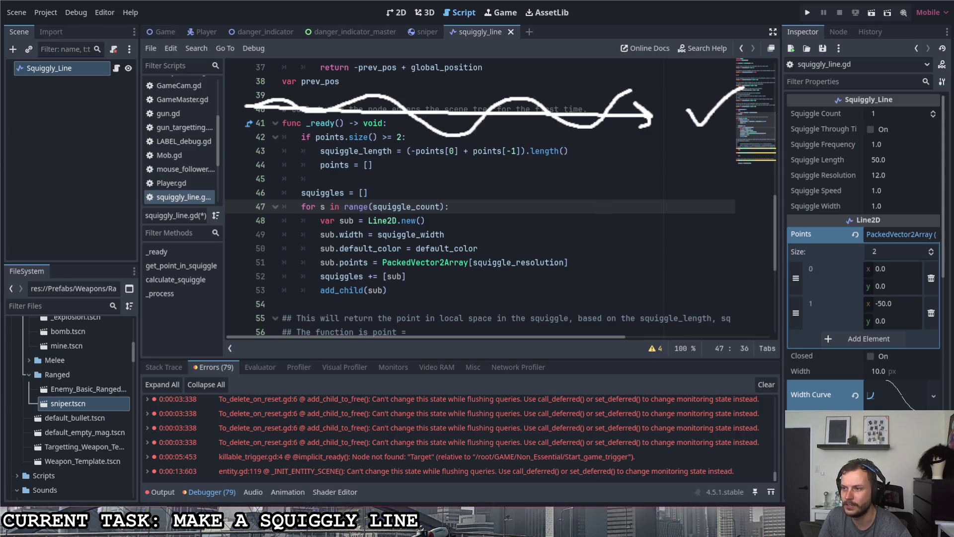
mouse_move(154, 363)
mouse_down()
mouse_move(151, 371)
mouse_move(446, 254)
mouse_move(681, 423)
mouse_up()
mouse_move(693, 400)
mouse_down()
mouse_move(686, 418)
mouse_move(770, 434)
mouse_up()
drag(775, 403, 737, 437)
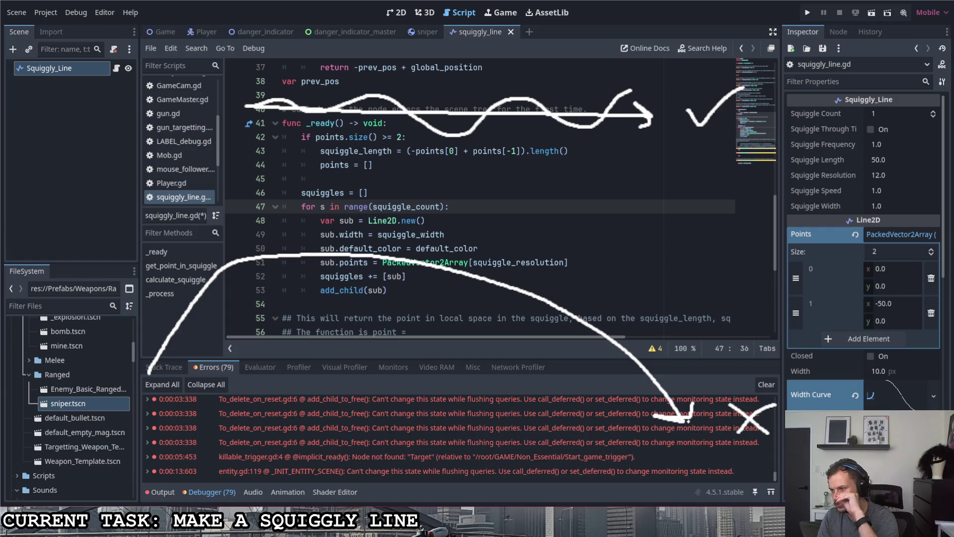
drag(682, 415, 576, 175)
mouse_move(462, 258)
mouse_down()
mouse_move(445, 277)
mouse_move(425, 260)
mouse_move(450, 266)
mouse_move(328, 228)
mouse_move(240, 246)
mouse_move(110, 203)
mouse_up()
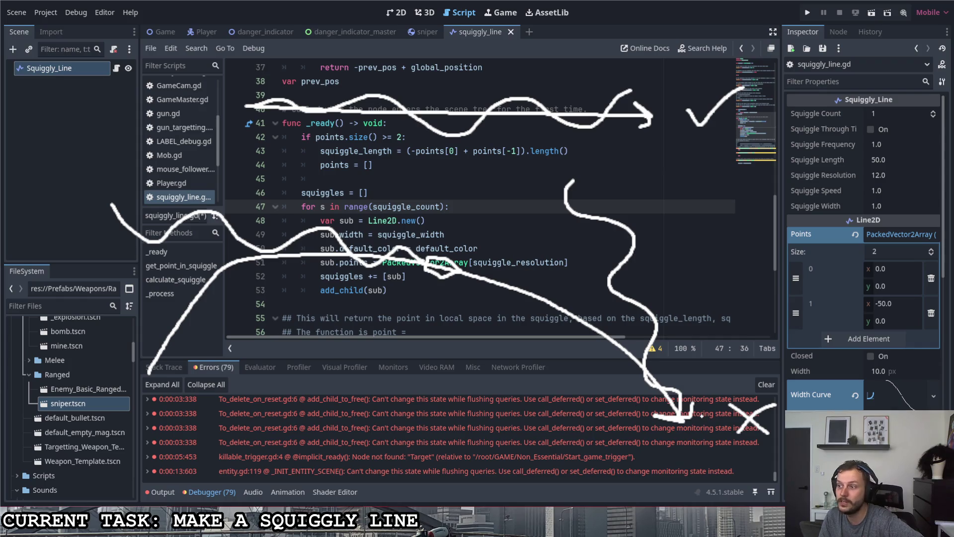
key(ctrl+z)
key(ctrl+z)
Step: Draw more arrow and diagonal annotation strokes, then undo them to clear the screen
mouse_move(685, 418)
mouse_down()
mouse_move(607, 324)
mouse_move(536, 314)
mouse_move(348, 248)
mouse_move(234, 264)
mouse_up()
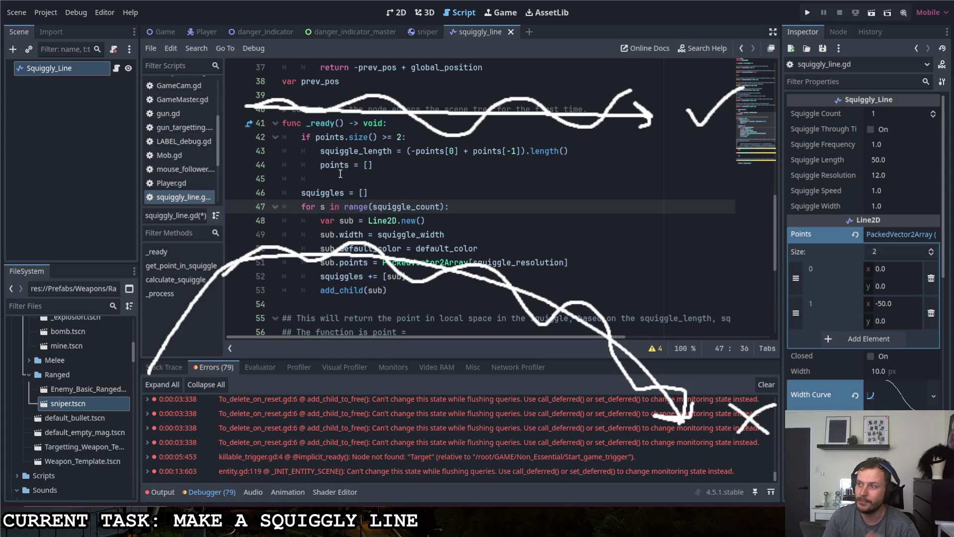
drag(119, 304, 894, 475)
drag(184, 228, 776, 363)
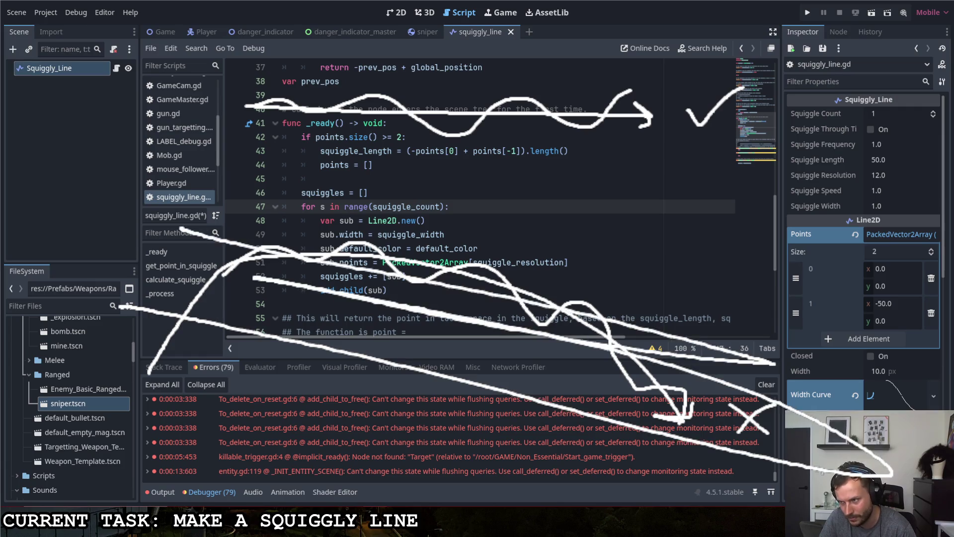
drag(254, 276, 643, 295)
key(ctrl+z)
key(ctrl+z)
key(ctrl+z)
mouse_move(677, 415)
mouse_down()
mouse_move(675, 382)
mouse_move(602, 195)
mouse_up()
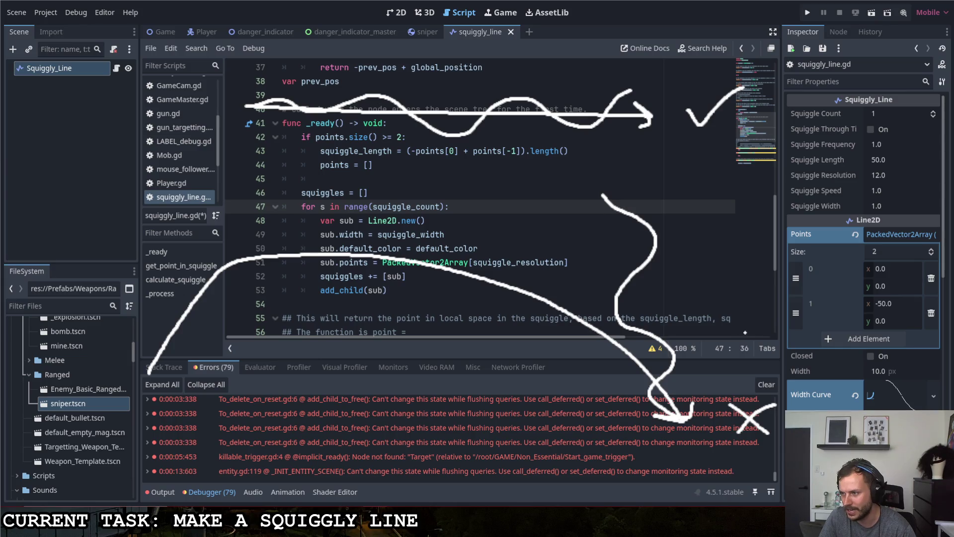
drag(733, 329, 778, 320)
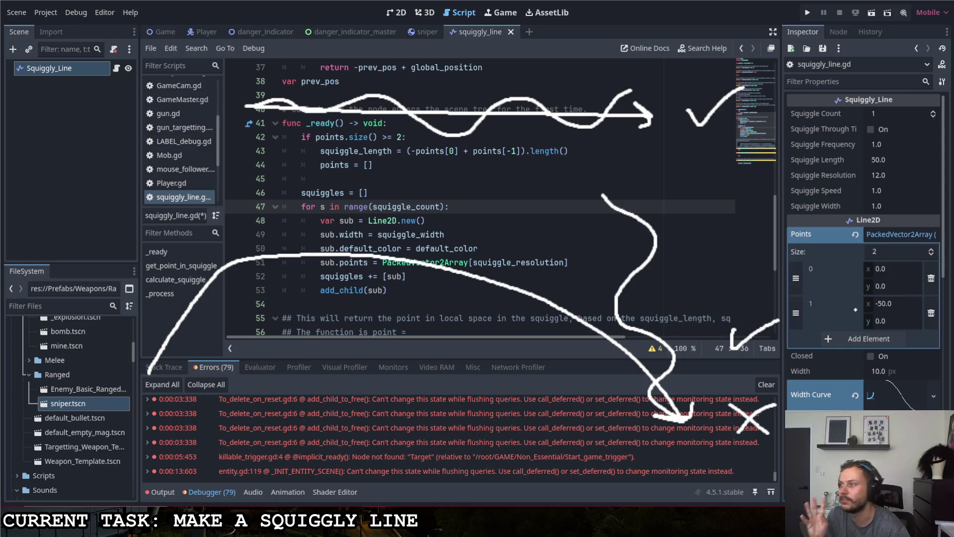
key(ctrl+z)
key(ctrl+z)
key(ctrl+z)
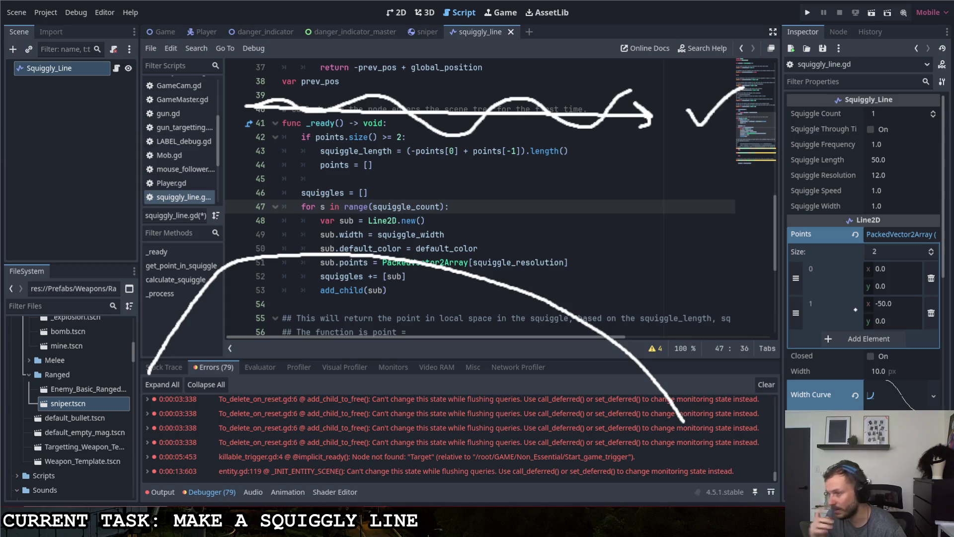
key(ctrl+z)
key(ctrl+z)
key(ctrl+z)
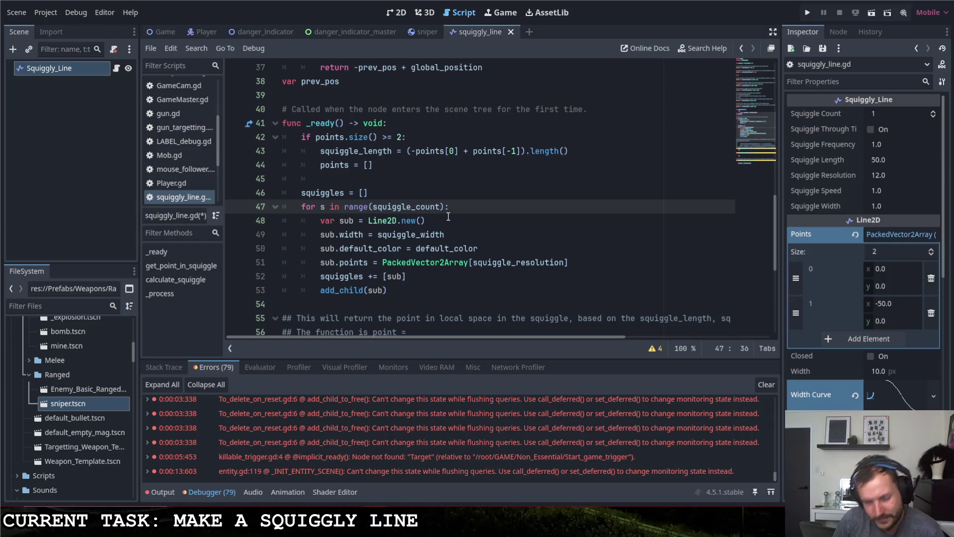
Step: Copy squiggle_index from get_point_in_squiggle and paste it over calculate_squiggle's index parameter
scroll(429, 210, down, 6)
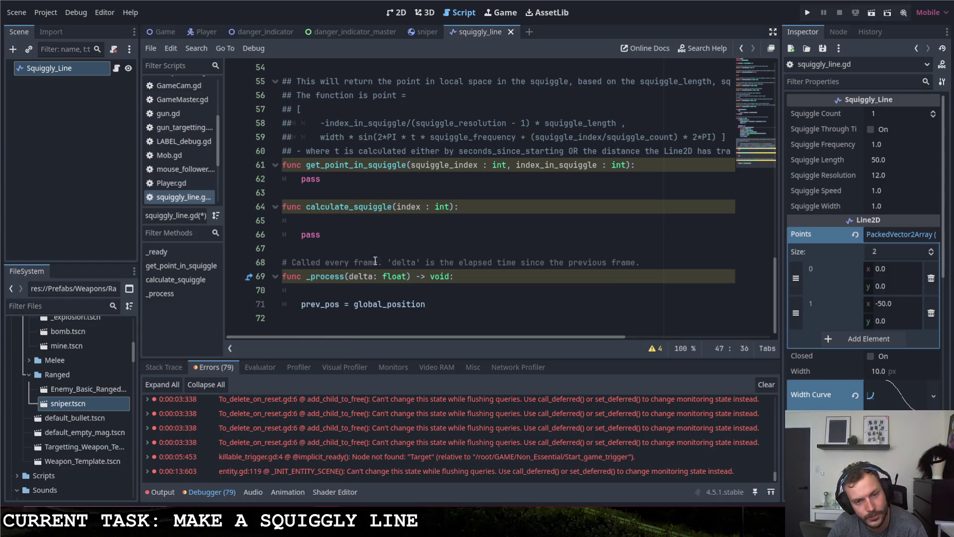
click(392, 223)
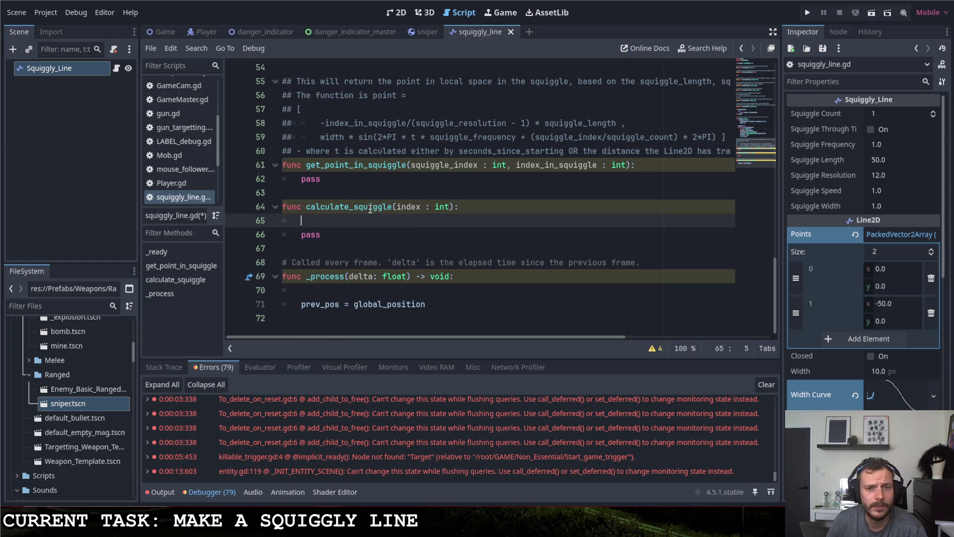
scroll(377, 223, up, 1)
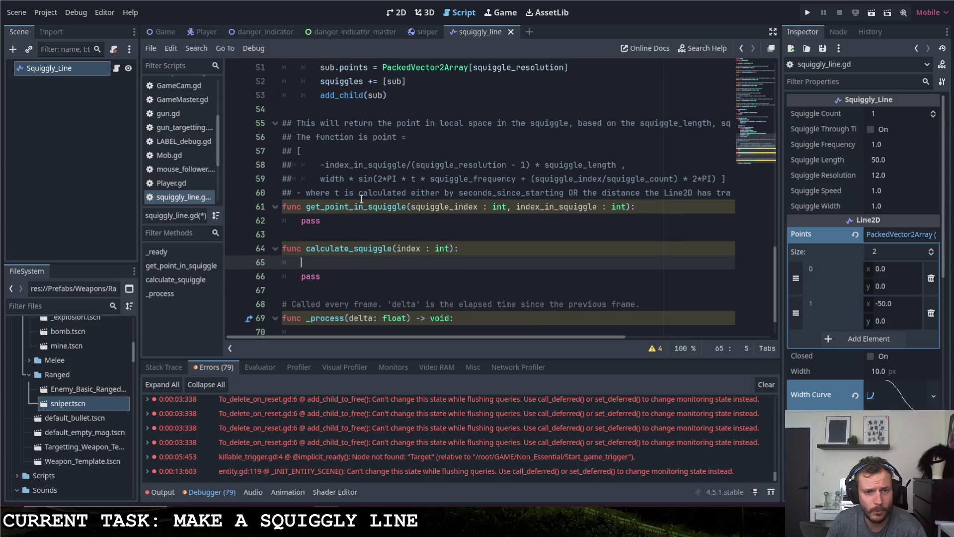
click(412, 206)
drag(411, 207, 478, 207)
key(ctrl+c)
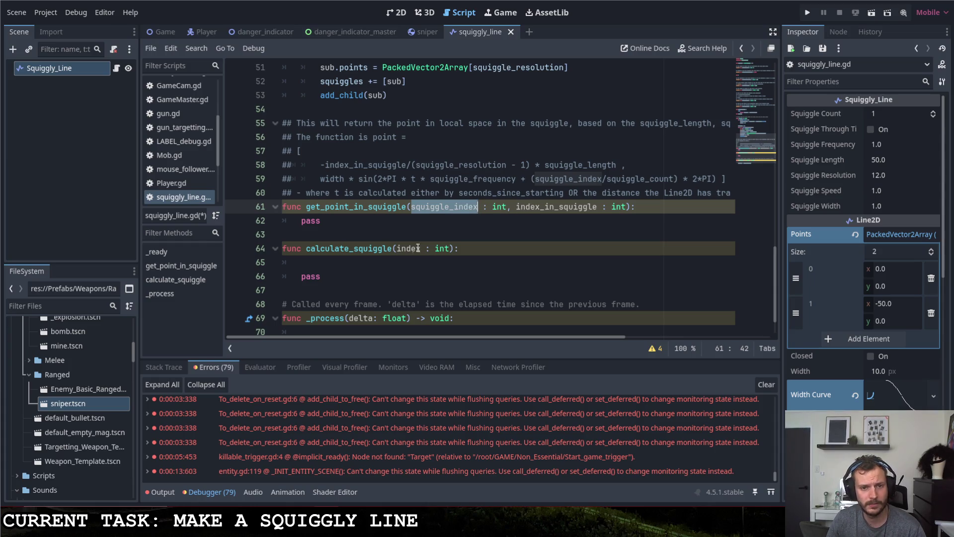
click(397, 248)
double_click(408, 248)
key(ctrl+v)
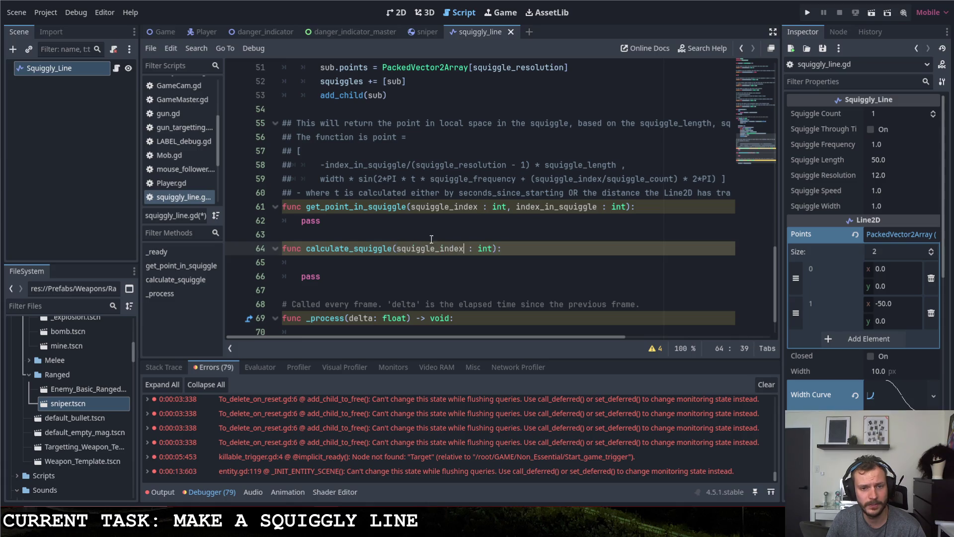
drag(411, 206, 597, 206)
click(600, 222)
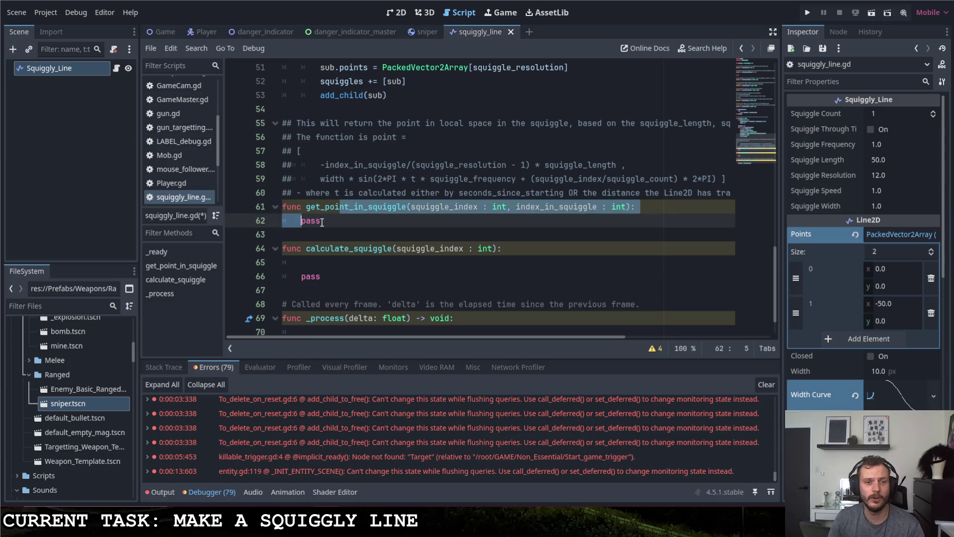
key(shift+Home)
click(644, 204)
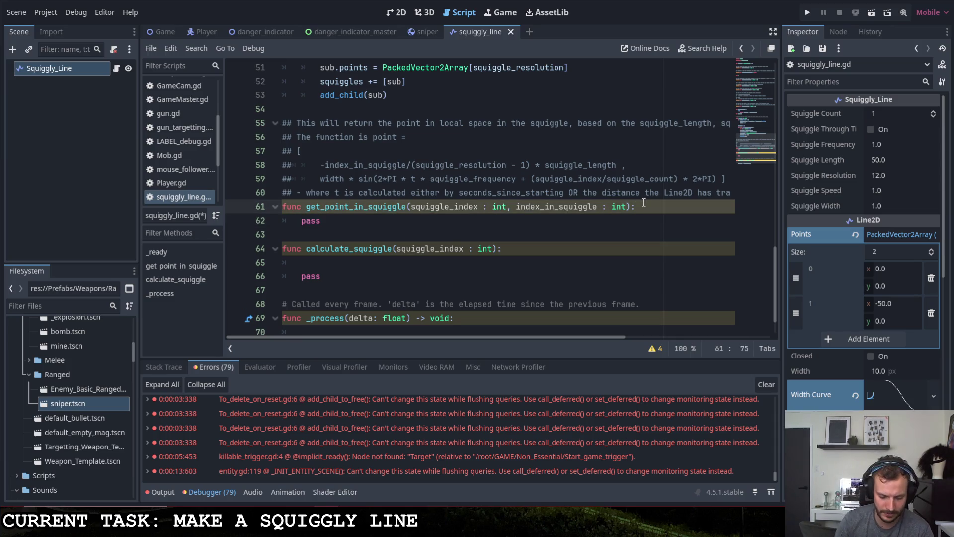
Step: Give get_point_in_squiggle's signature a '-> Vector2' return type ending with a colon
text(> Vector2)
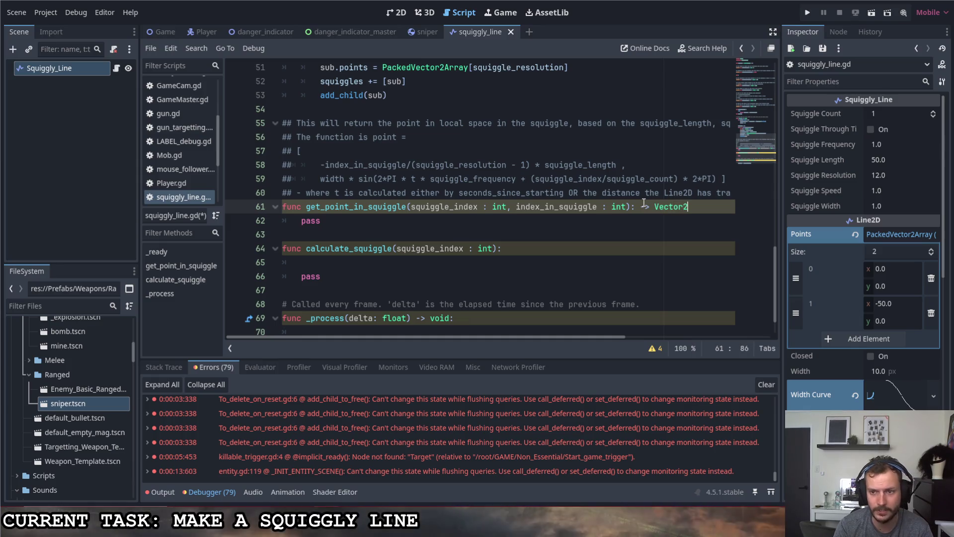
click(525, 218)
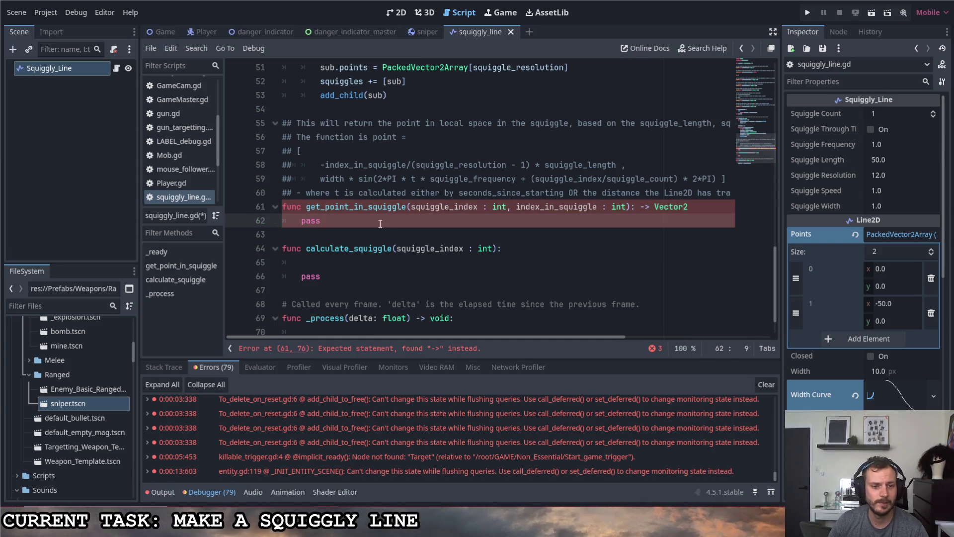
click(641, 207)
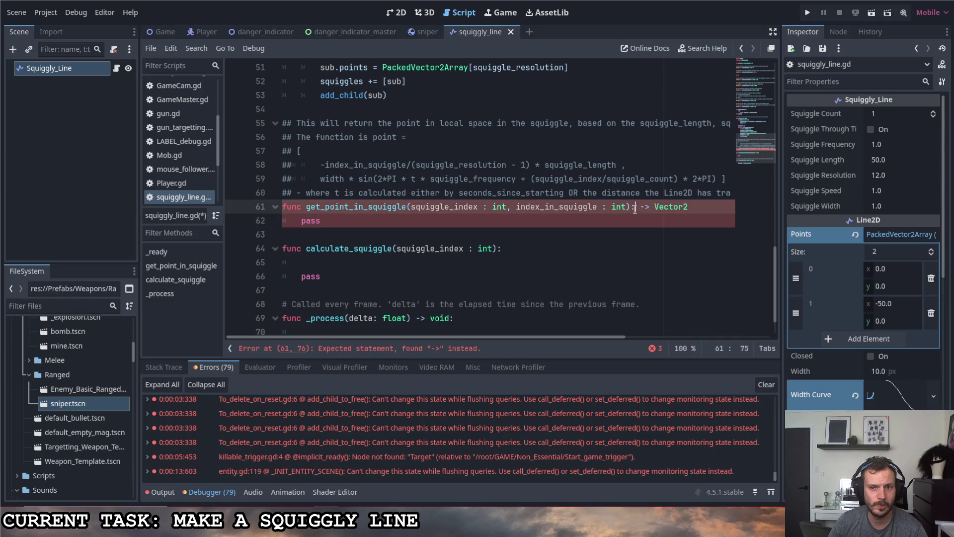
key(BackSpace)
click(704, 210)
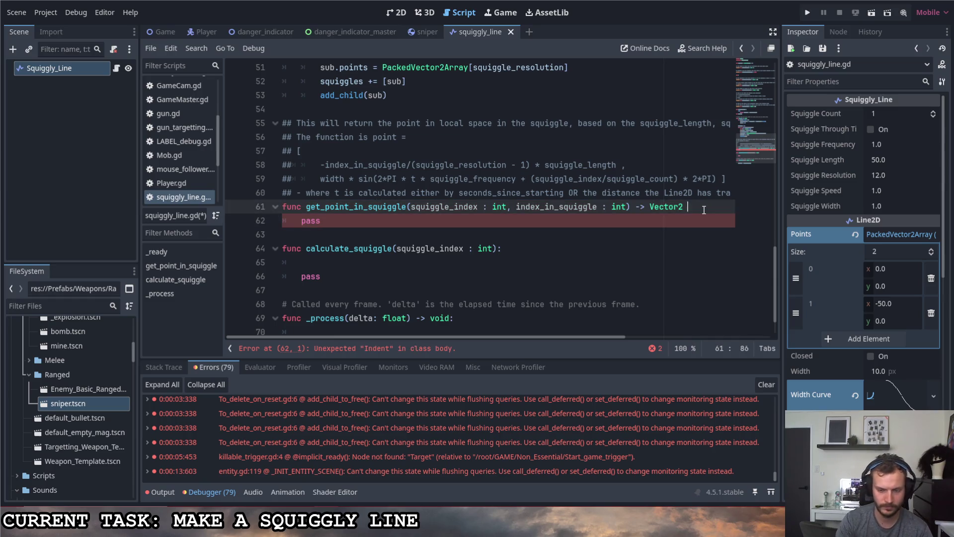
text(:)
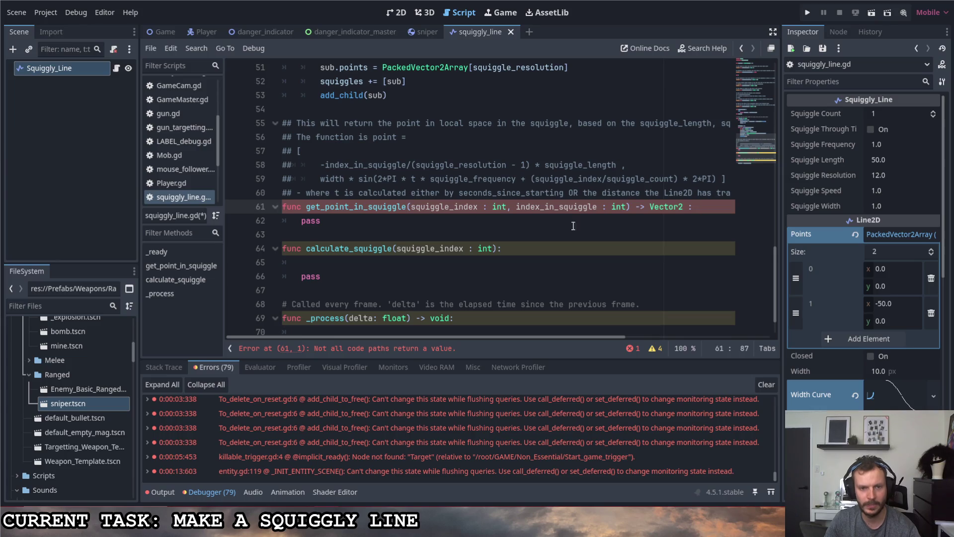
Step: Replace the pass placeholder with a 'Vector2 res' line and a 'return res' statement
click(573, 225)
key(shift+Home)
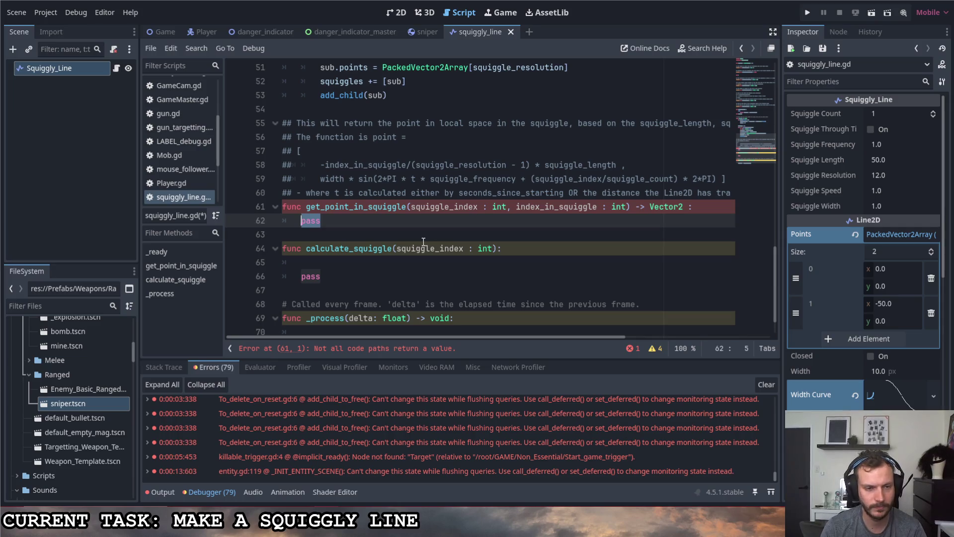
key(BackSpace)
text(Vector2 res)
key(Return)
key(Return)
text(return res)
key(Escape)
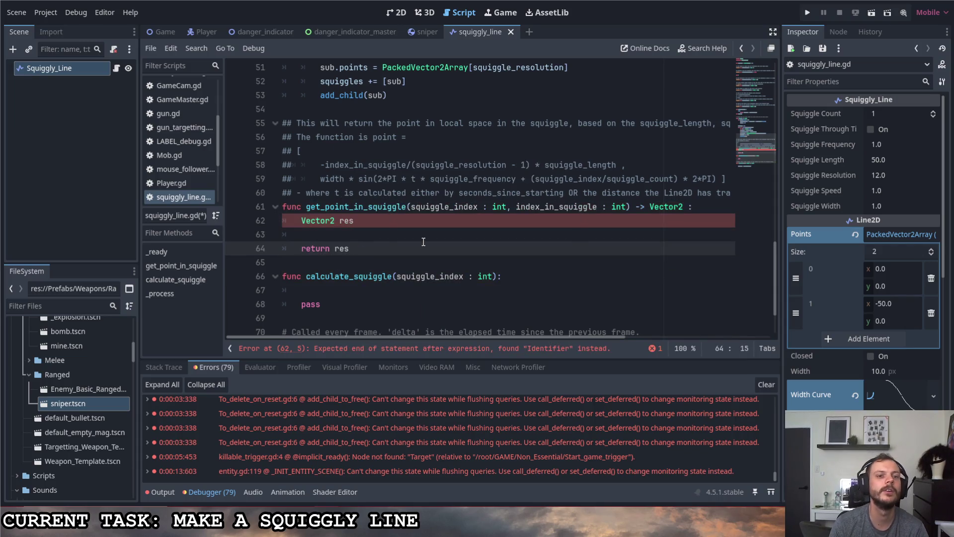
key(ctrl+shift+Return)
key(ctrl+shift+Return)
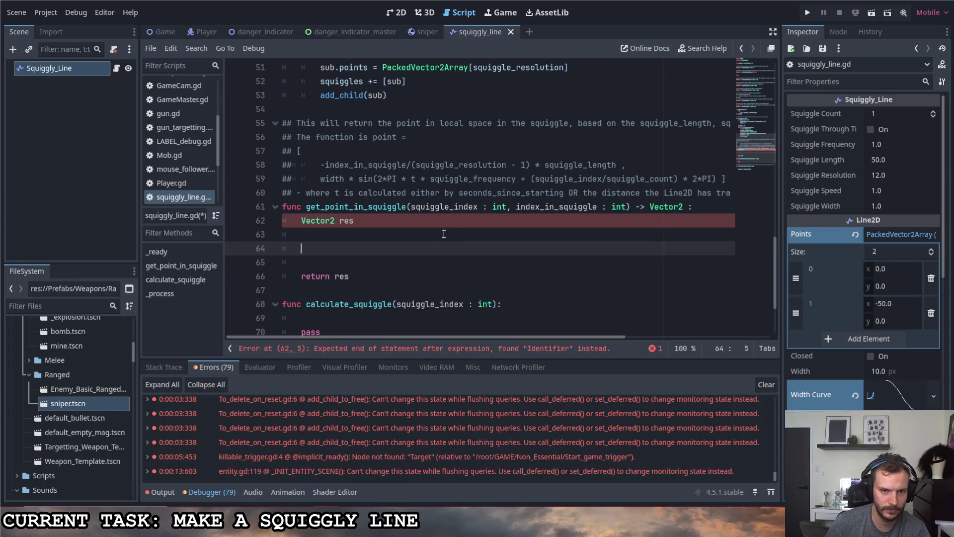
Step: Rewrite the declaration as 'var res : Vector2' and move to the blank line 64
click(436, 218)
text(=)
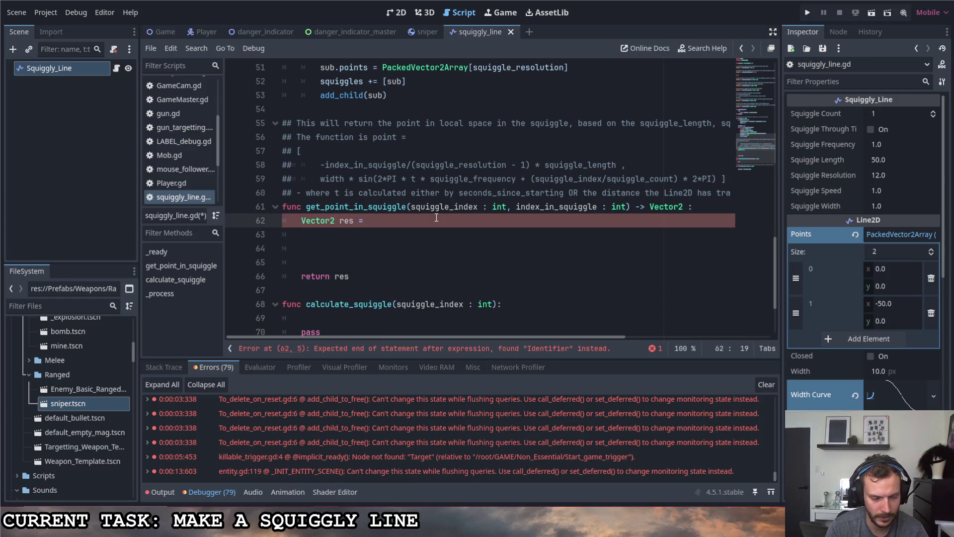
key(BackSpace)
key(BackSpace)
key(BackSpace)
double_click(324, 221)
text(var)
click(367, 224)
text(: Vector 2)
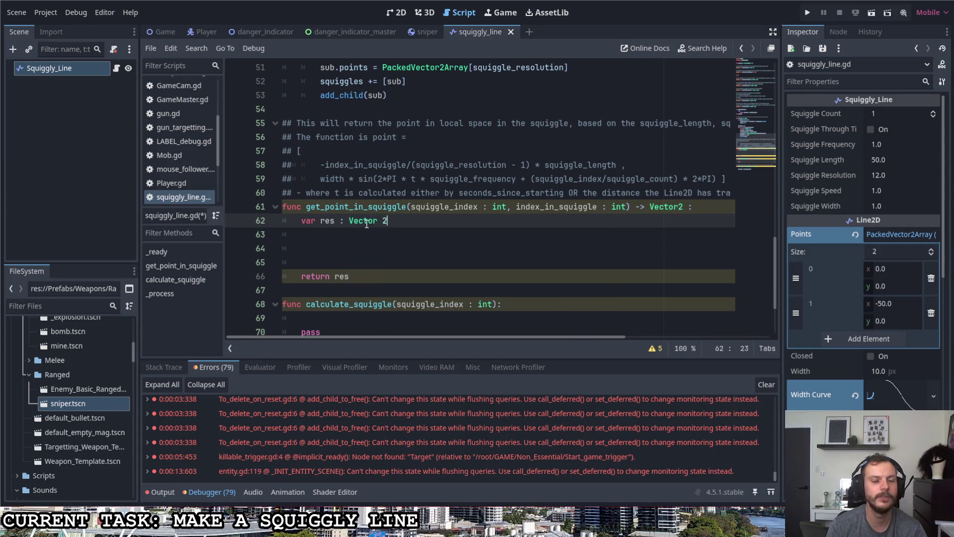
key(Left)
key(BackSpace)
click(389, 237)
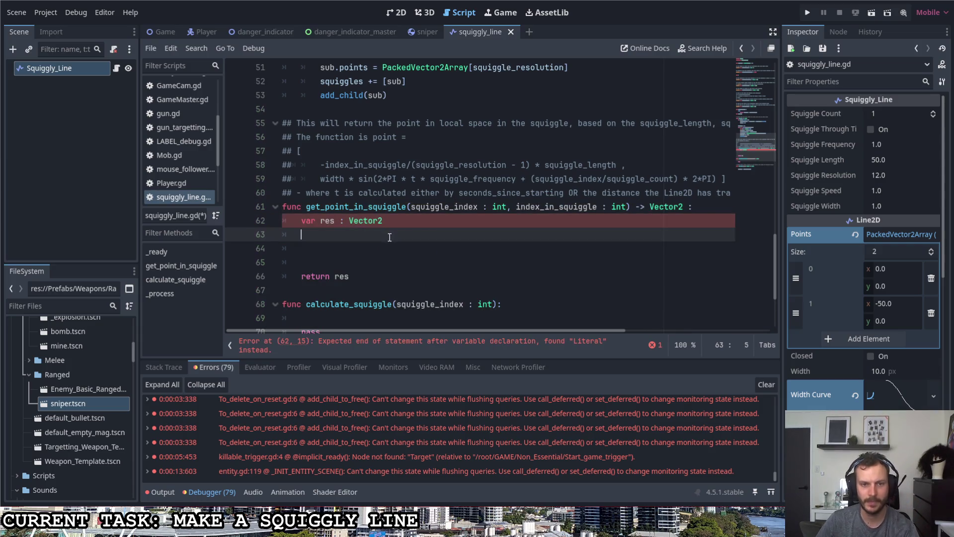
click(388, 248)
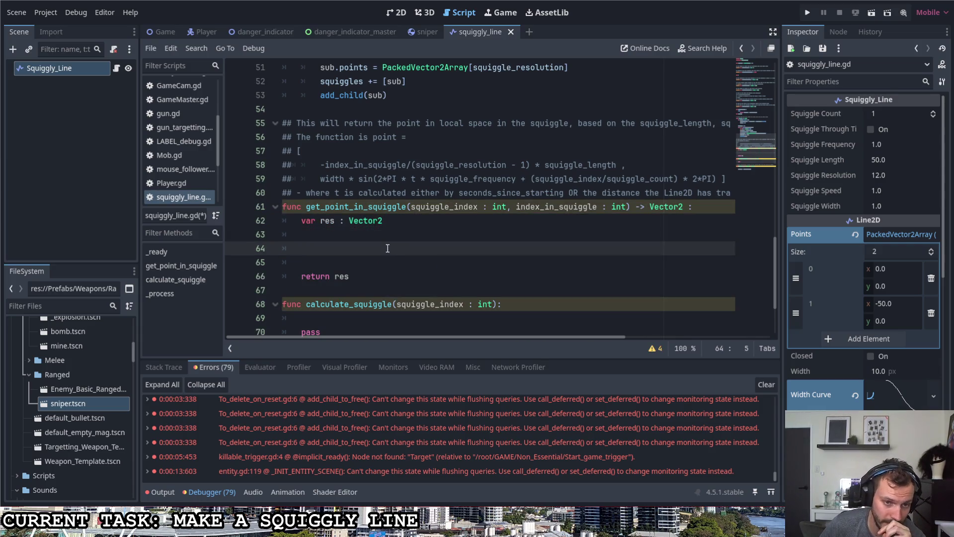
Step: Write 'res = Vector2(' with arguments on separate lines, pasting the x formula from comment line 58
text(res = )
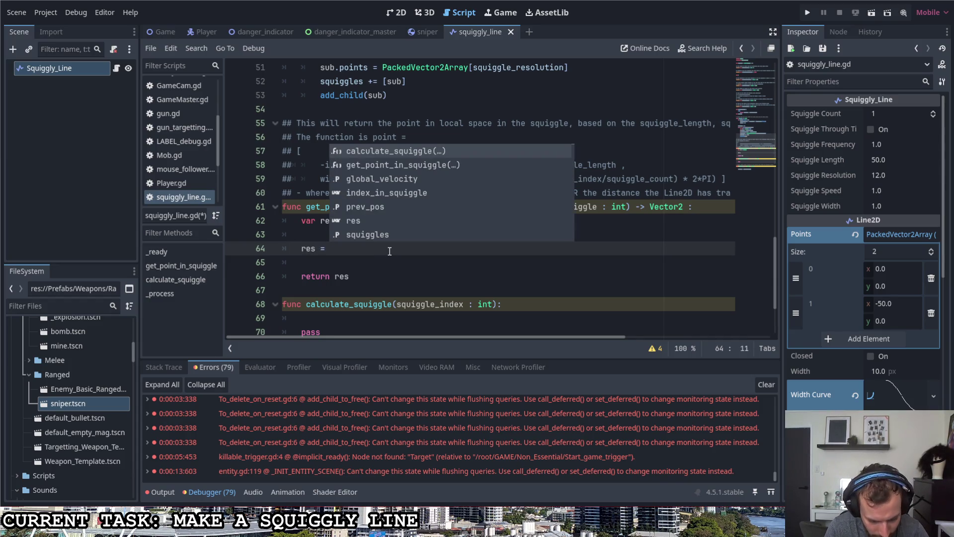
text(Vector2)
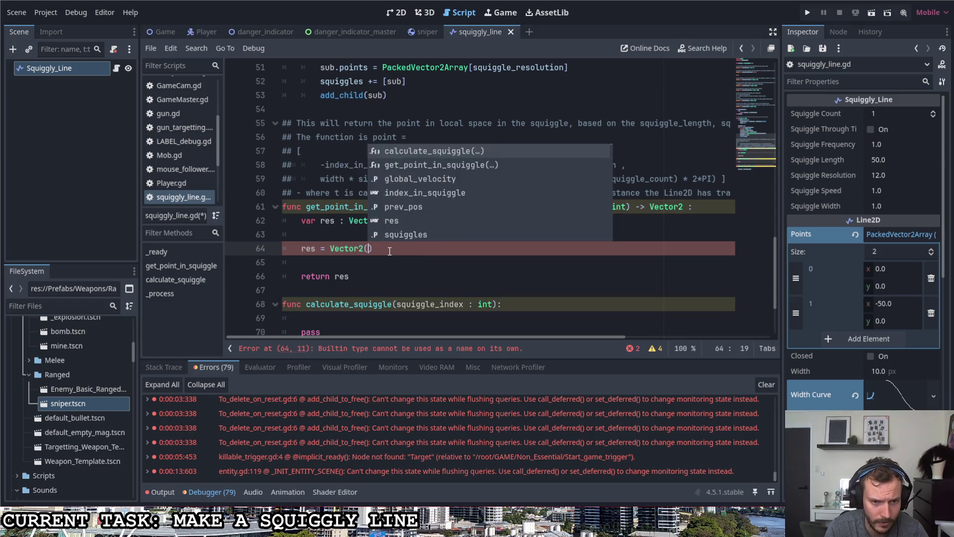
text(()
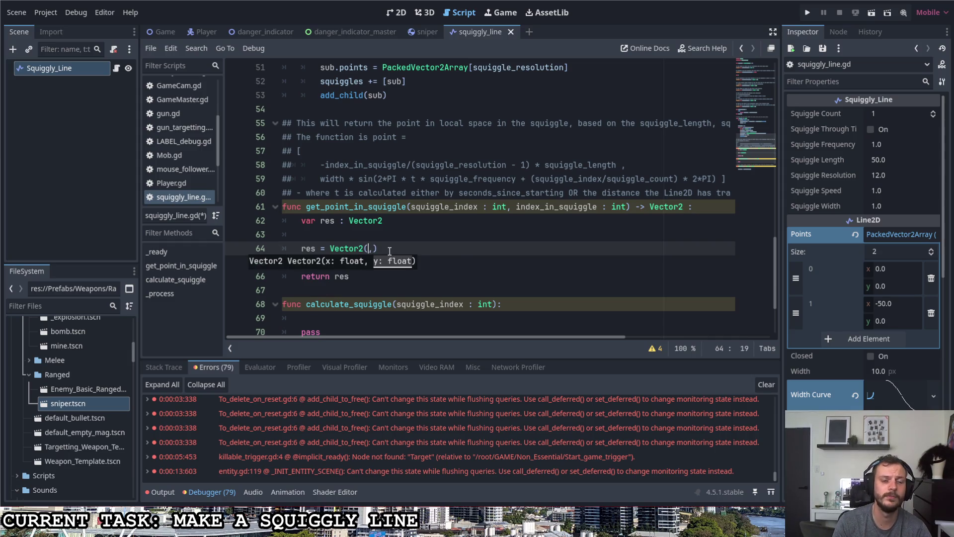
key(Return)
text(,)
key(Return)
key(Up)
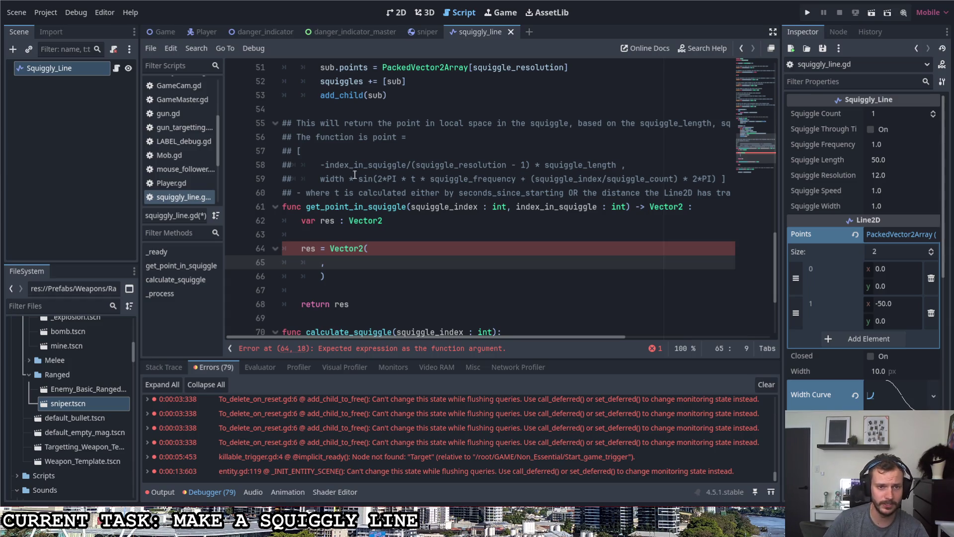
drag(321, 165, 617, 165)
key(ctrl+c)
click(321, 262)
key(ctrl+v)
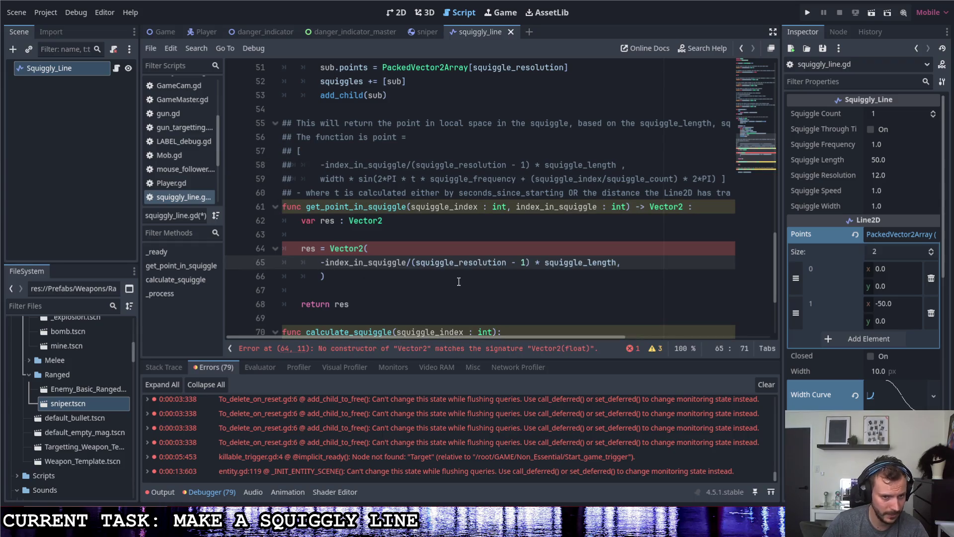
Step: Fill the second argument with the y formula 'width * sin(2*PI)...' copied from comment line 59
click(322, 276)
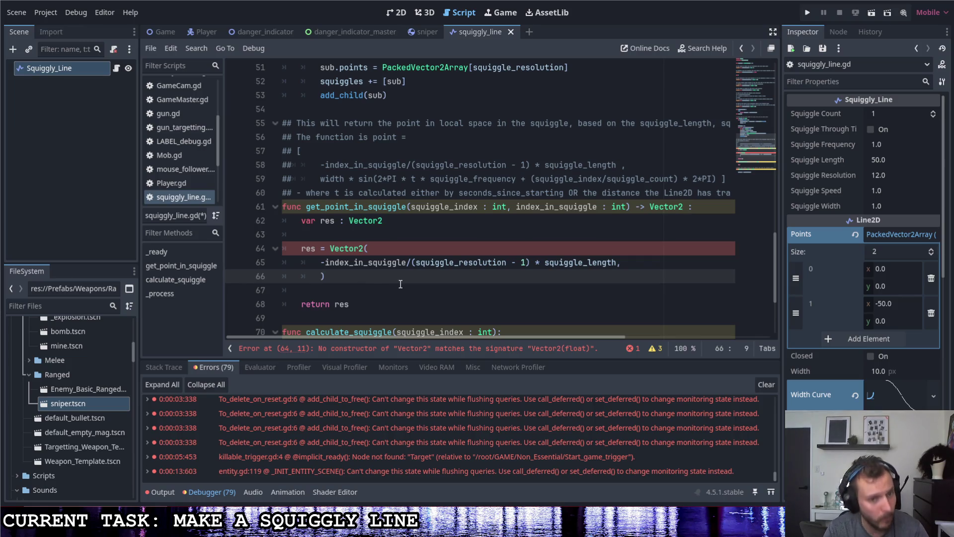
text(width)
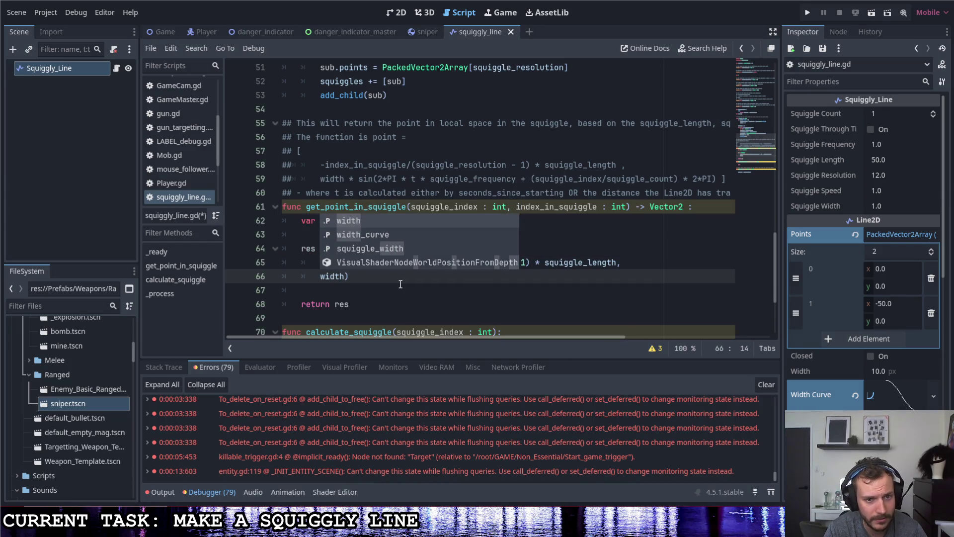
text( * sin()
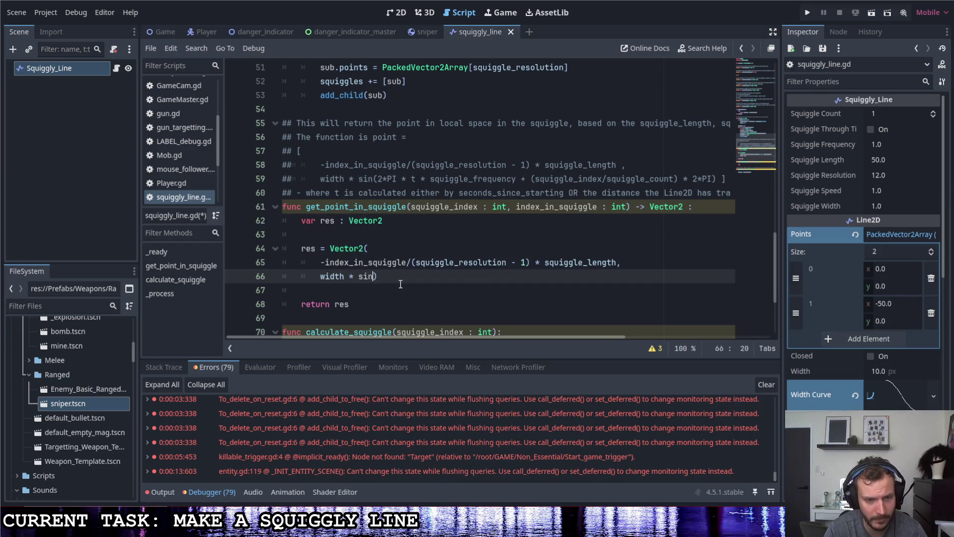
text(2*PI)
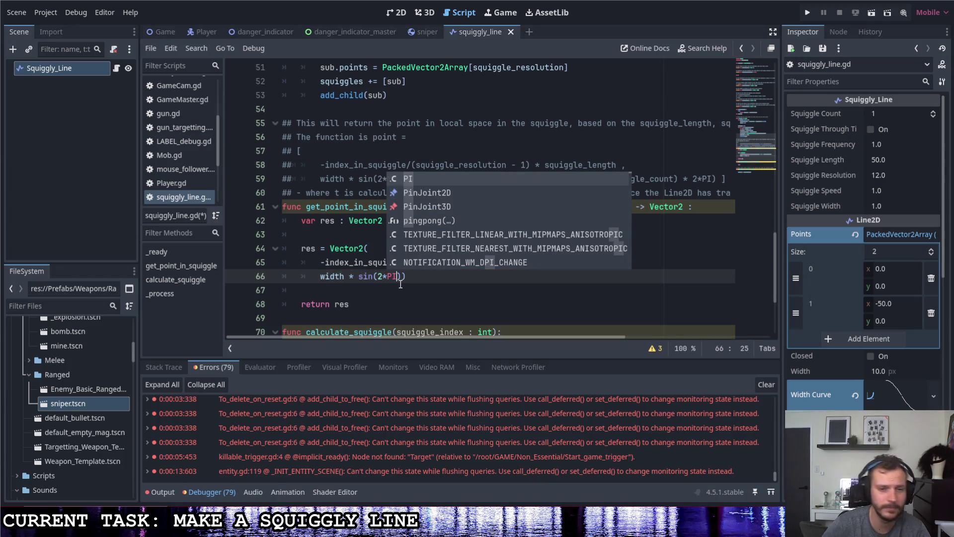
click(402, 287)
mouse_move(322, 180)
mouse_down()
mouse_move(733, 194)
mouse_move(518, 177)
mouse_up()
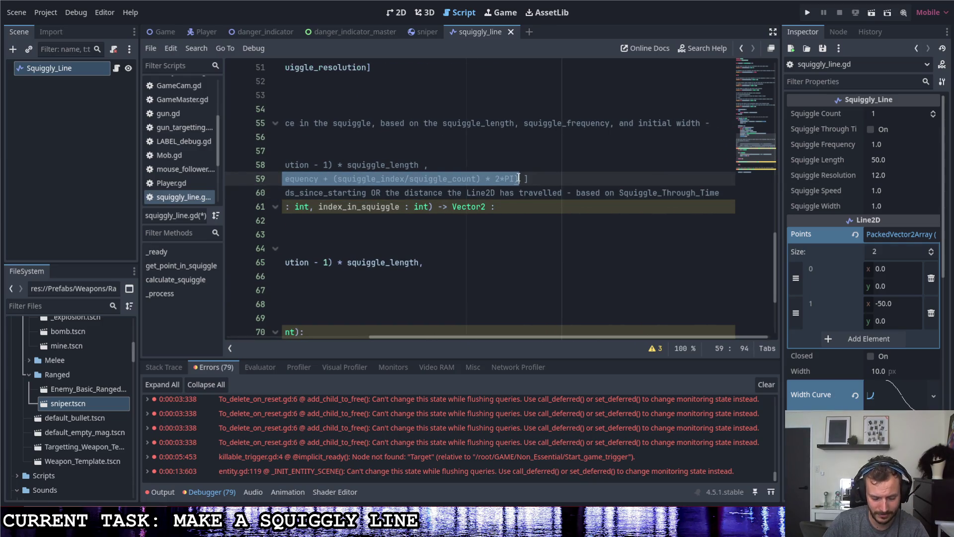
drag(484, 338, 328, 338)
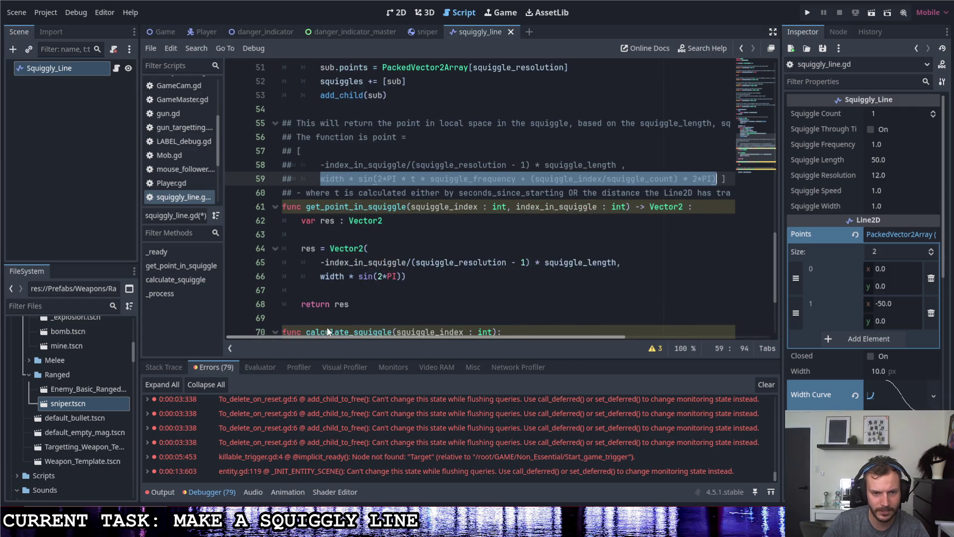
click(321, 276)
text(width * sin(2*PI))
key(ctrl+v)
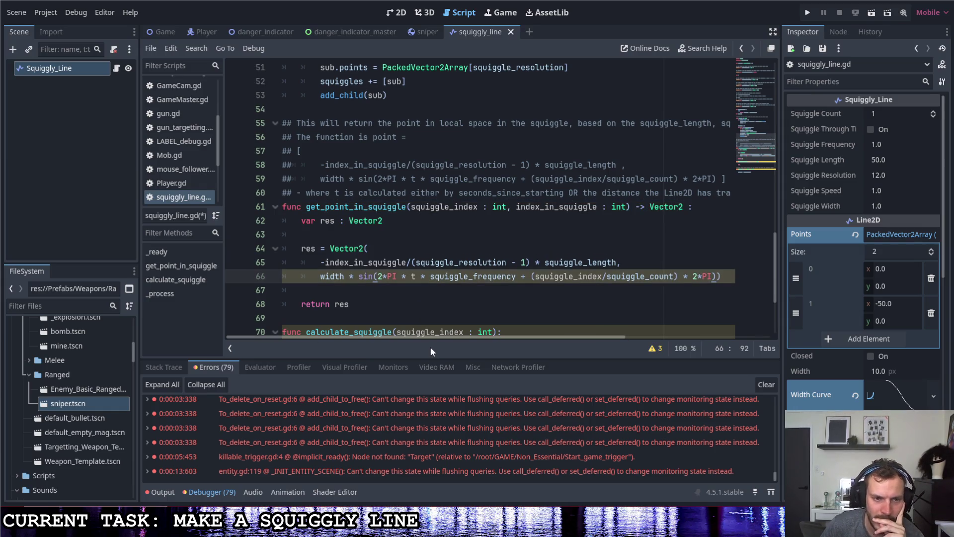
Step: Highlight every use of t in the script and go to its declaration on line 12
click(412, 276)
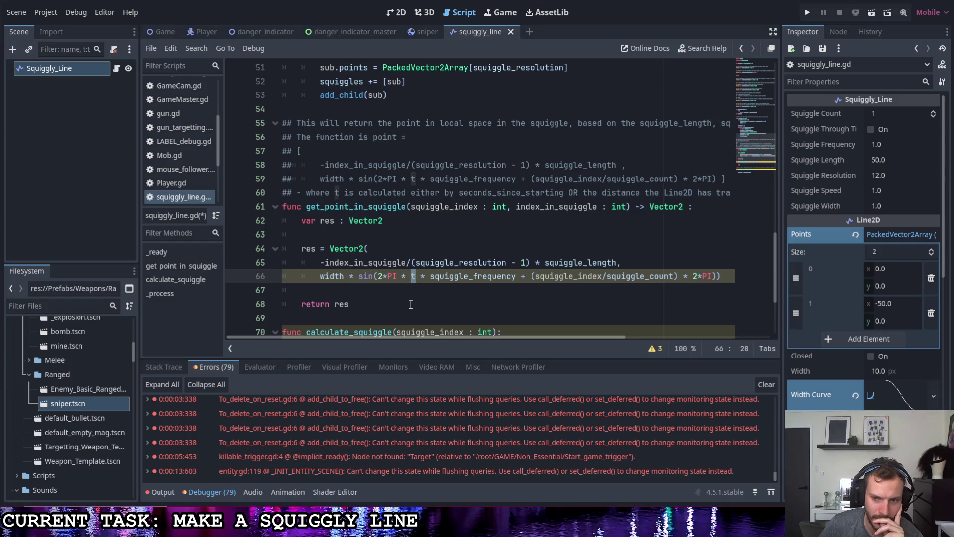
click(412, 277)
click(412, 277)
scroll(415, 293, up, 10)
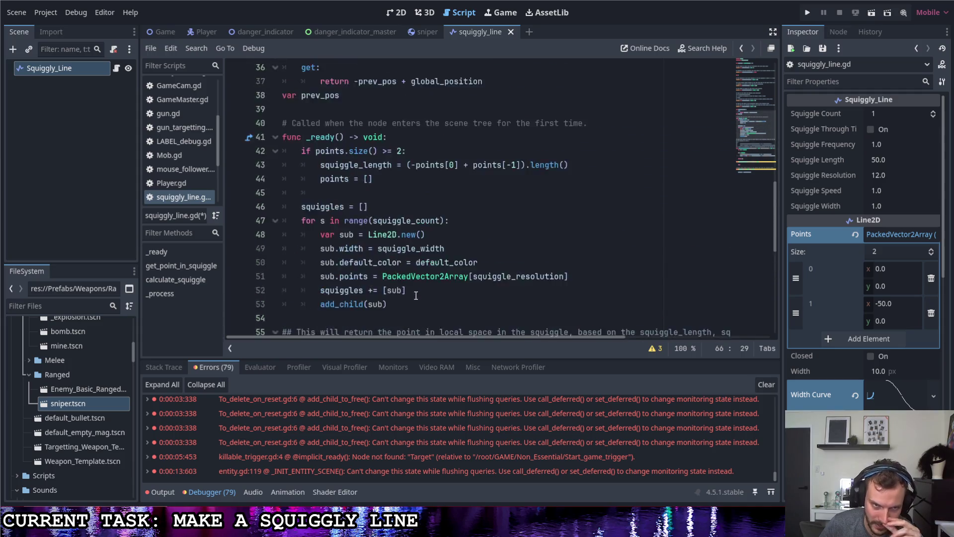
scroll(415, 294, up, 5)
click(326, 221)
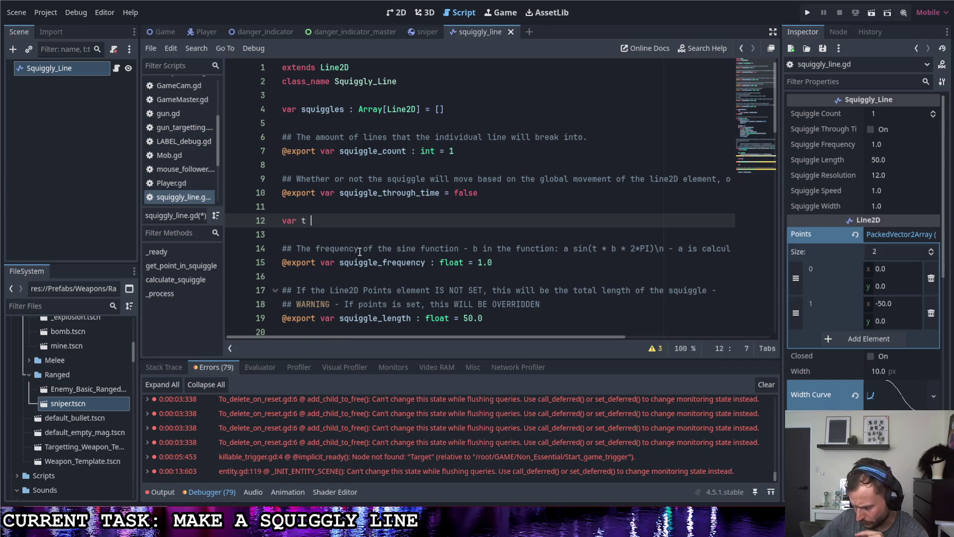
Step: Initialize t with '= 0.0' on line 12 and save squiggly_line.gd
text(= 0.0)
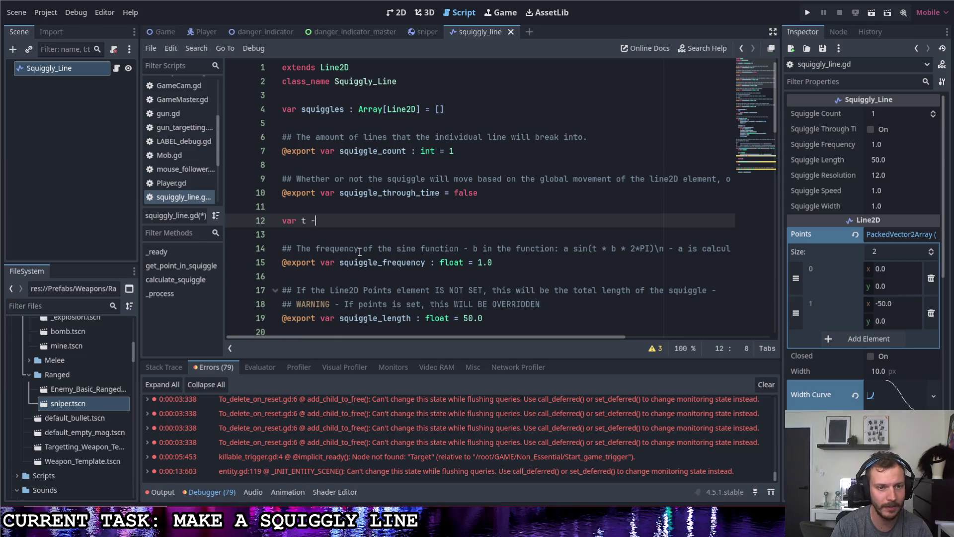
key(ctrl+s)
scroll(360, 252, down, 10)
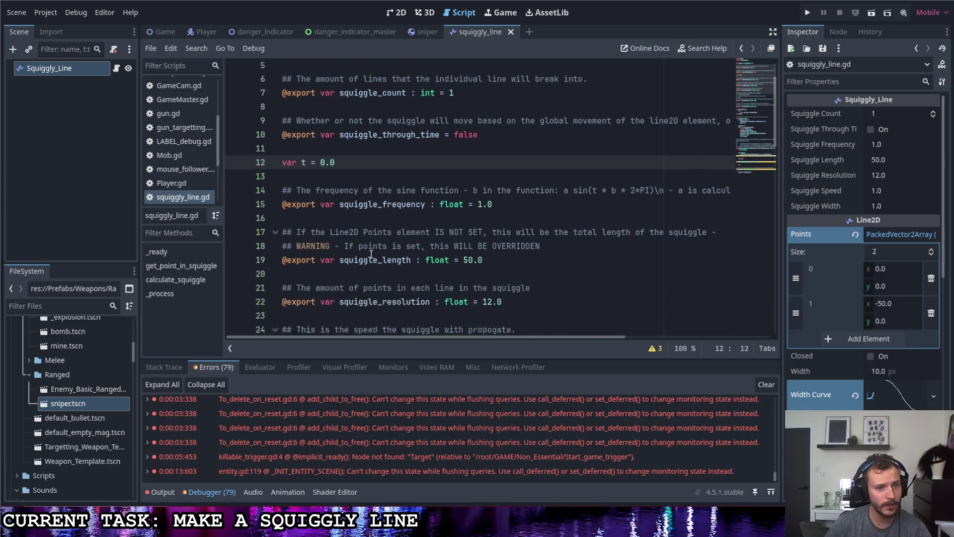
scroll(366, 246, down, 5)
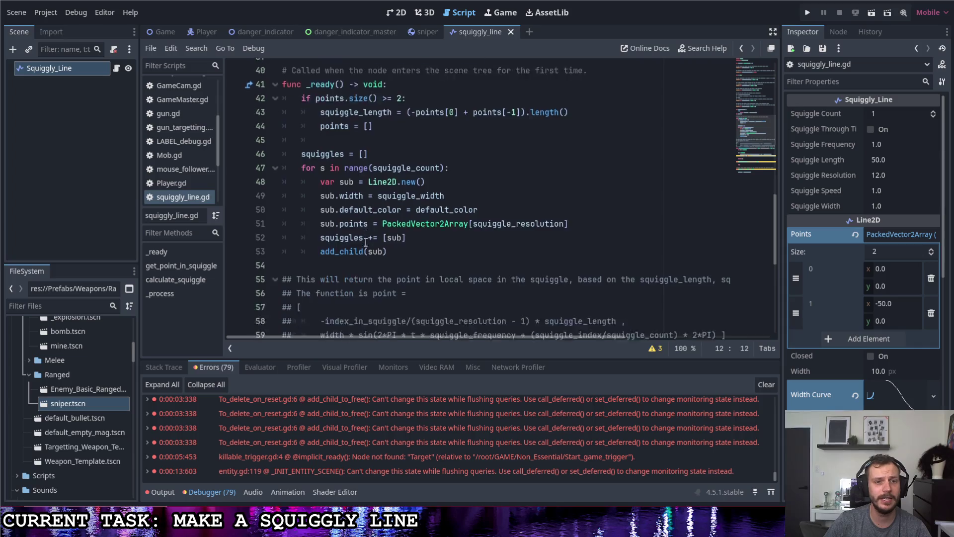
scroll(346, 229, down, 5)
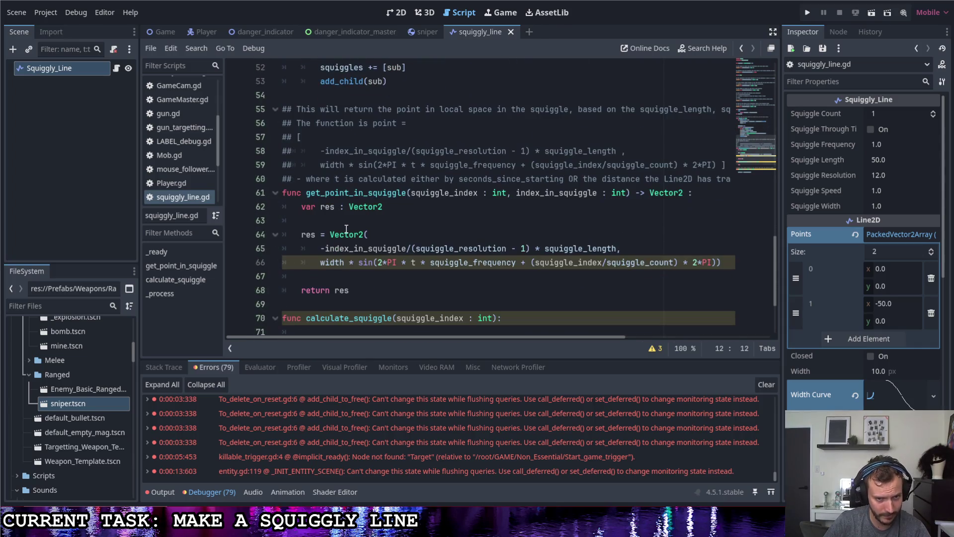
Step: Add an 'if squiggle_through_time:' block with an 'else:' branch inside _process
click(380, 292)
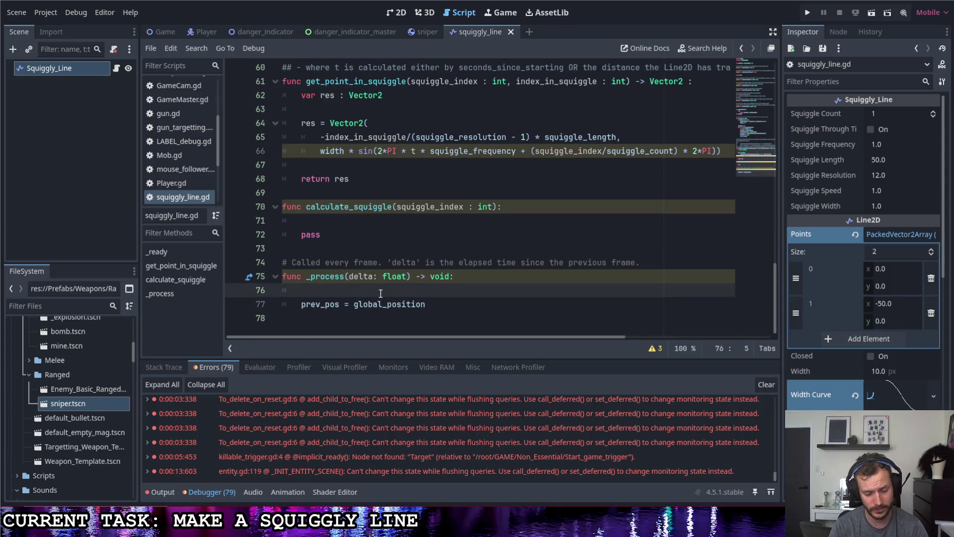
text(if )
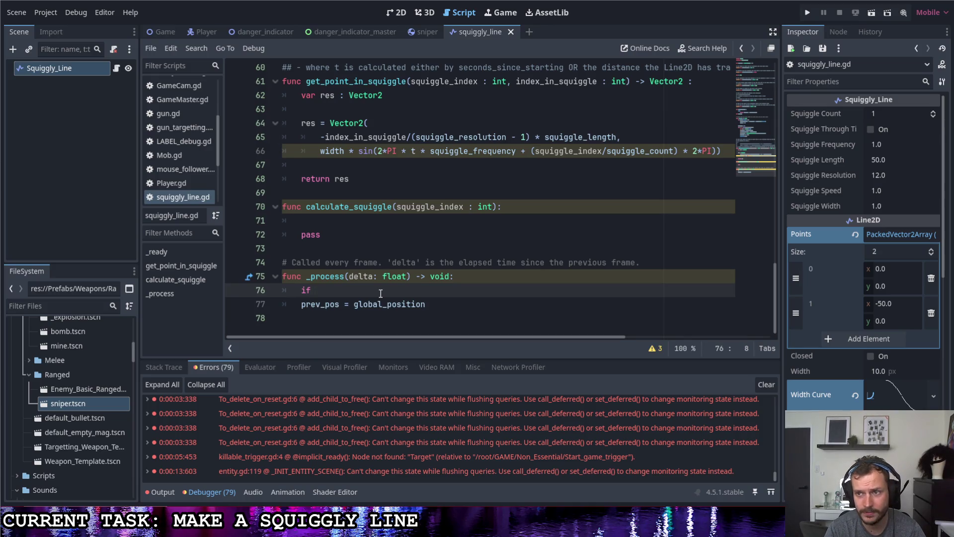
text(squi)
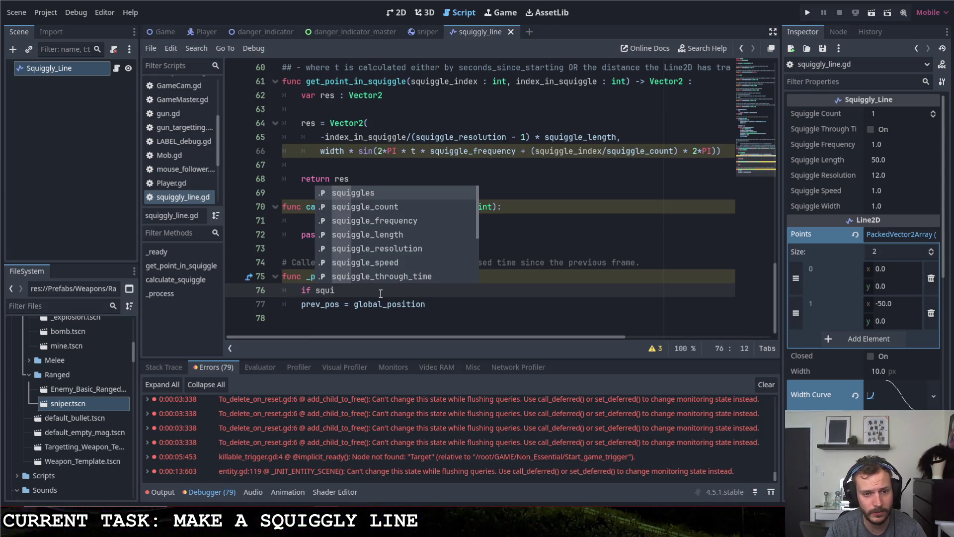
key(Down)
key(Down)
key(Down)
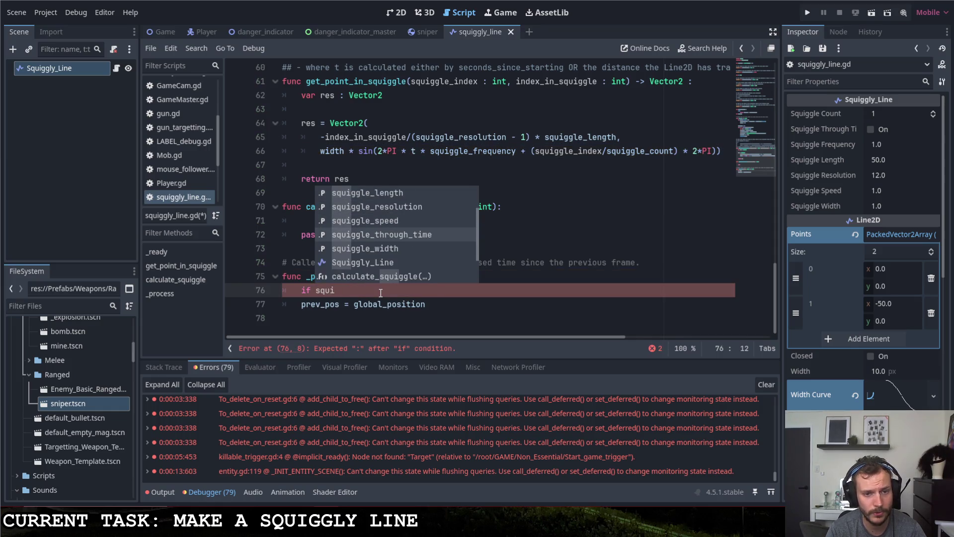
key(Return)
text(:)
key(Return)
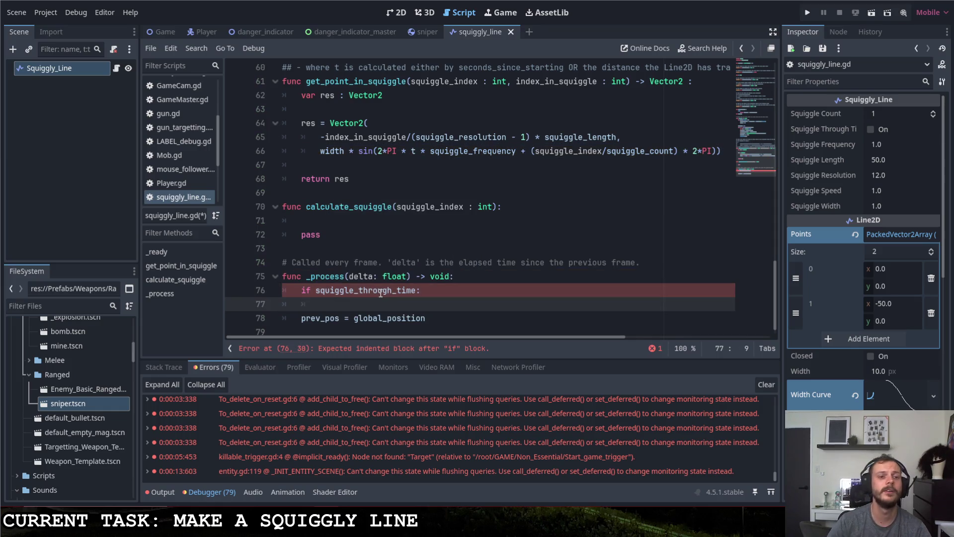
click(301, 290)
key(Return)
key(End)
key(Return)
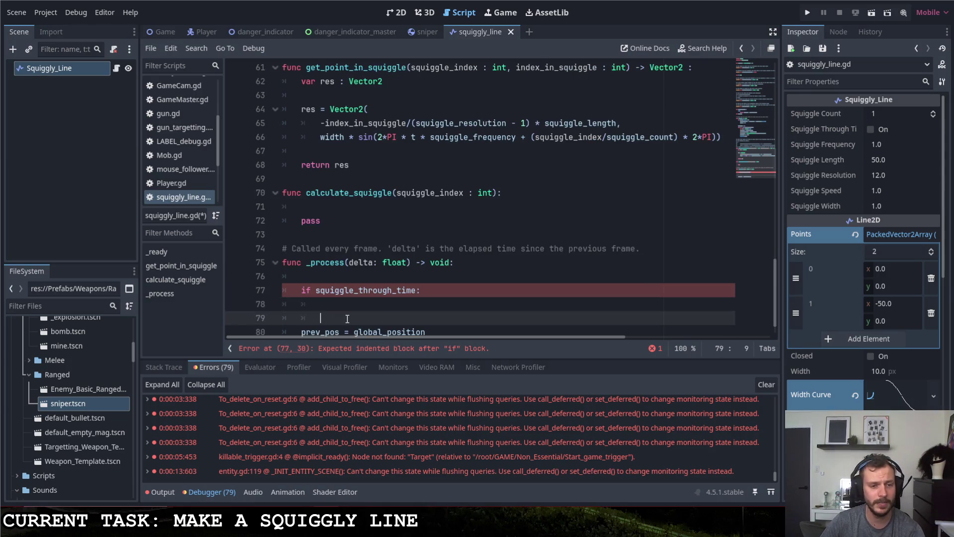
key(Return)
text(else:)
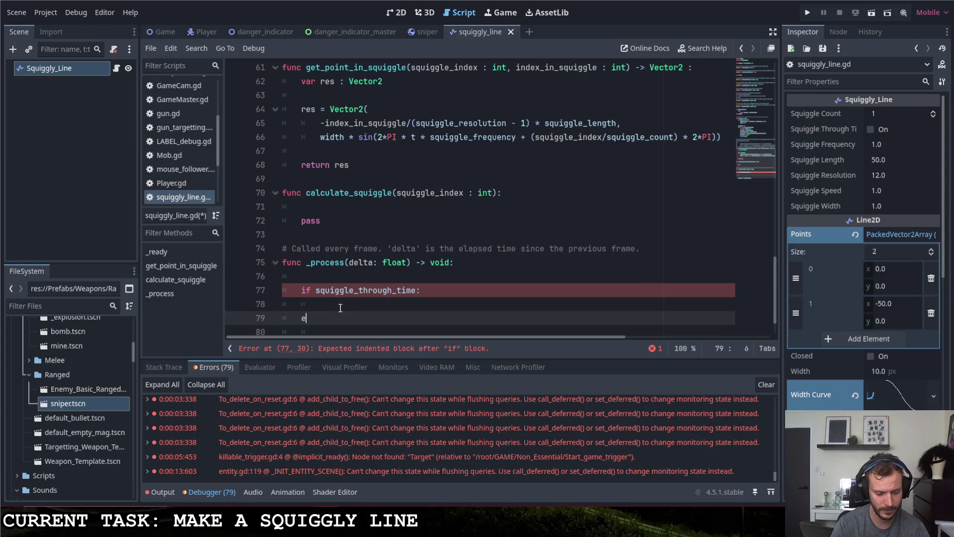
Step: In the if branch, write 't += delta * squiggle_speed'
click(347, 304)
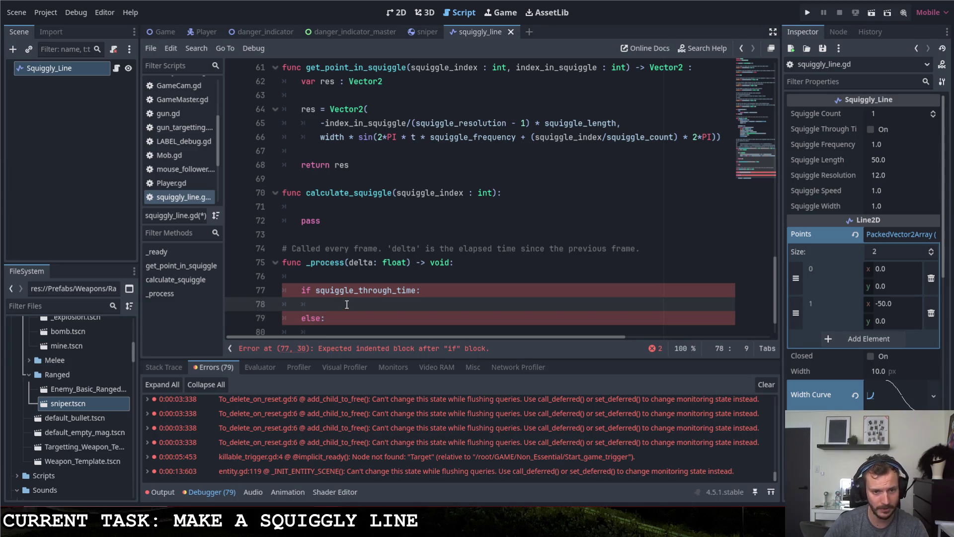
text(t !)
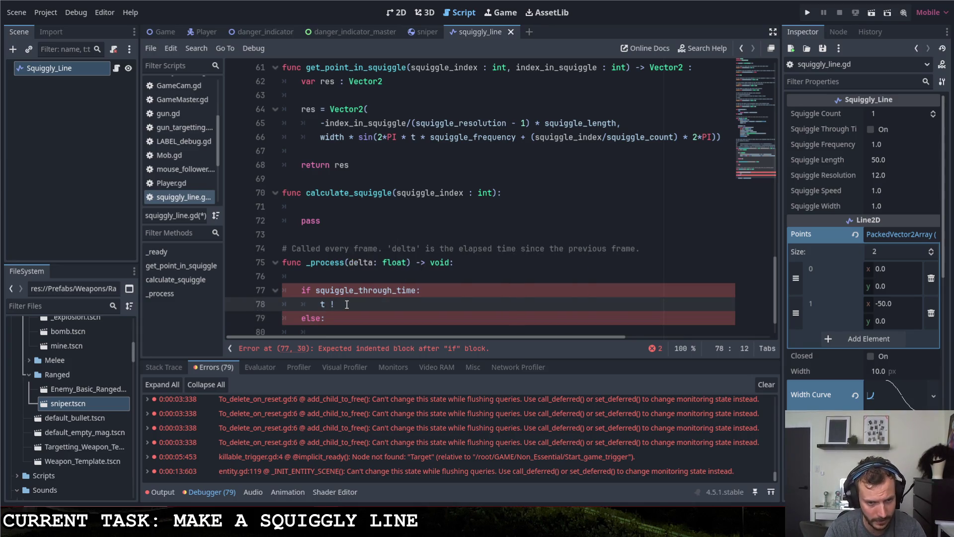
text(+= )
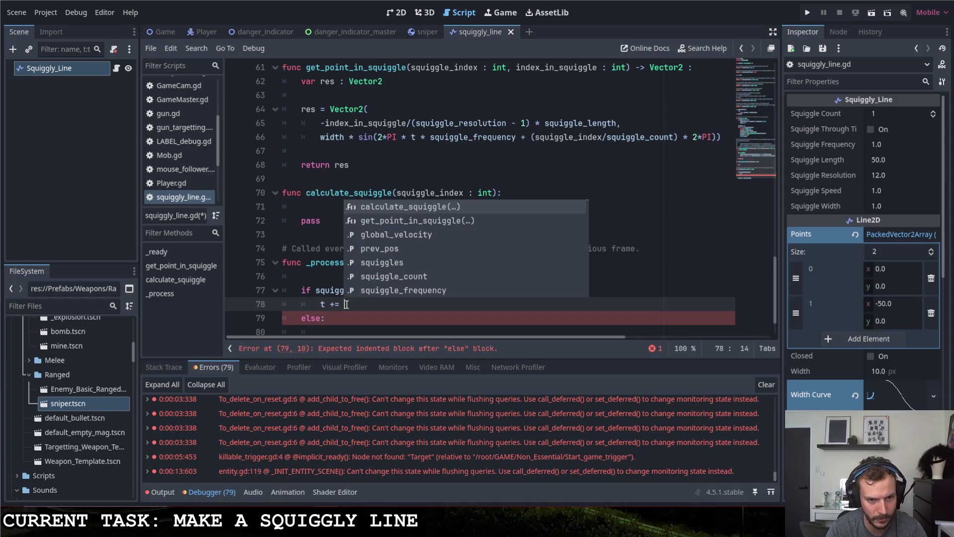
text(delta * )
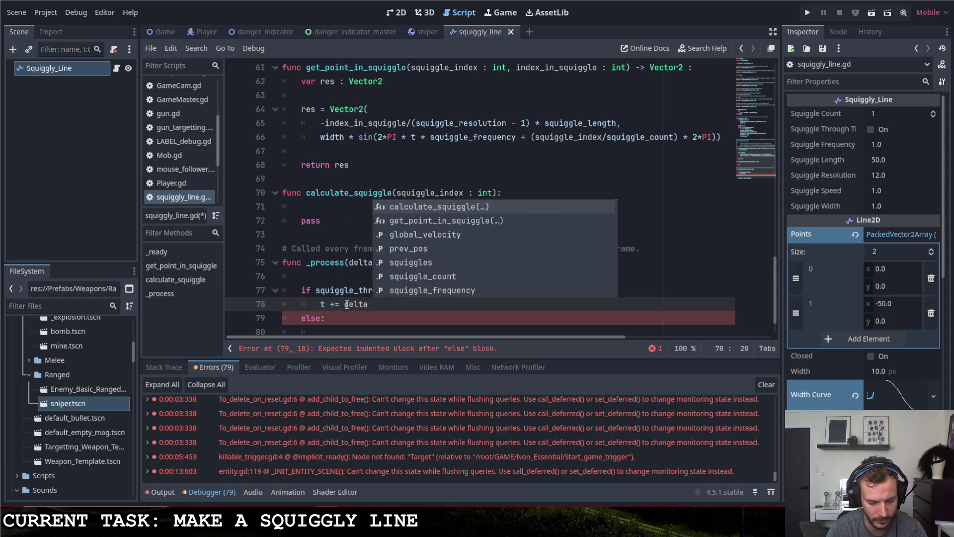
text(squiggle_)
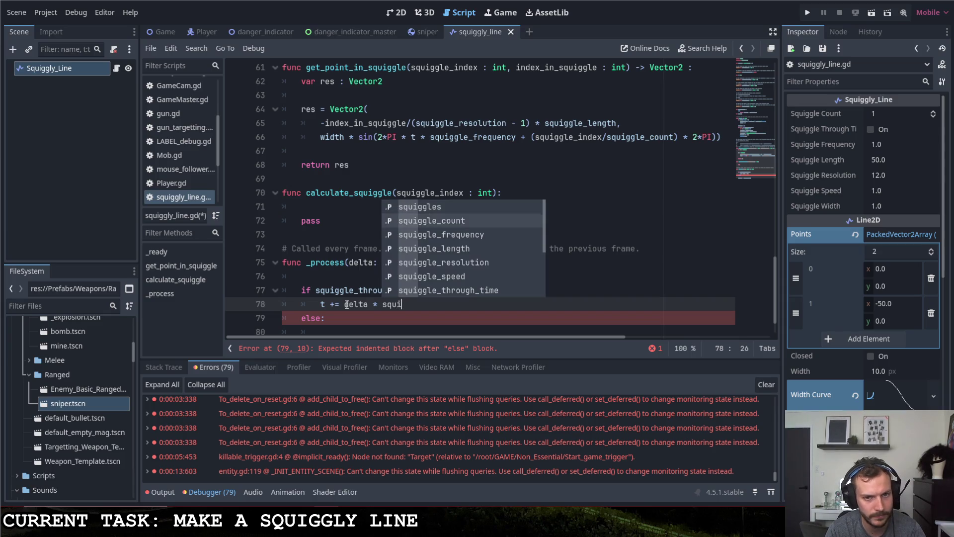
text(sp)
key(Return)
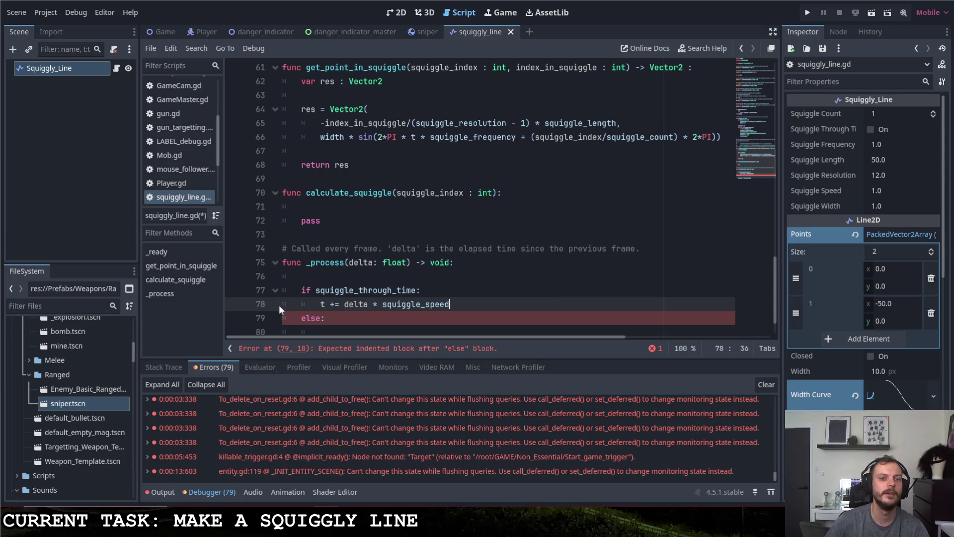
scroll(279, 305, down, 1)
Step: Under else, write 't += global_velocity.length() * squiggle_speed'
click(348, 294)
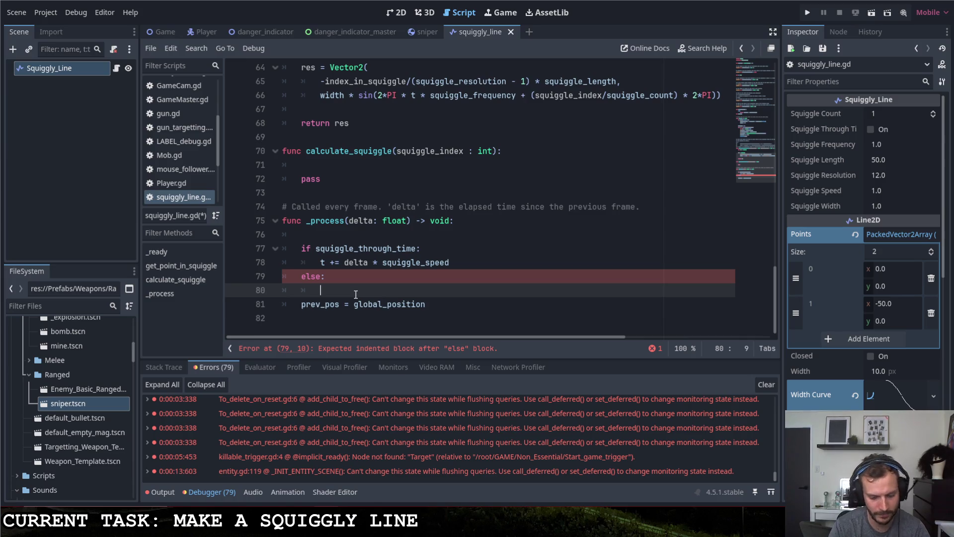
text(t +=)
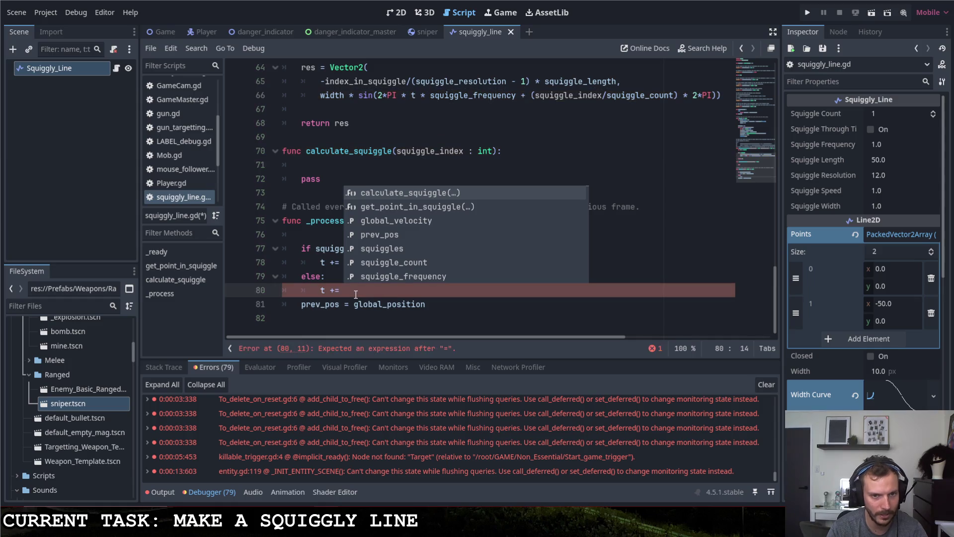
key(Escape)
key(Down)
click(356, 294)
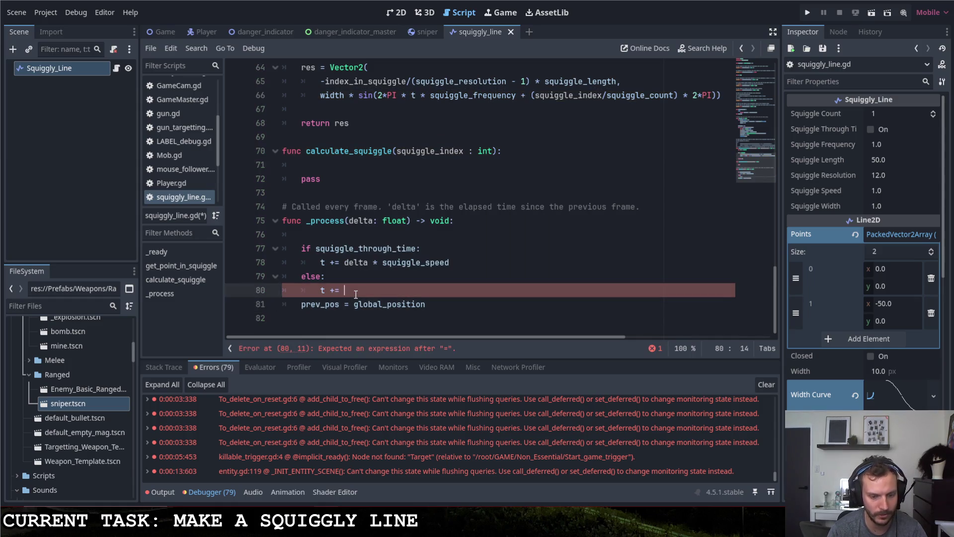
text(global)
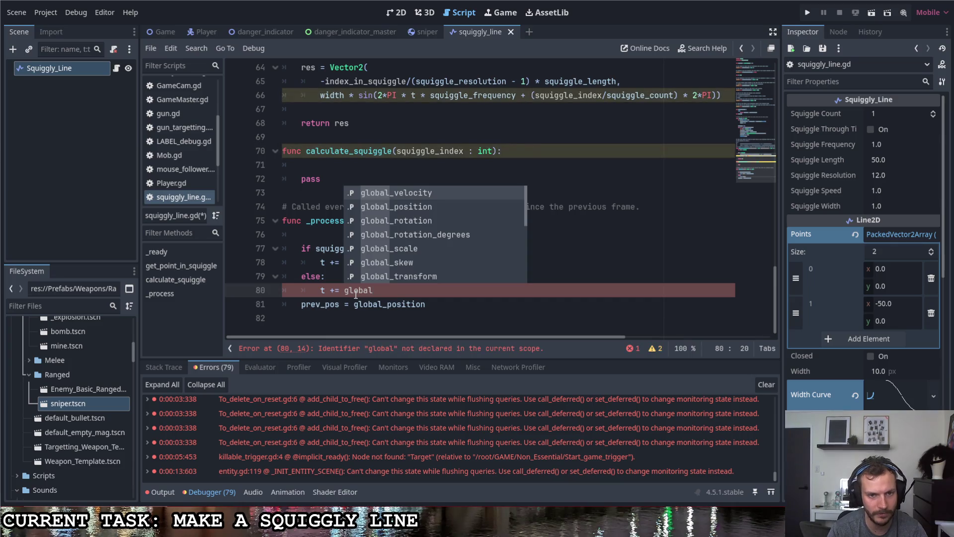
key(Return)
text(.legn)
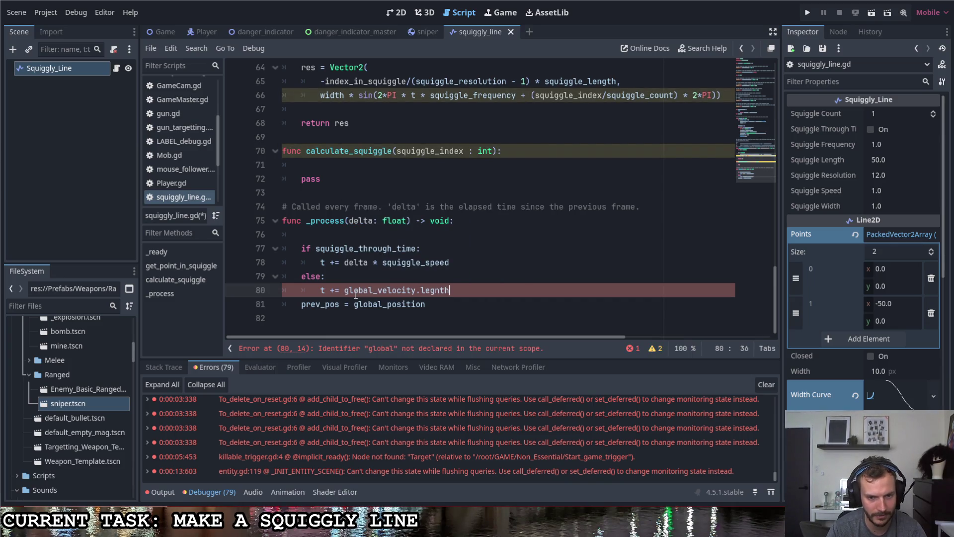
text(th)
key(BackSpace)
key(BackSpace)
key(BackSpace)
text(ength)
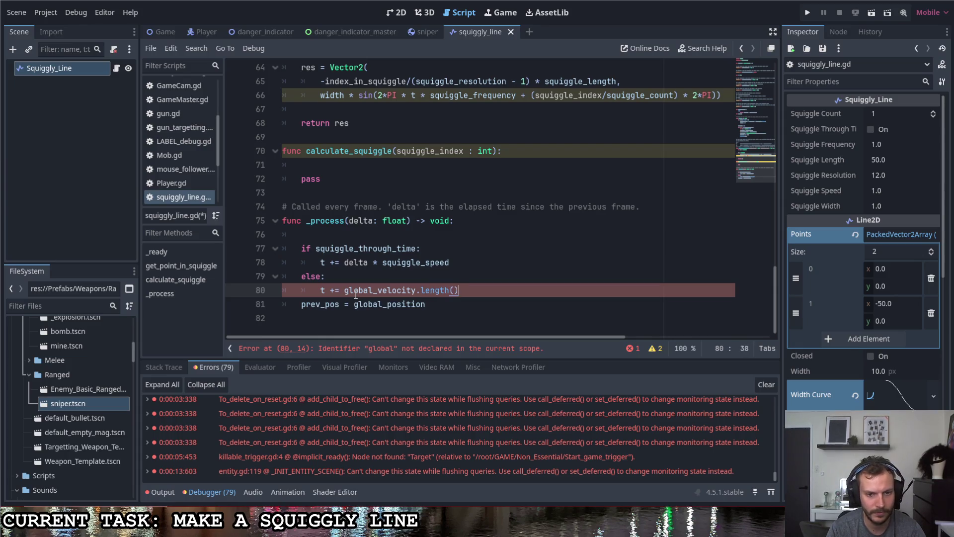
key(Return)
text(* squiggle)
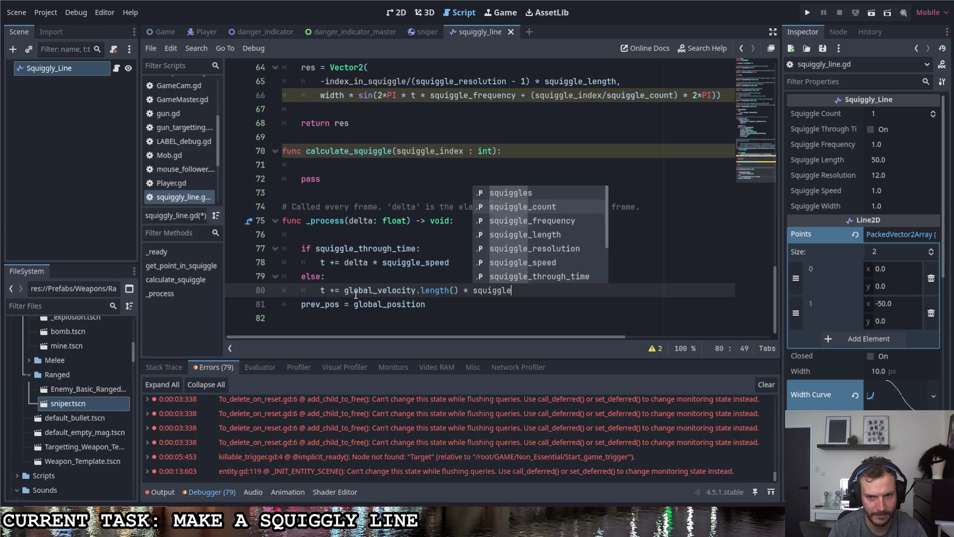
text(_s)
key(Return)
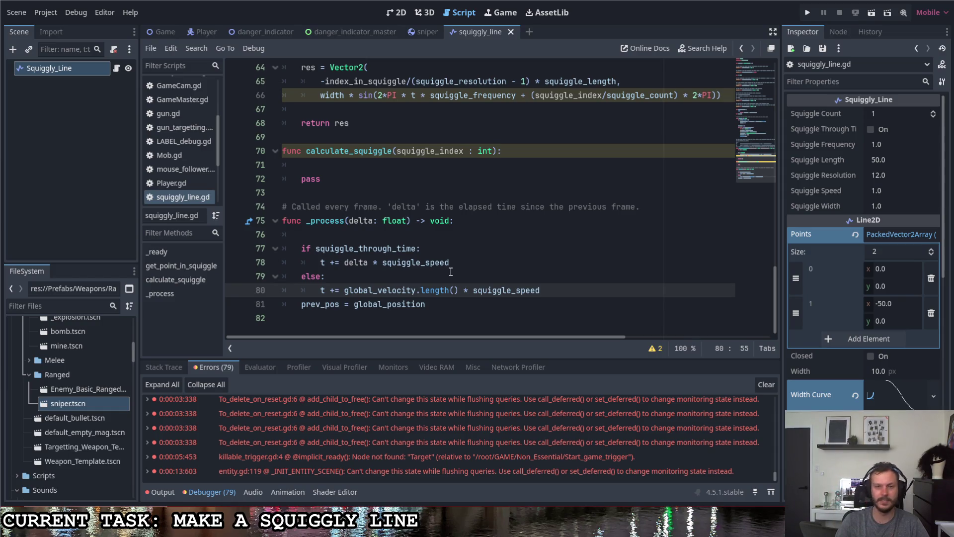
scroll(438, 270, up, 3)
click(407, 290)
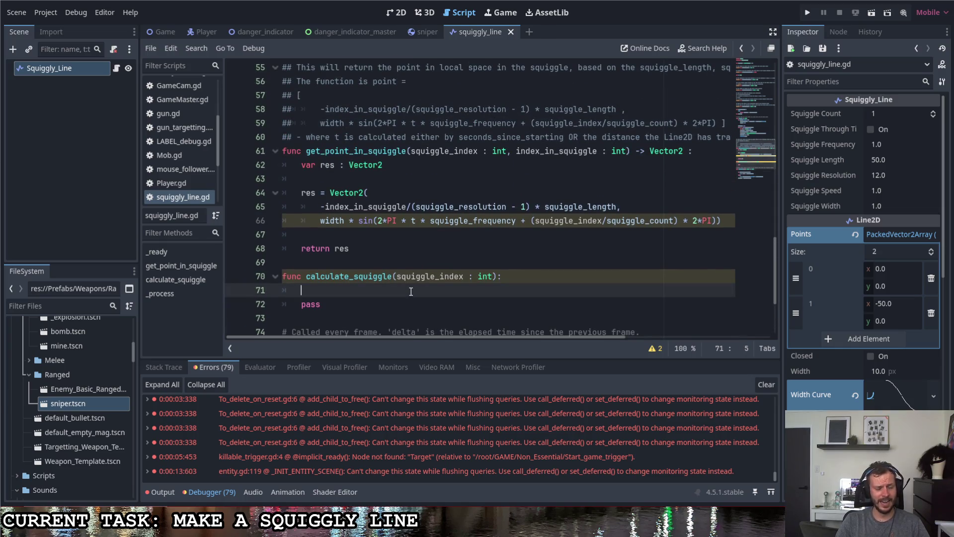
mouse_move(331, 305)
mouse_down()
mouse_move(306, 297)
mouse_move(340, 298)
mouse_up()
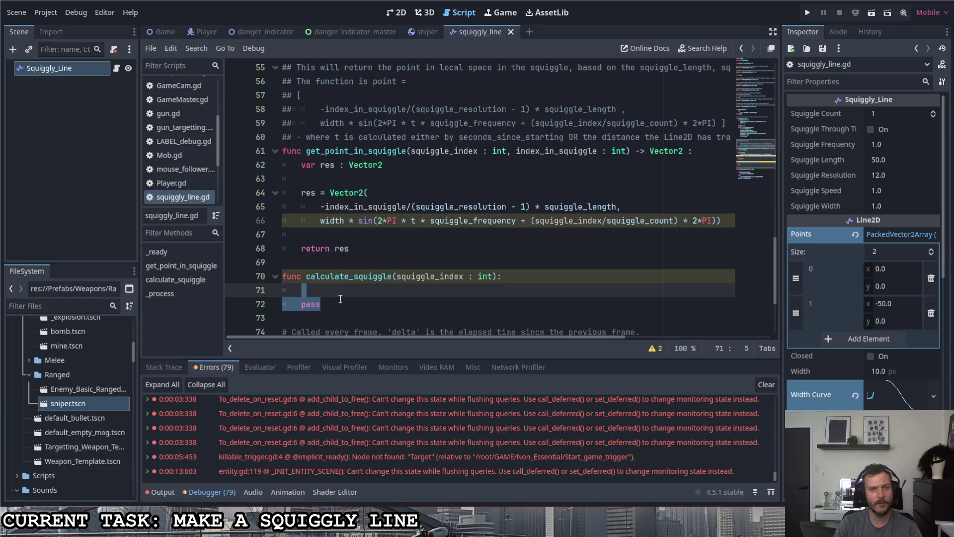
key(Left)
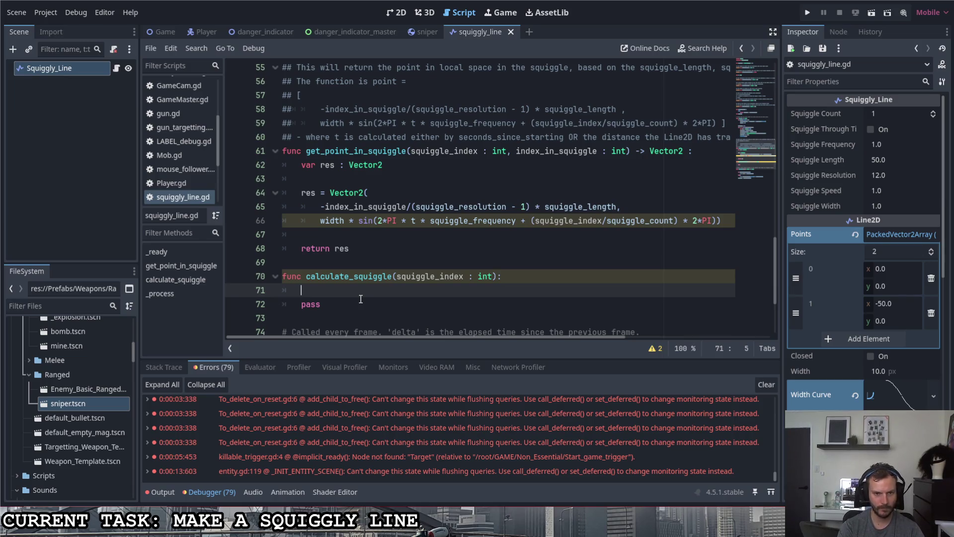
Step: Write squiggles[squiggle_index] on line 71 using autocomplete
text(squiggle)
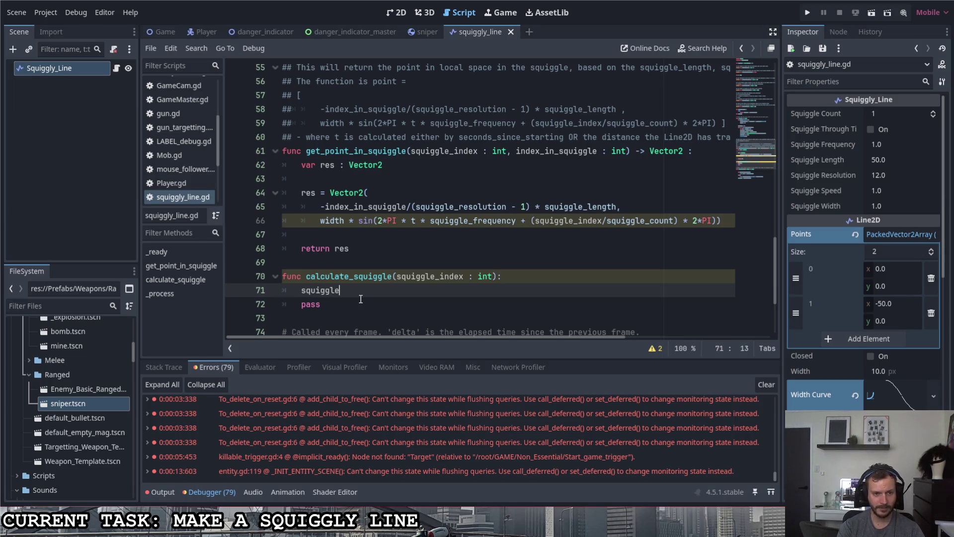
key(Return)
text([squiggle)
key(Down)
key(Down)
key(Down)
key(Return)
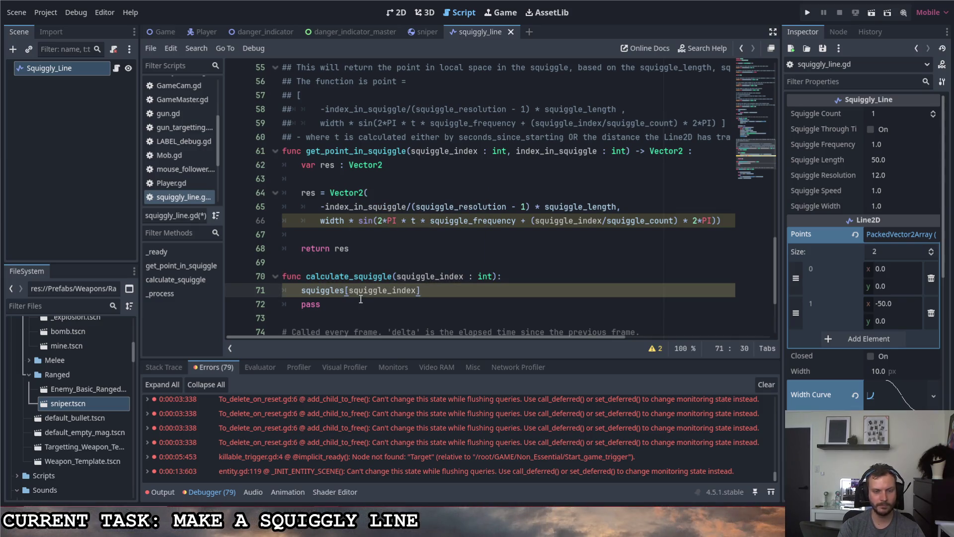
Step: Wrap it into 'for points in range(squiggles[squiggle_index].points.size()):' and open the loop body
key(Home)
text(for )
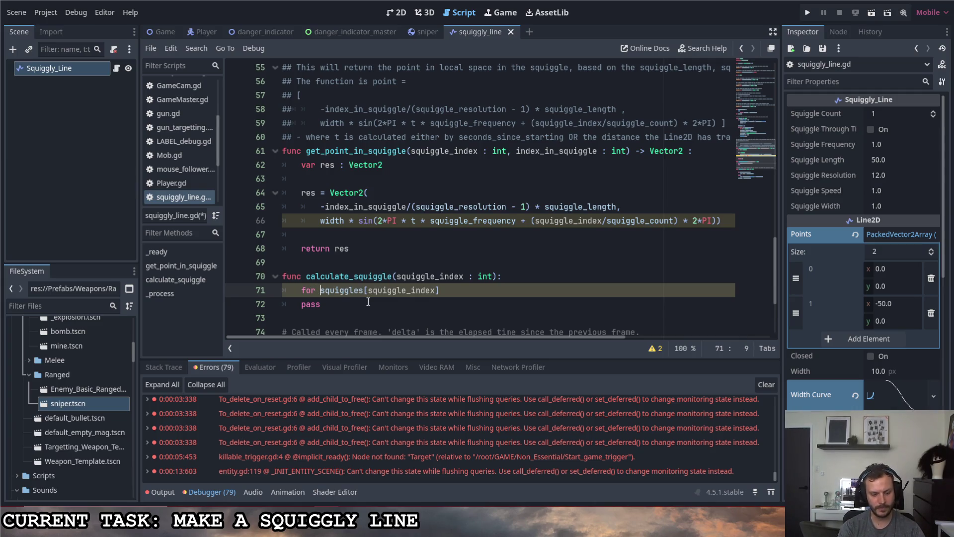
text(points)
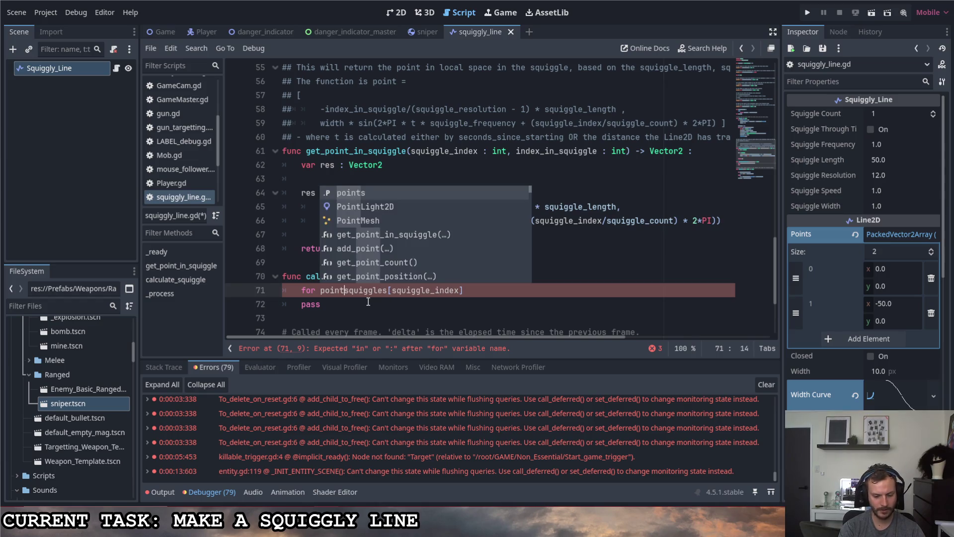
text( in )
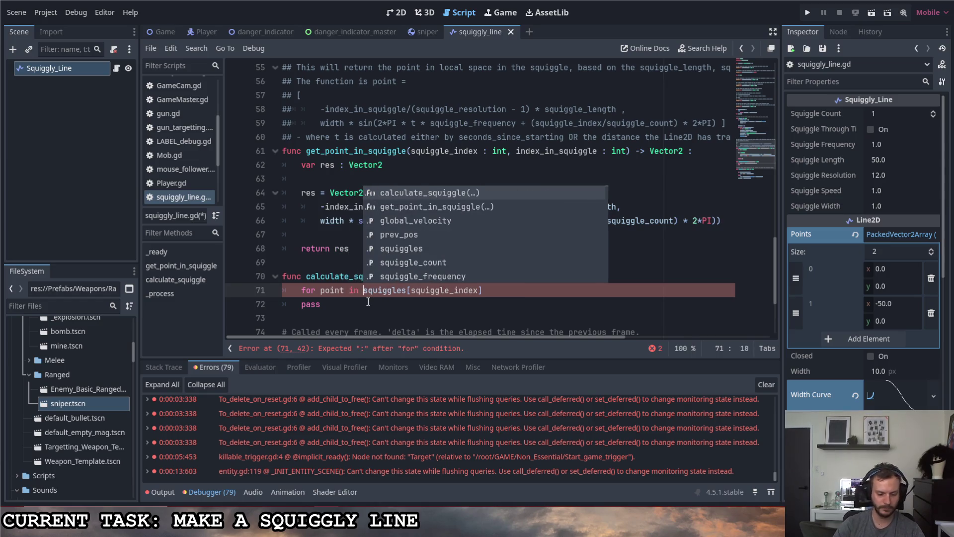
text(range()
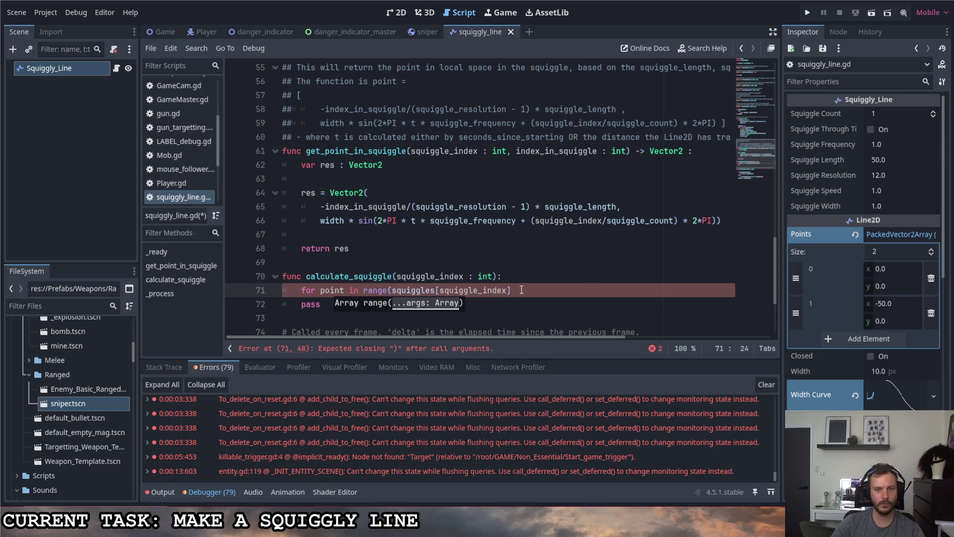
click(530, 293)
text(.points.)
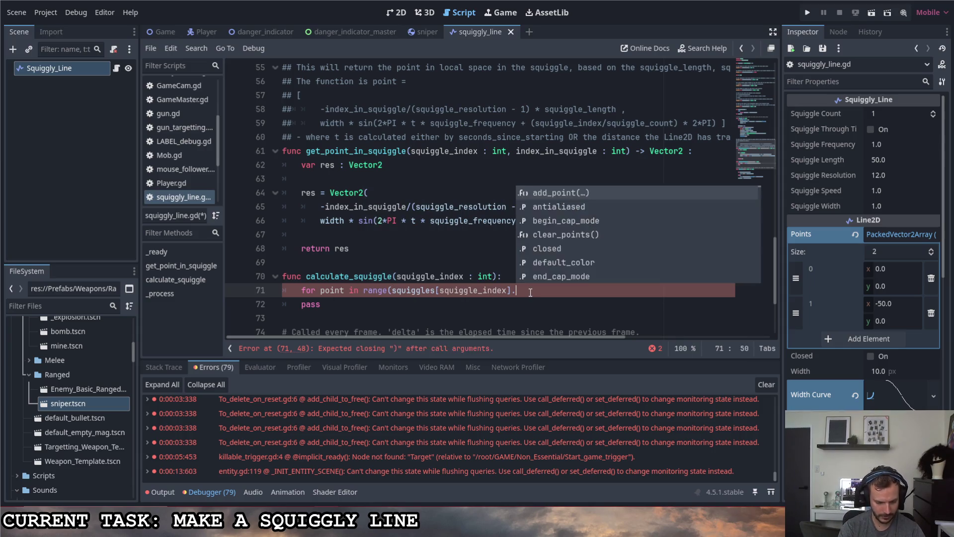
text(si)
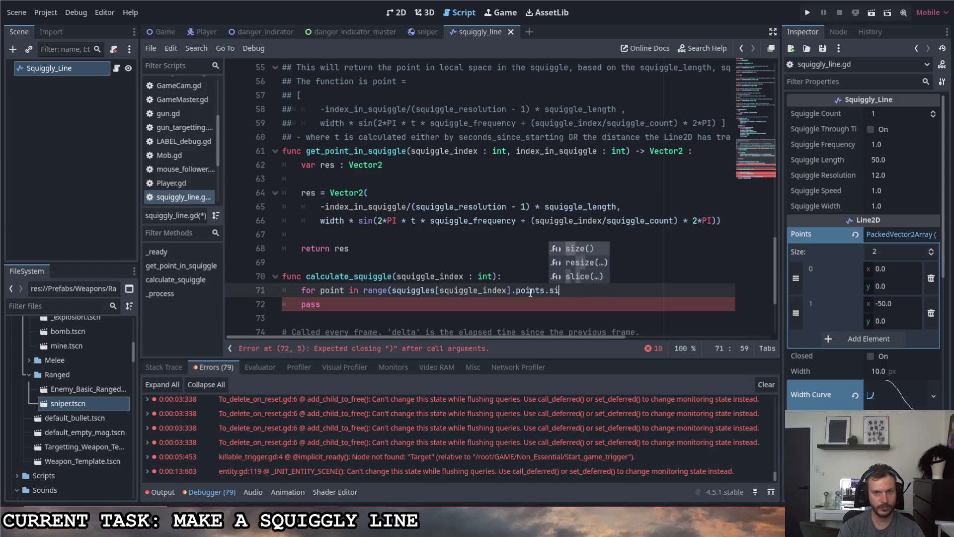
key(Return)
text(())
key(BackSpace)
key(BackSpace)
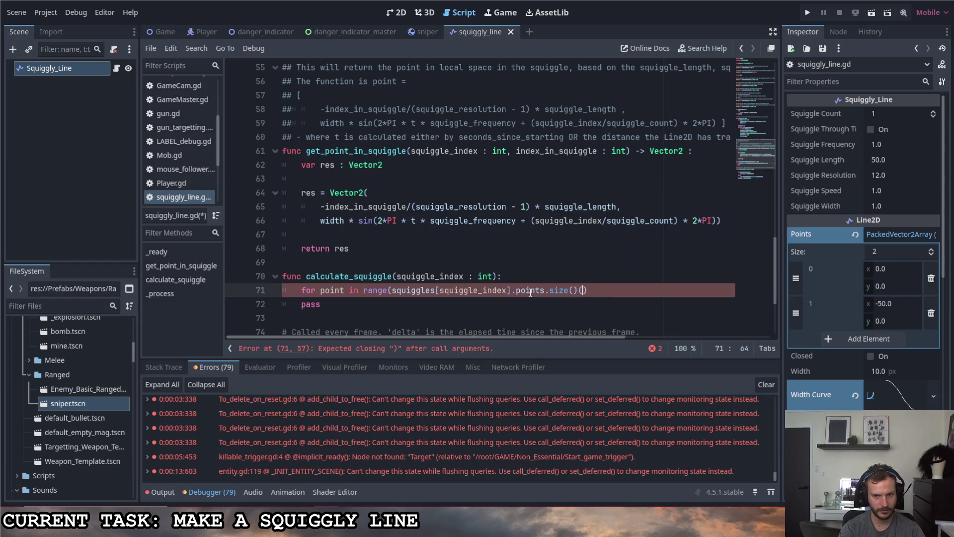
text():)
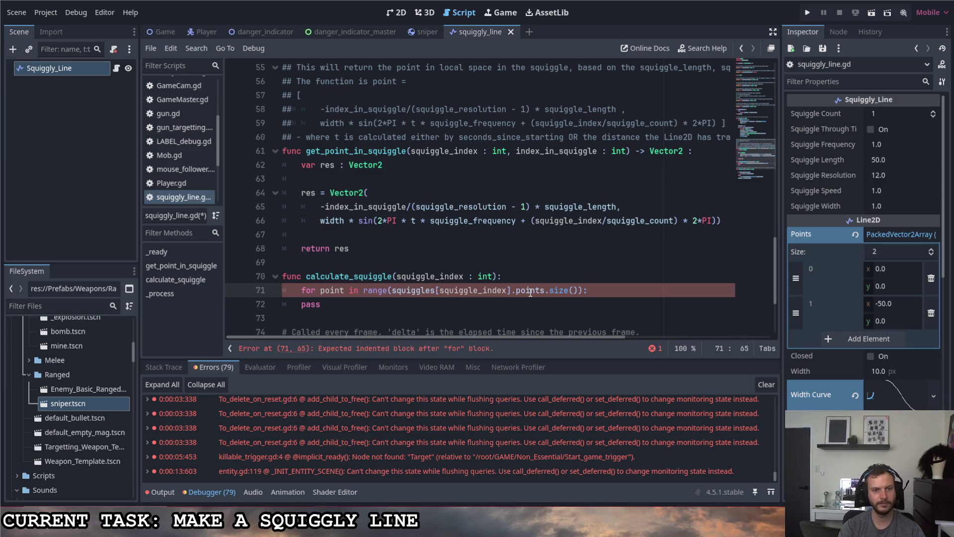
key(Return)
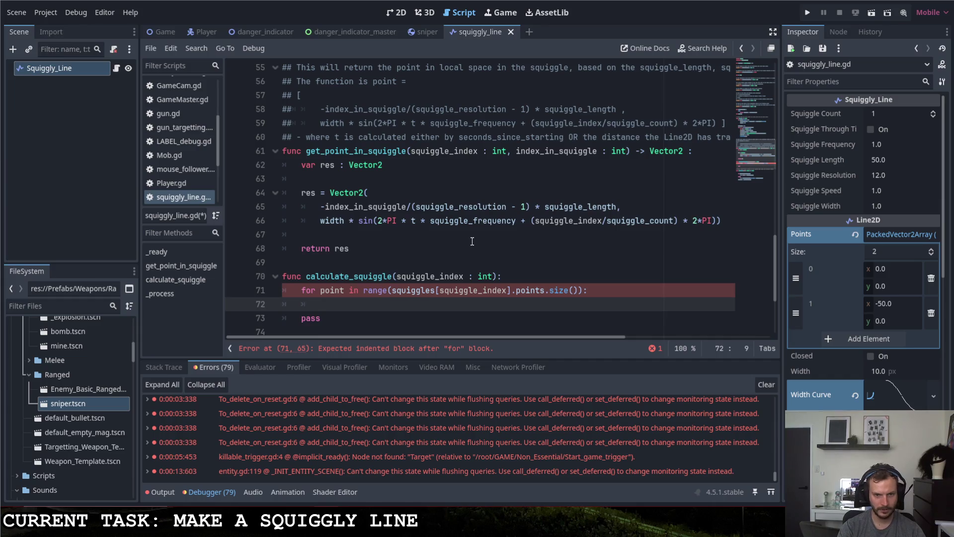
Step: Write line 72 as squiggles[squiggle_index].points[point] = get_point_in_squiggle(squiggle_index, point)
text(squiggles.)
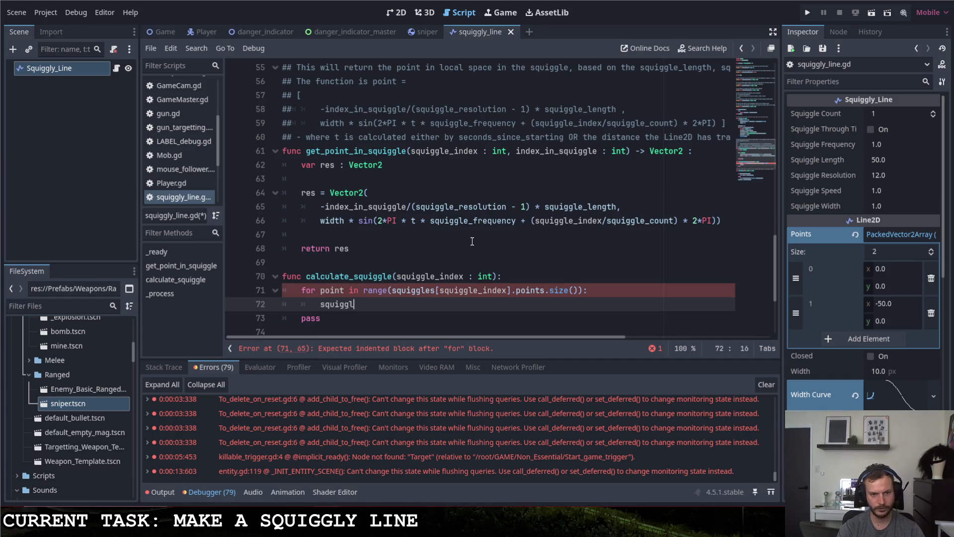
key(BackSpace)
text([squiggle)
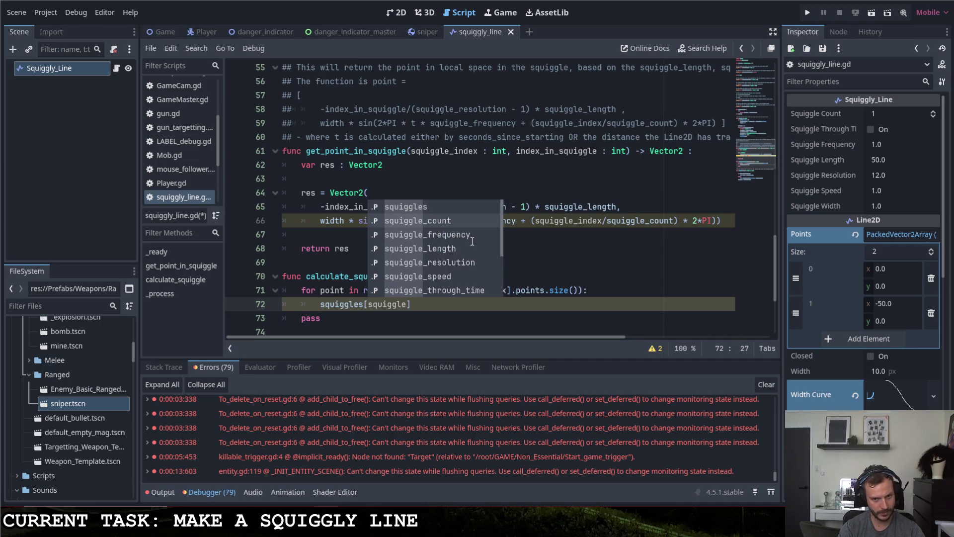
scroll(472, 241, down, 5)
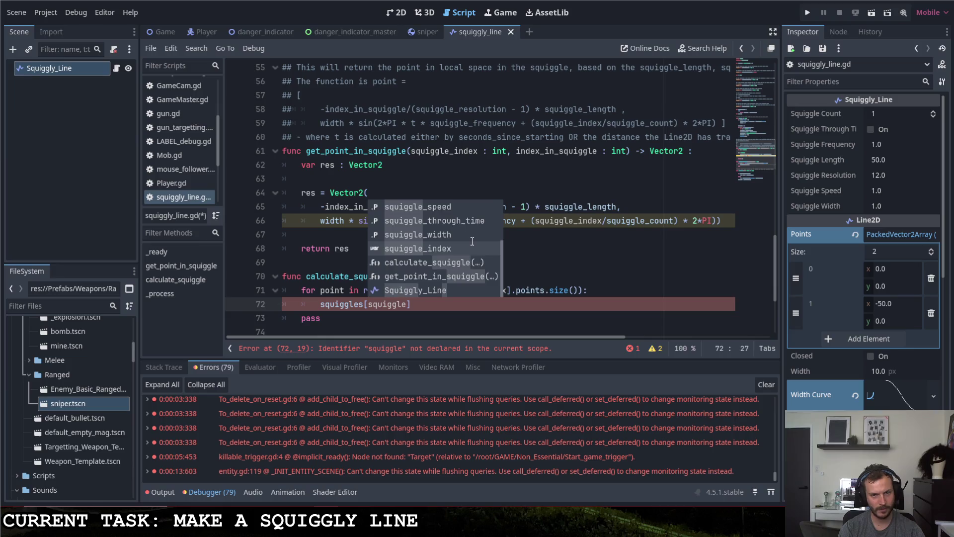
click(472, 242)
text(])
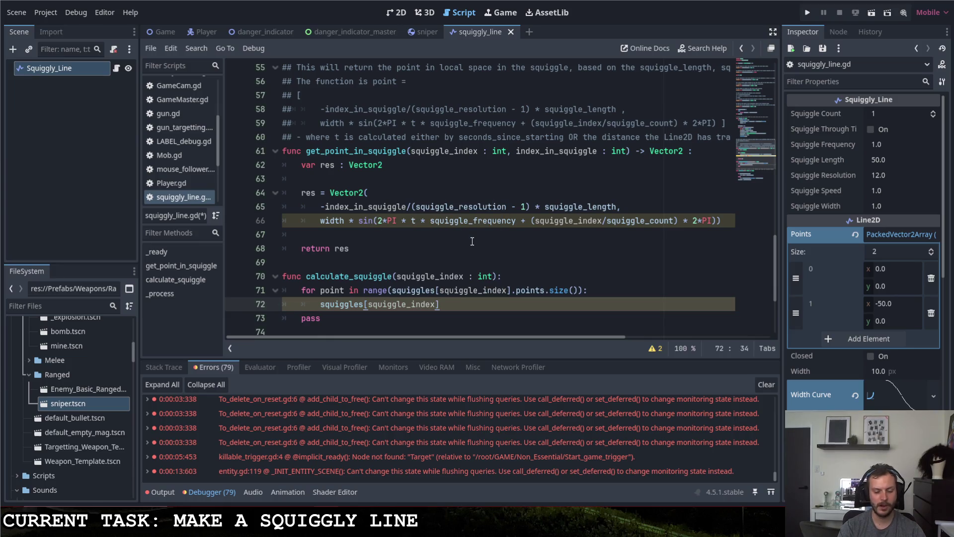
text(.points[)
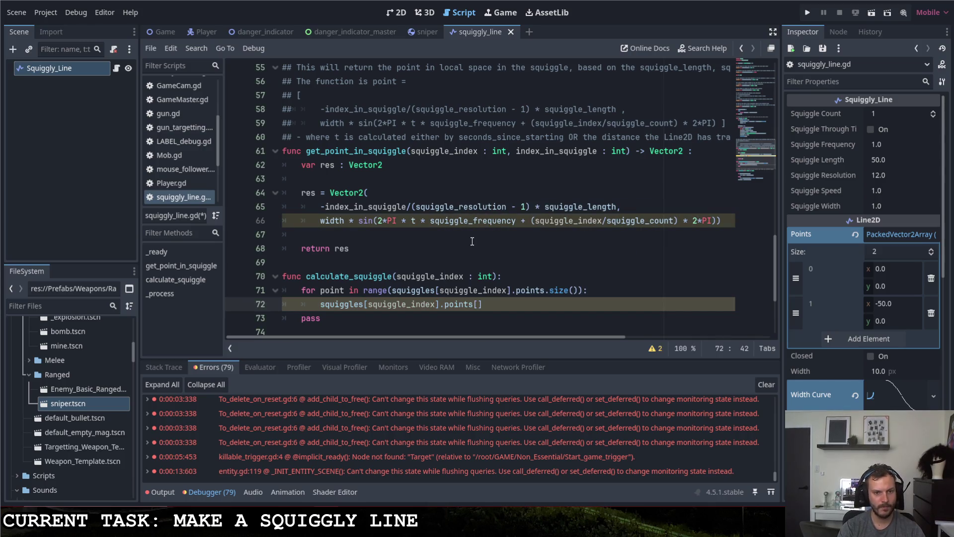
text(point])
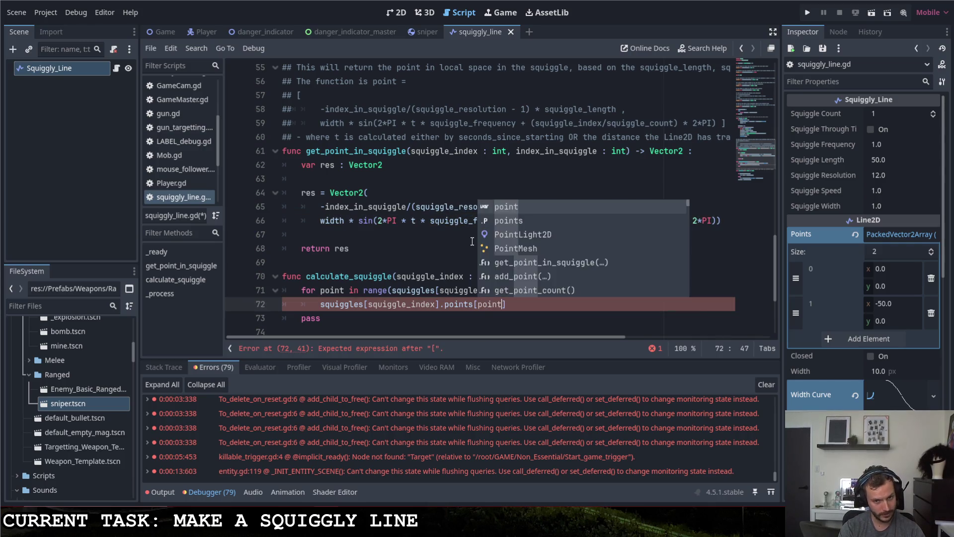
text( = )
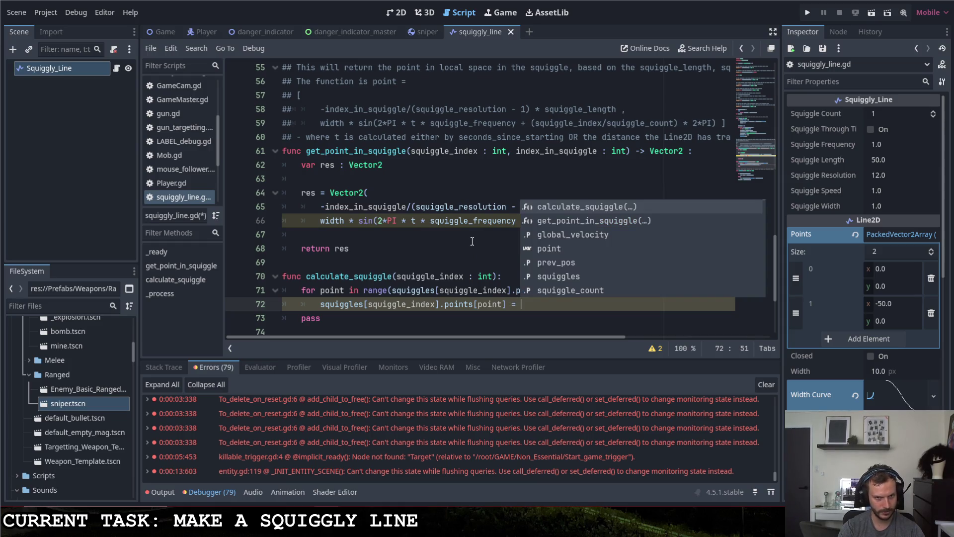
text(get_point_in_squiggle()
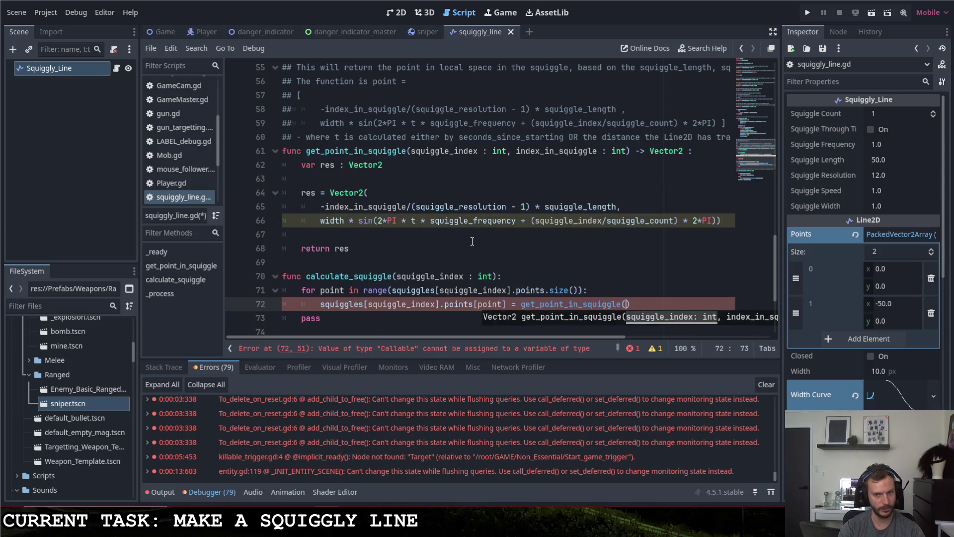
text(squigg)
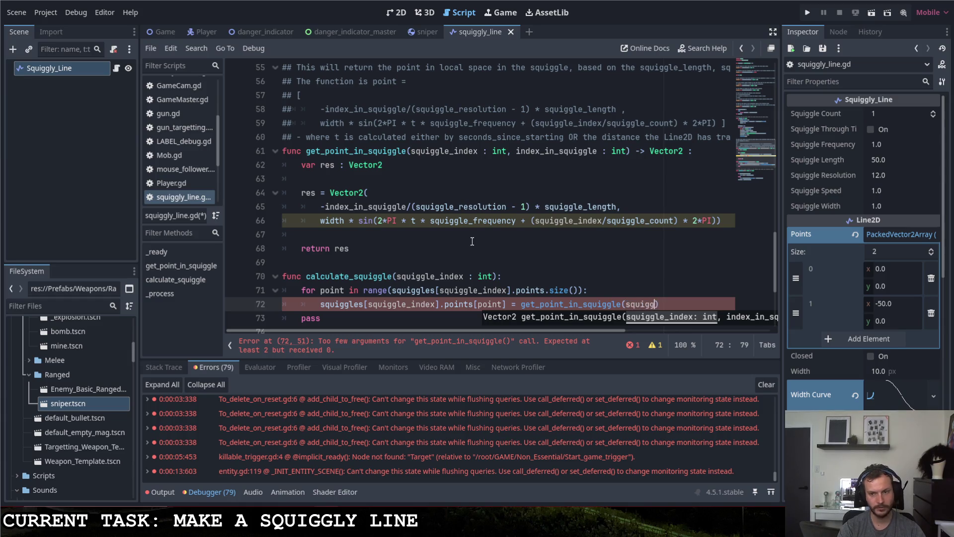
text(le)
key(Down)
key(Down)
key(Down)
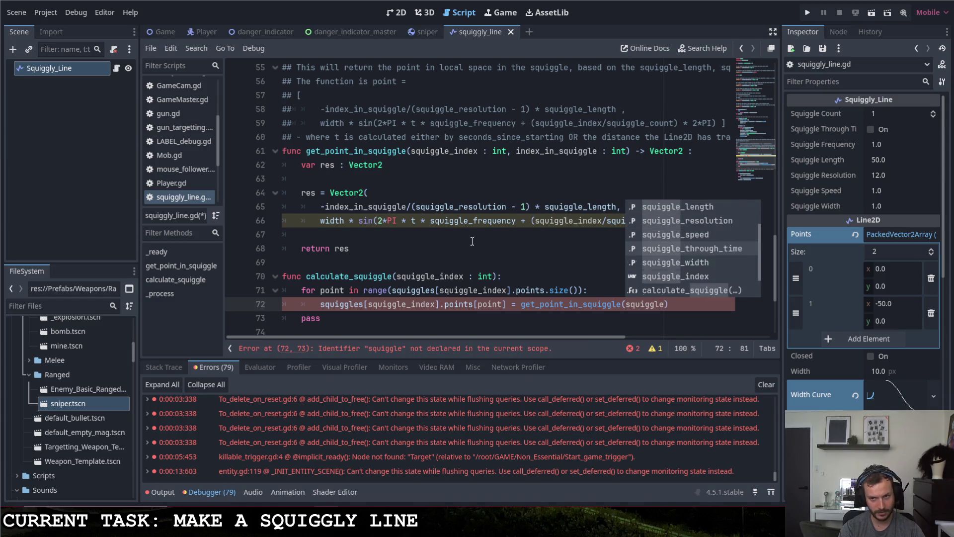
text(_index, point)
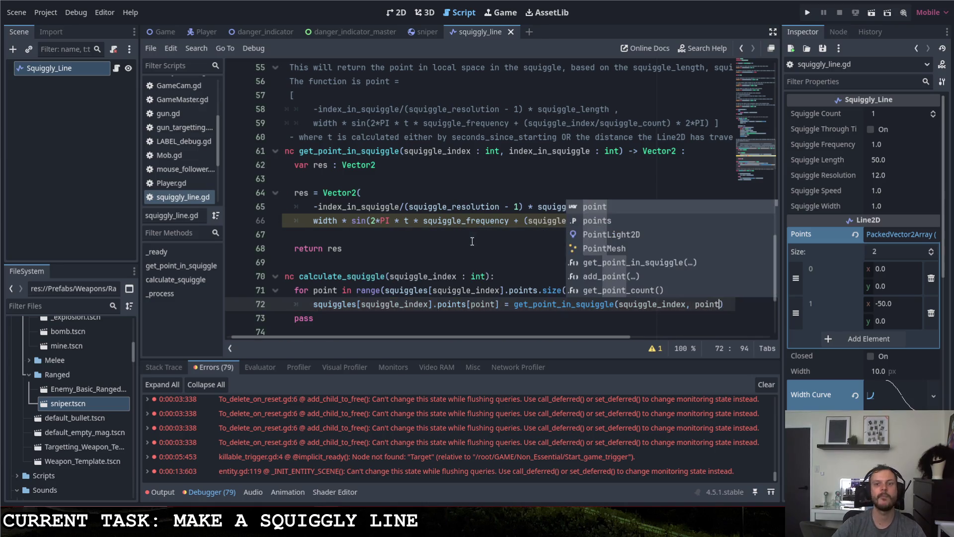
key(Escape)
Step: Delete the leftover placeholder pass line below the loop body
drag(333, 319, 272, 317)
key(BackSpace)
key(BackSpace)
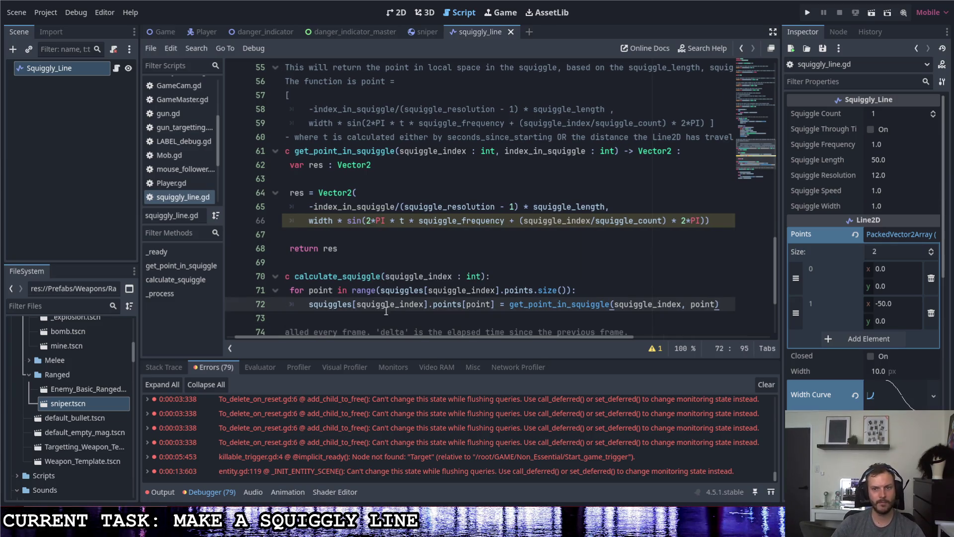
click(423, 220)
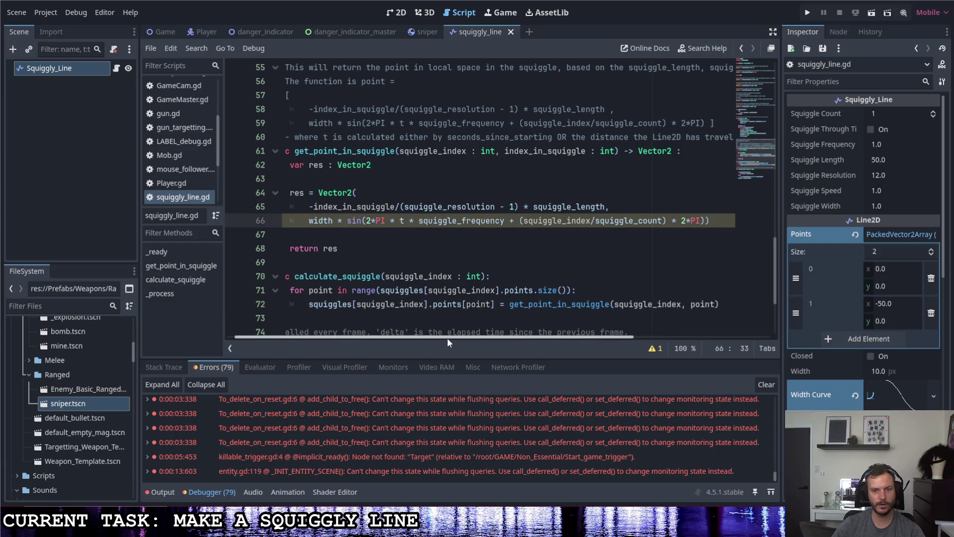
scroll(447, 338, left, 2)
scroll(350, 459, up, 2)
scroll(347, 461, up, 10)
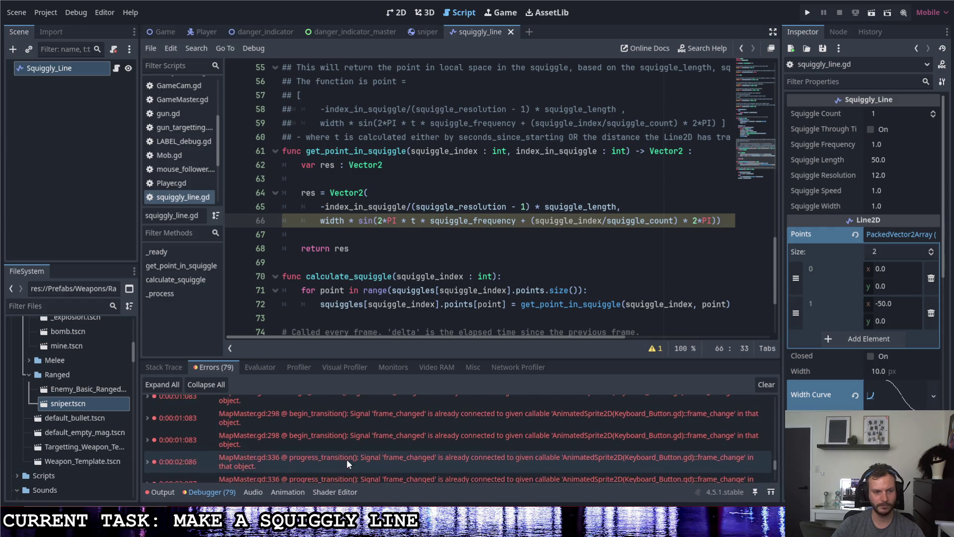
scroll(338, 459, up, 3)
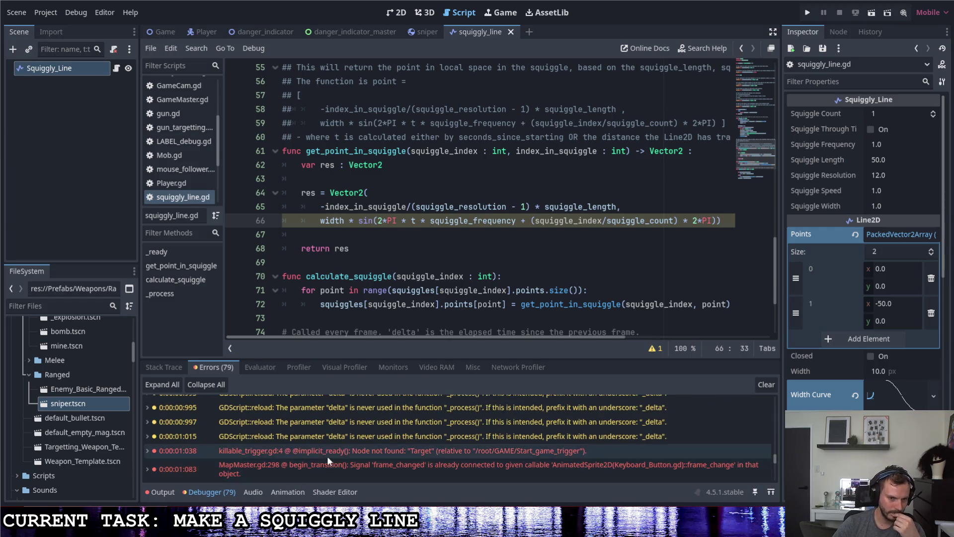
scroll(326, 452, up, 4)
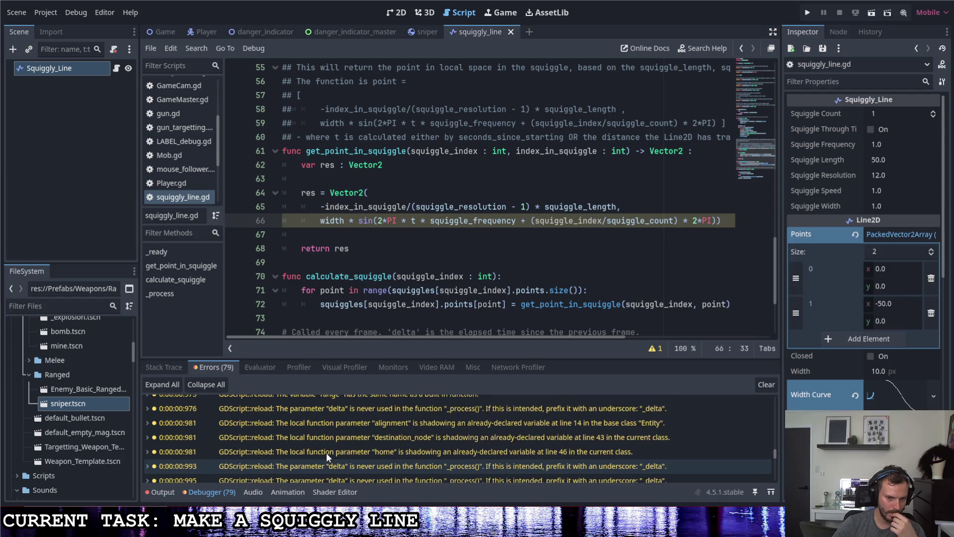
scroll(326, 454, up, 8)
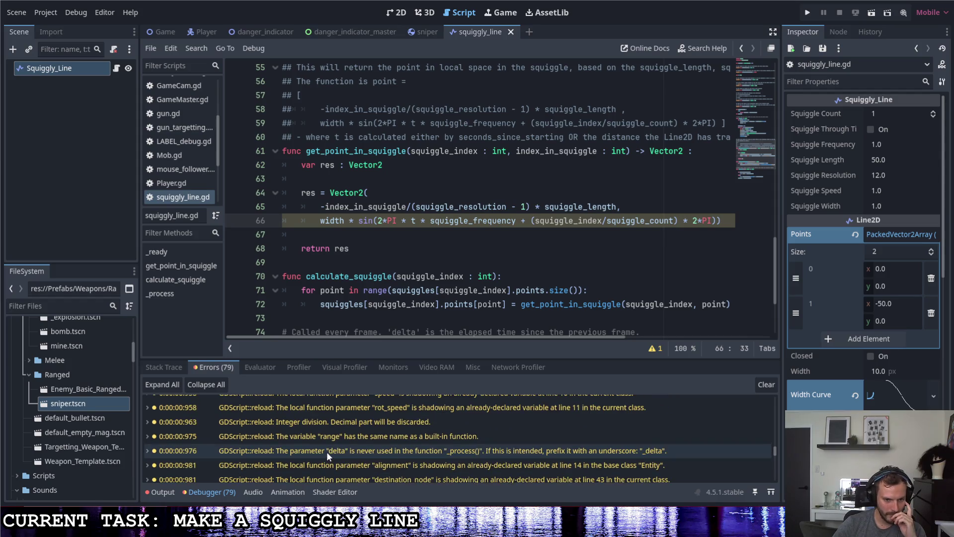
scroll(321, 451, up, 10)
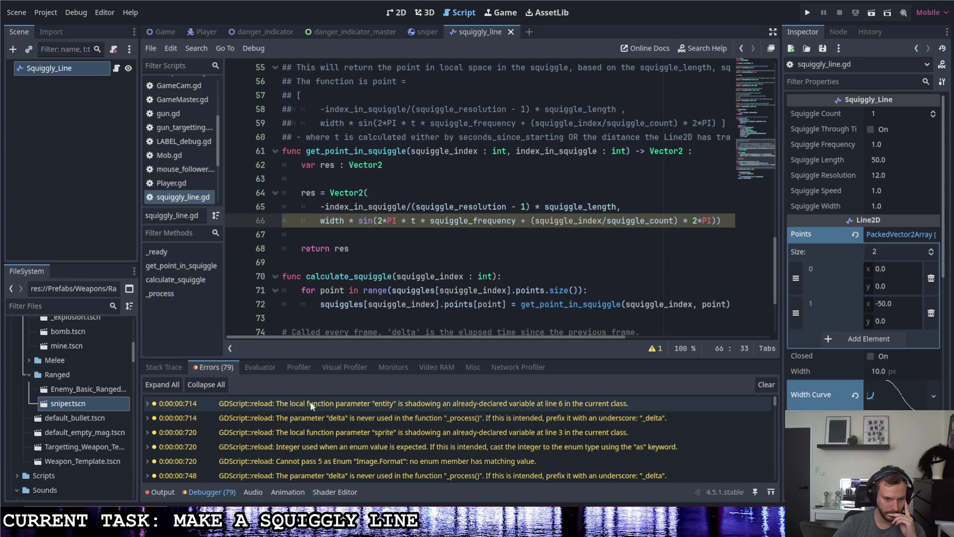
mouse_move(319, 462)
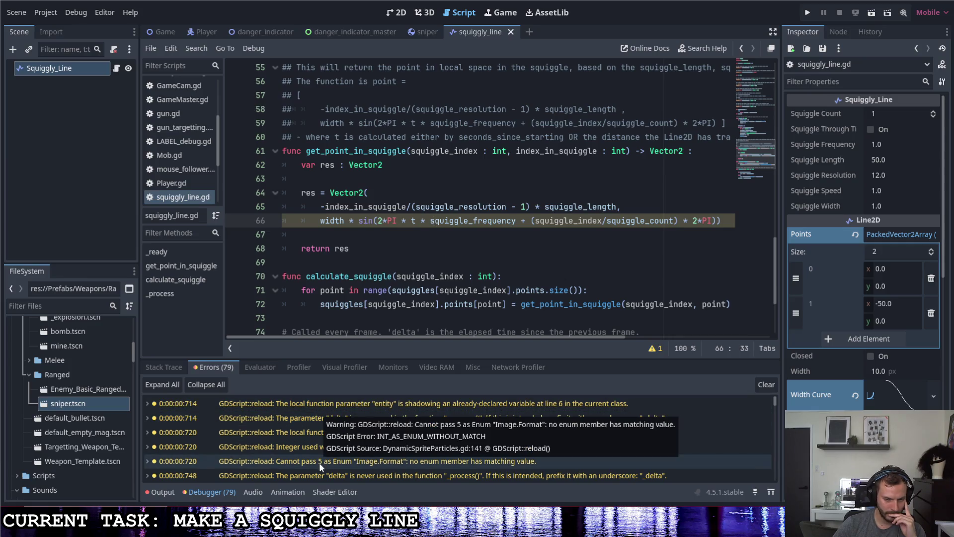
scroll(320, 462, down, 5)
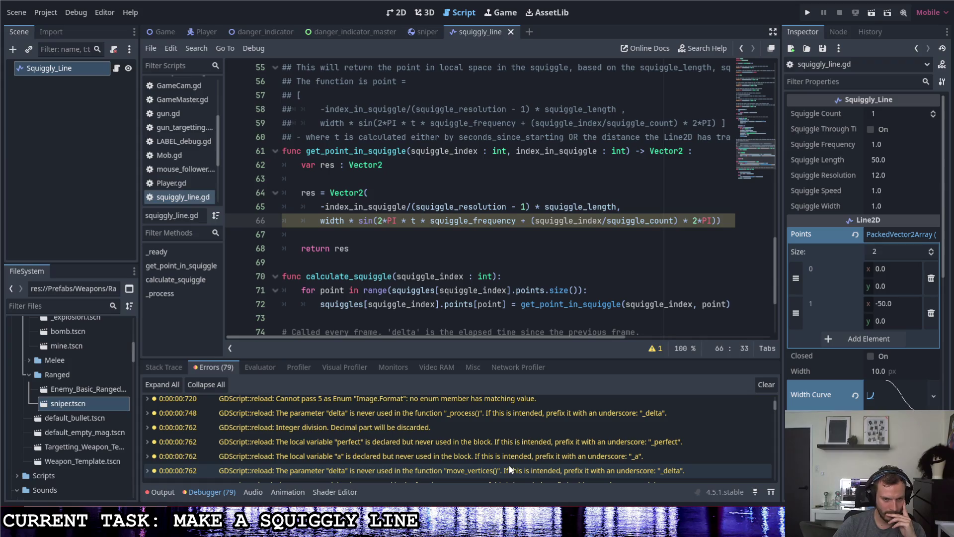
scroll(506, 465, down, 2)
mouse_move(370, 219)
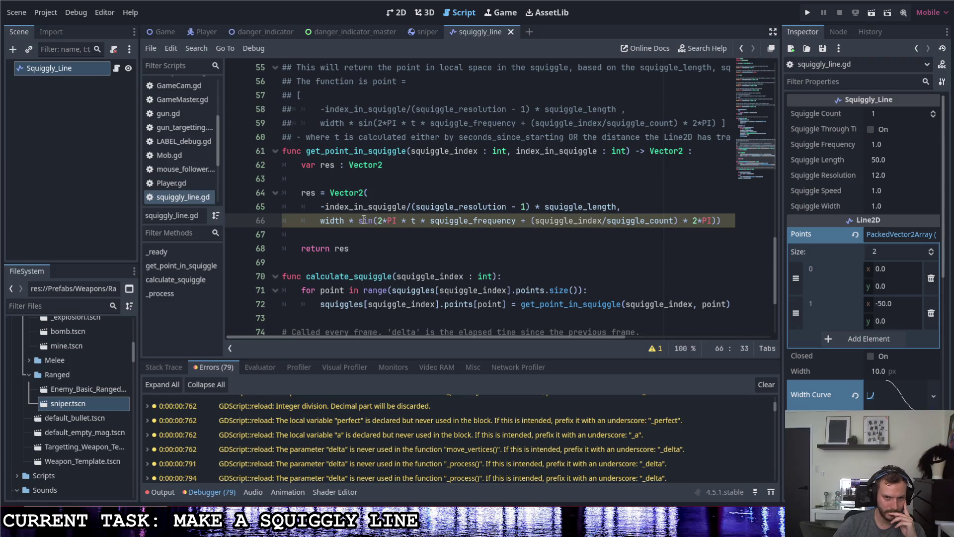
Step: Review the integer division warning and wrap squiggle_count in float() on line 66
click(302, 221)
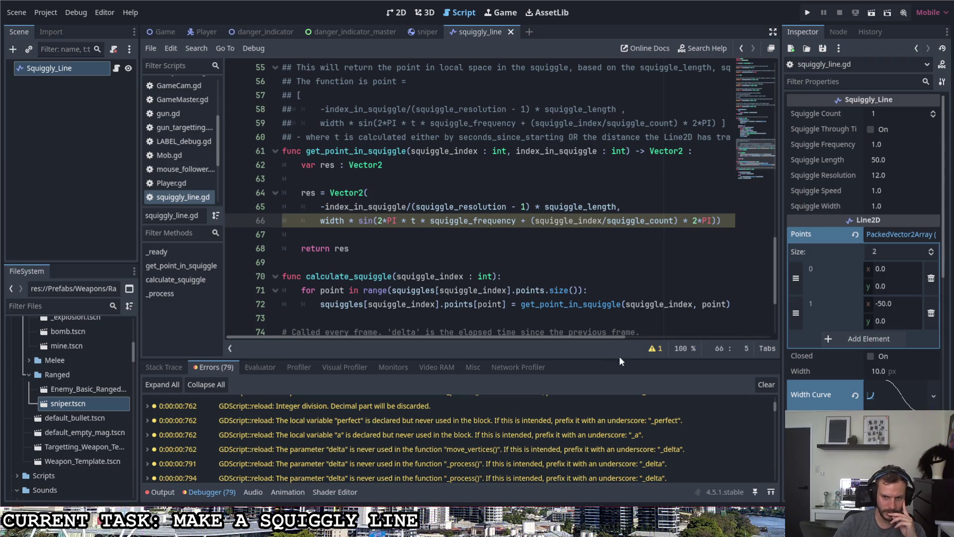
click(654, 348)
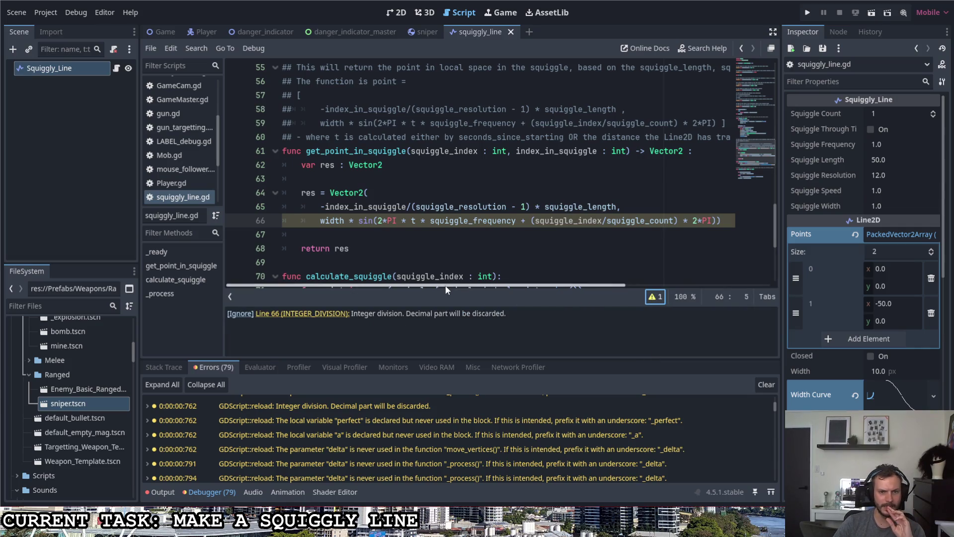
drag(442, 287, 506, 288)
click(524, 216)
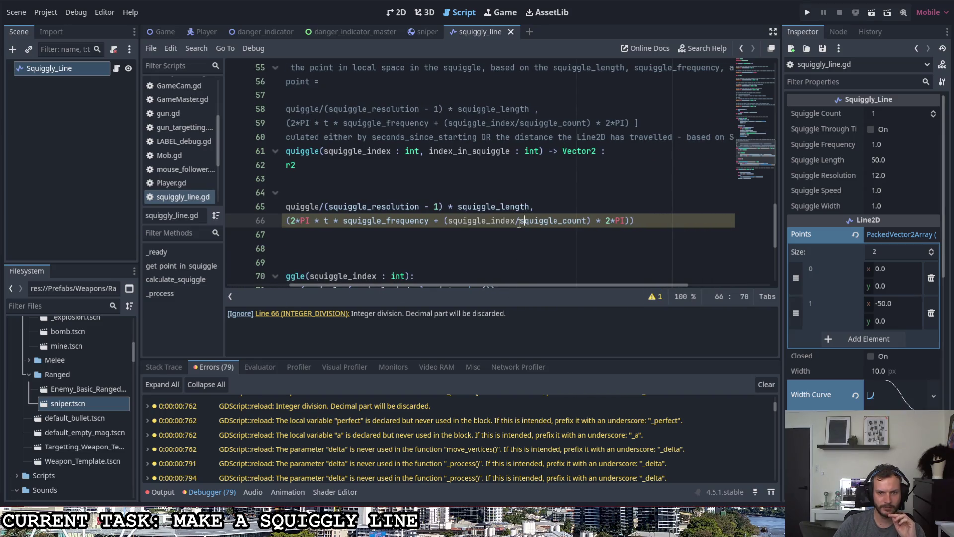
text(float()
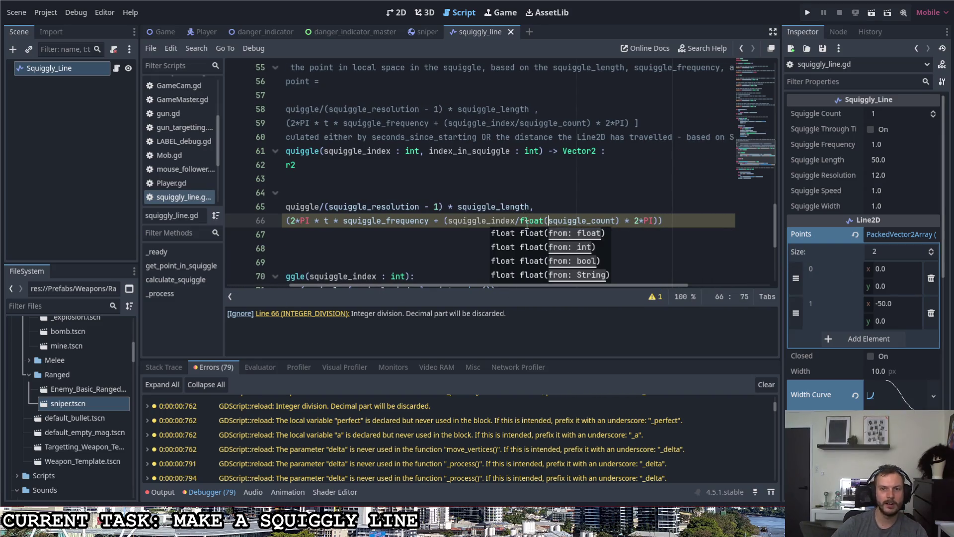
click(616, 221)
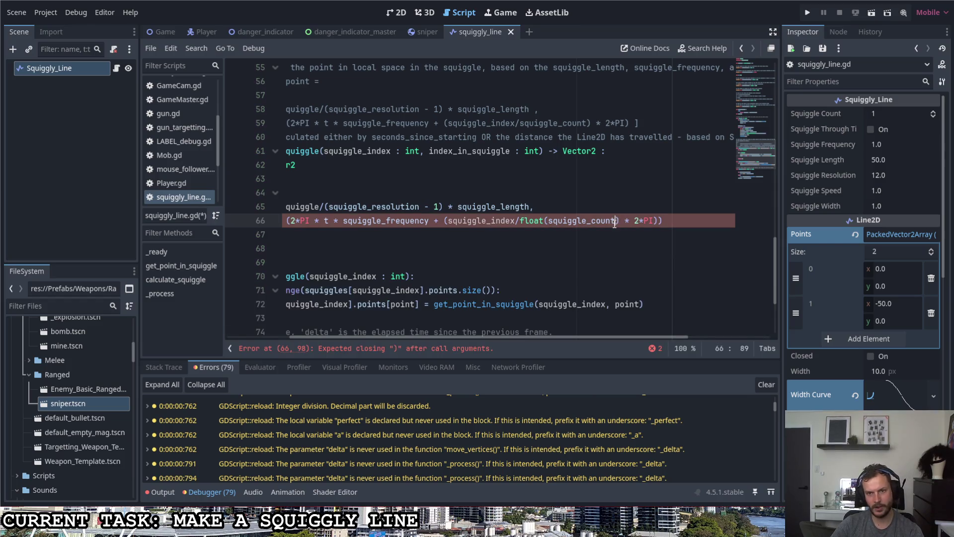
text()))
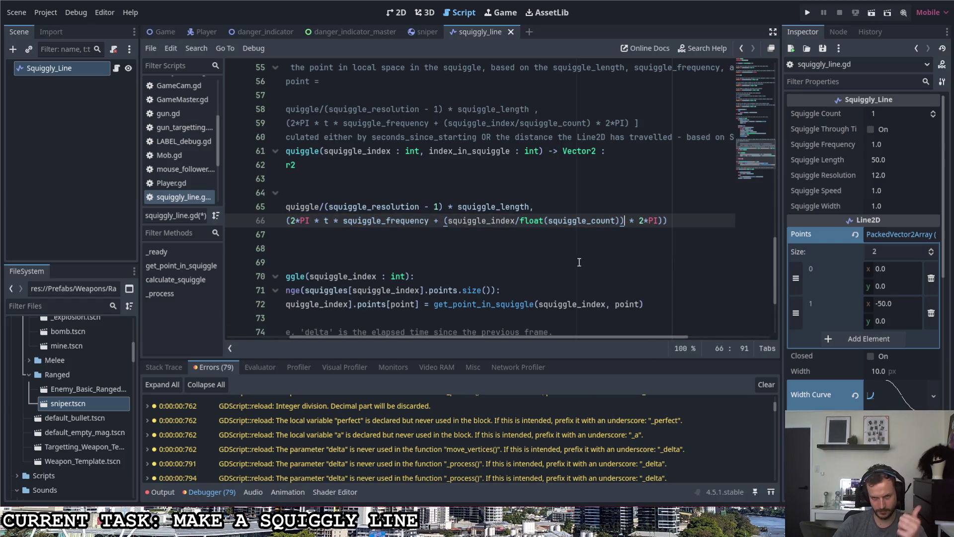
scroll(346, 313, left, 3)
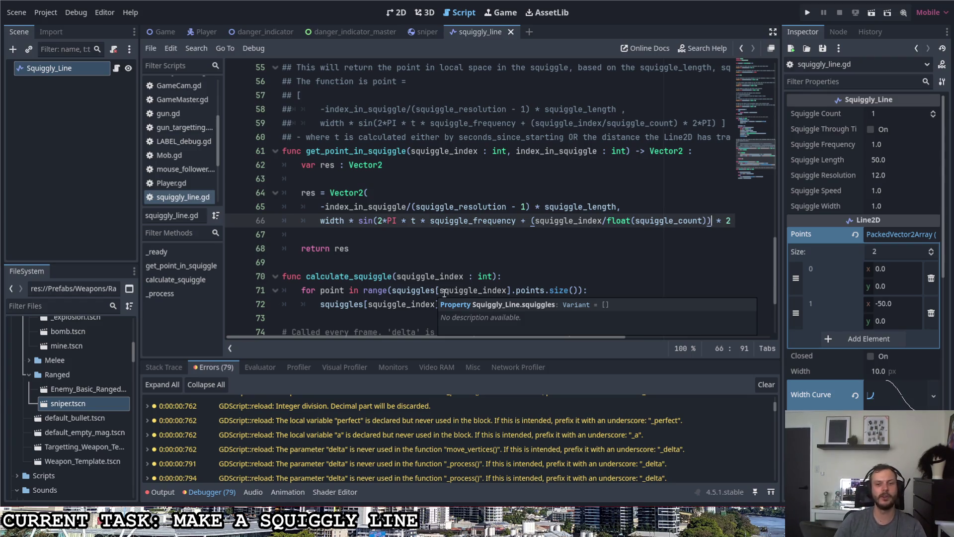
Step: Replace the trailing 2*PI and the 2*PI inside sin with TAU
drag(494, 336, 521, 335)
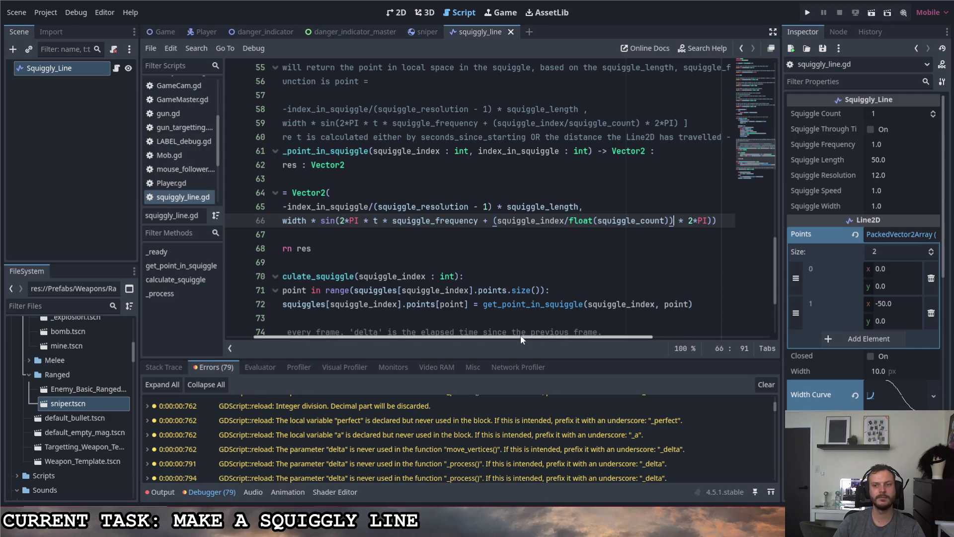
click(695, 220)
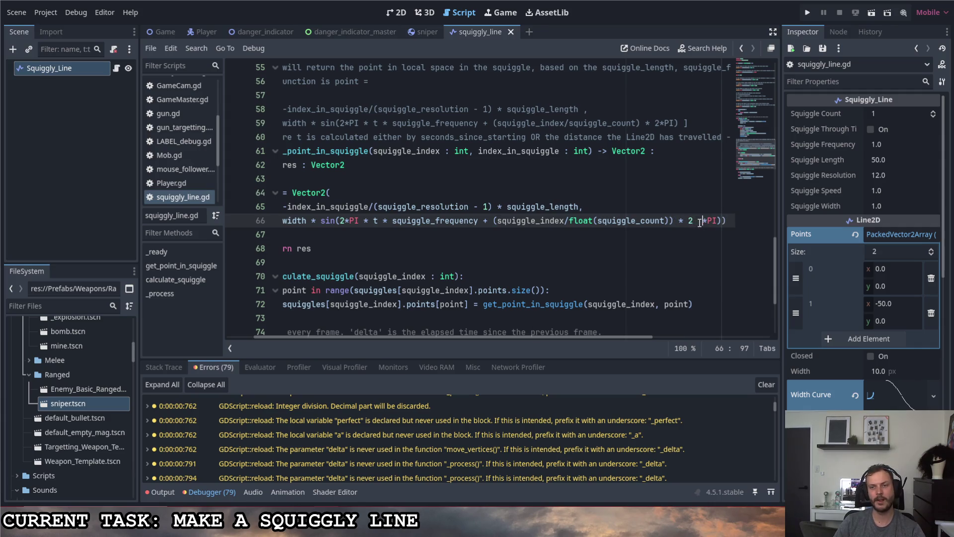
key(BackSpace)
drag(709, 220, 688, 220)
text(TAU)
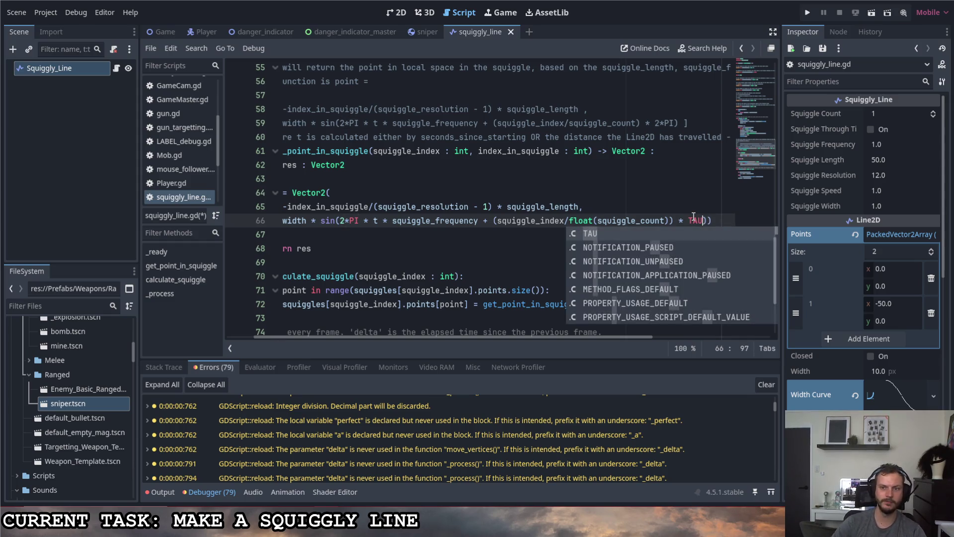
drag(359, 220, 340, 220)
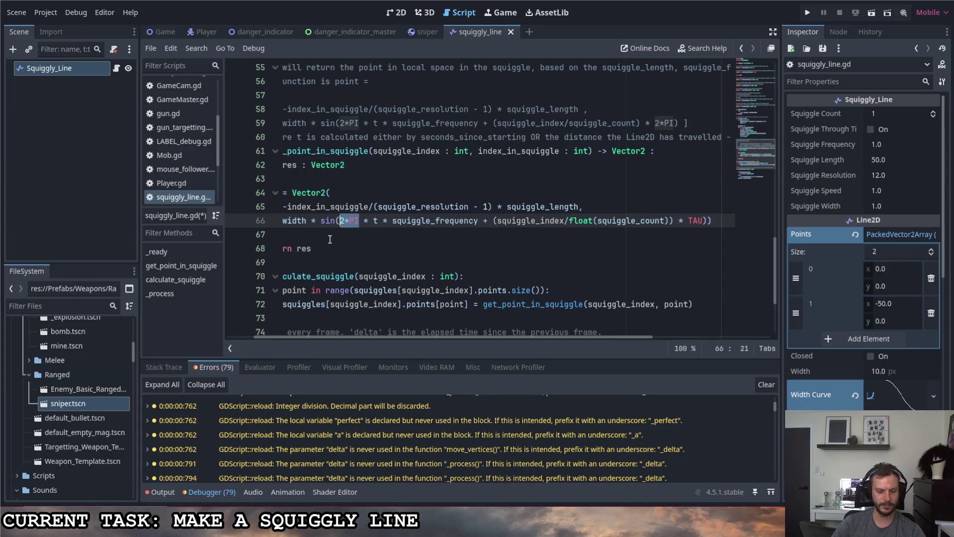
text(TAU)
click(427, 192)
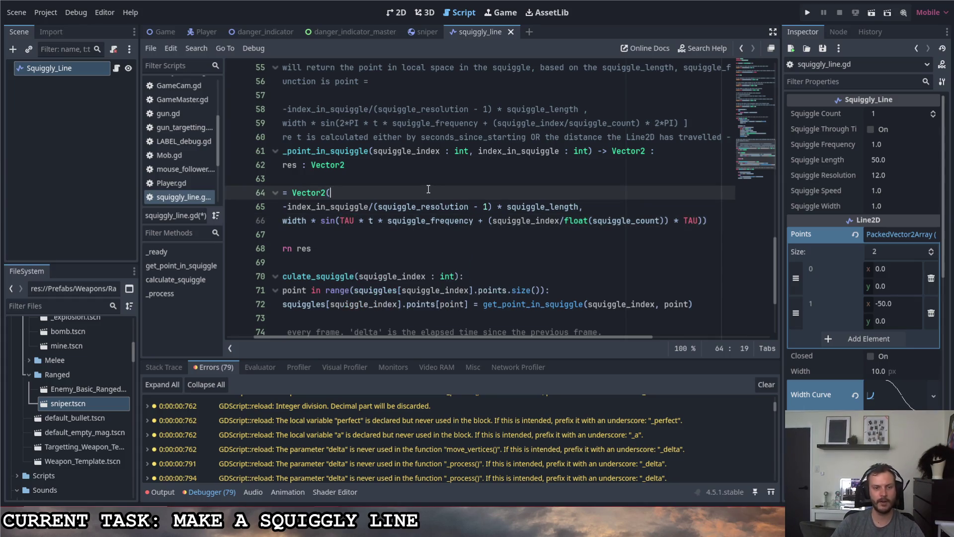
scroll(449, 338, left, 2)
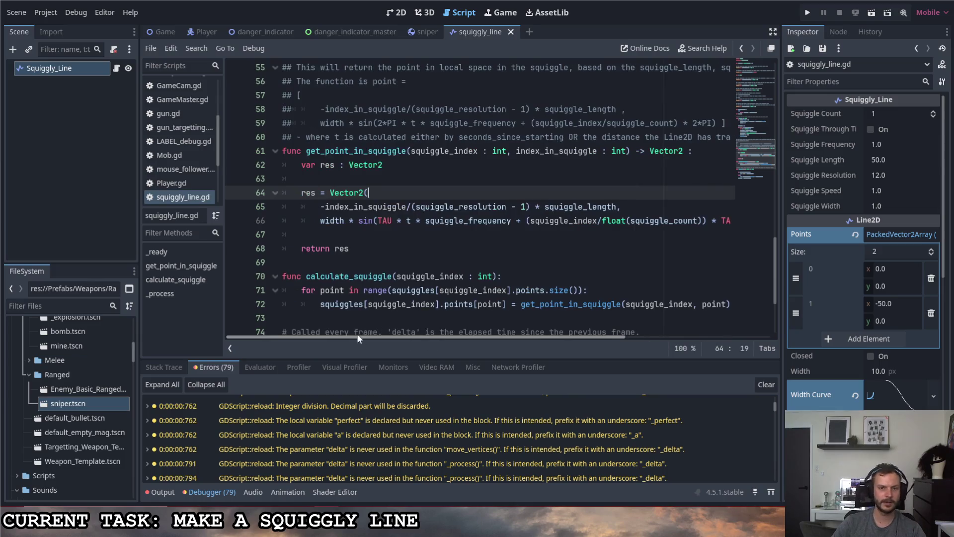